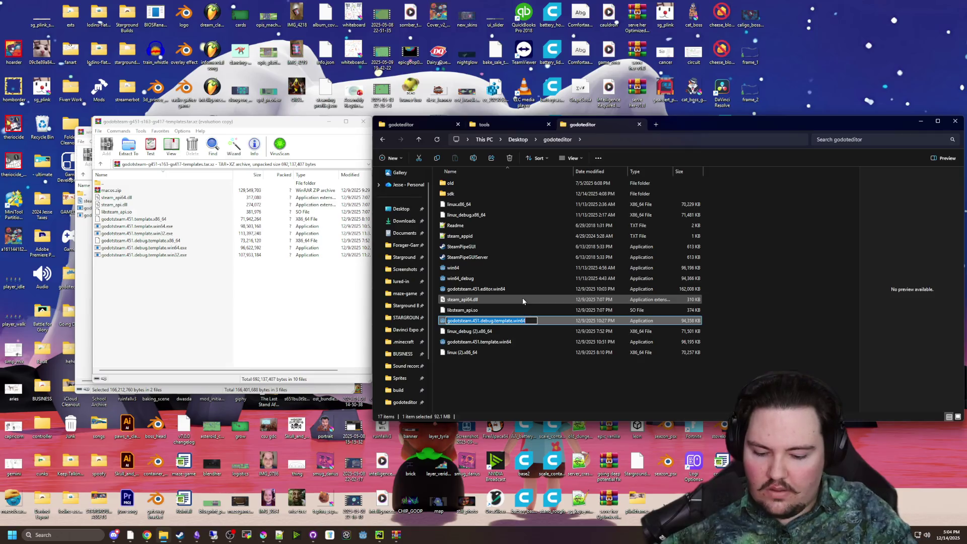
# Step: Rename the debug and release templates to windows64_debug and windows64
pyautogui.write('64_debug')
pyautogui.press('Return')
pyautogui.click(505, 343)
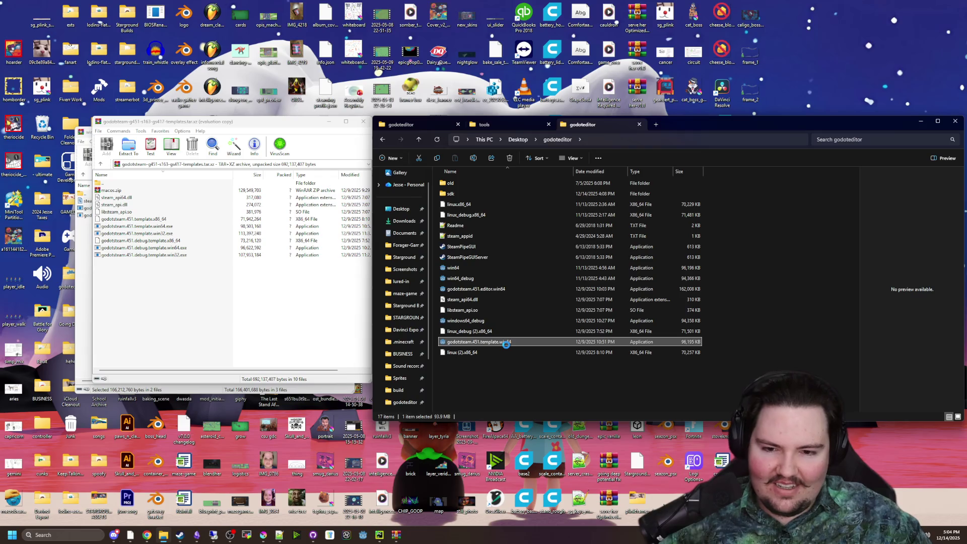
pyautogui.rightClick(505, 344)
pyautogui.click(545, 318)
pyautogui.write('windowd')
pyautogui.write('6')
pyautogui.press('Return')
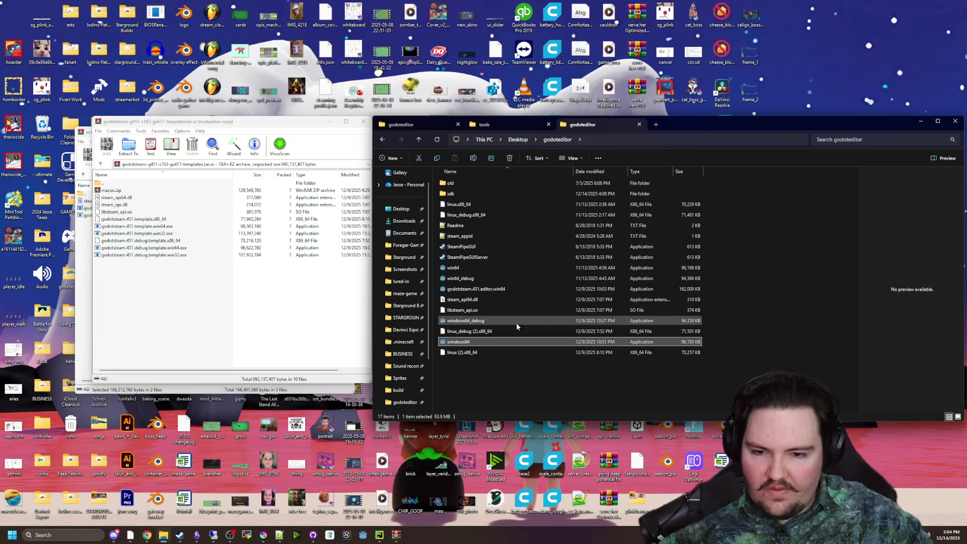
# Step: Shorten windows64 to win64, accepting the duplicate-name prompt so it becomes win64 (2)
pyautogui.rightClick(458, 341)
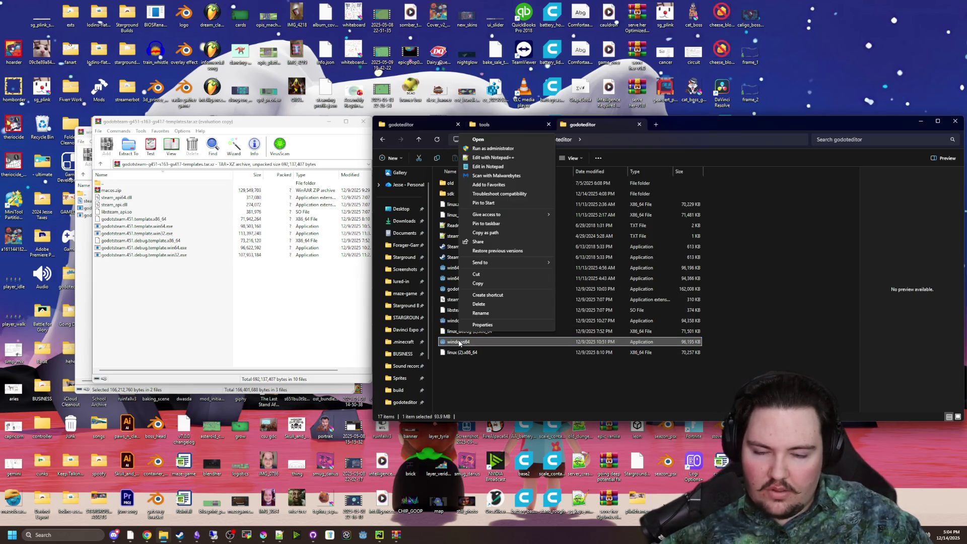
pyautogui.click(491, 313)
pyautogui.write('win')
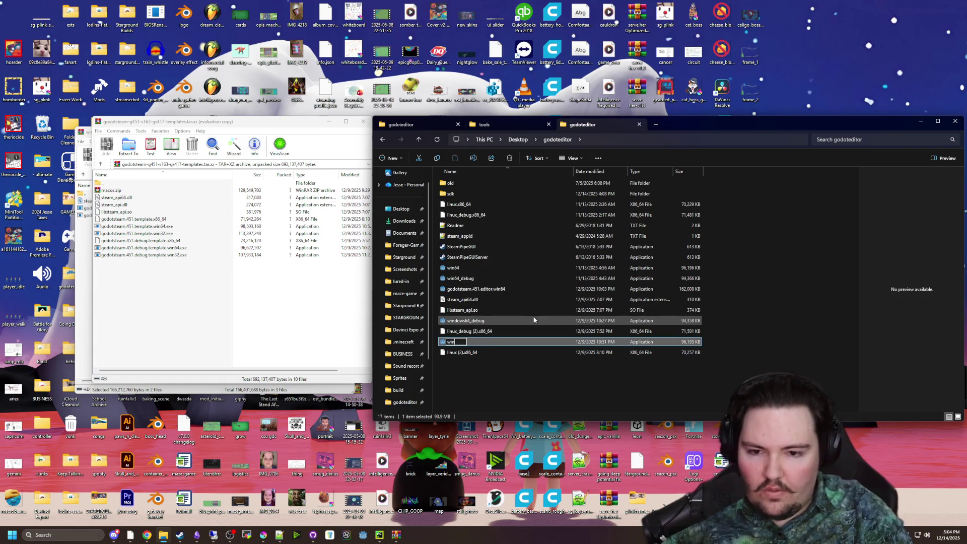
pyautogui.write('64')
pyautogui.press('Return')
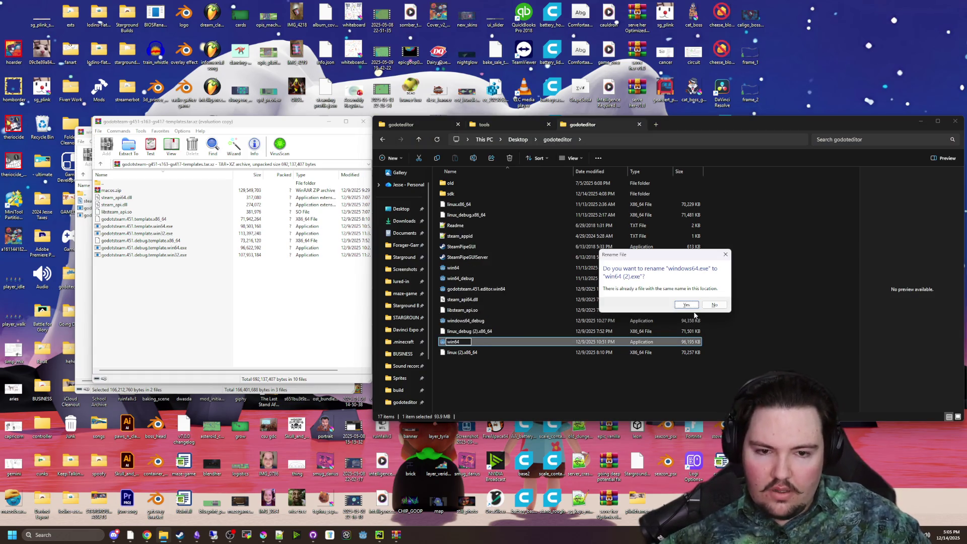
pyautogui.click(686, 306)
# Step: Shorten windows64_debug to win64_debug (2), confirming the duplicate-name prompt
pyautogui.click(475, 322)
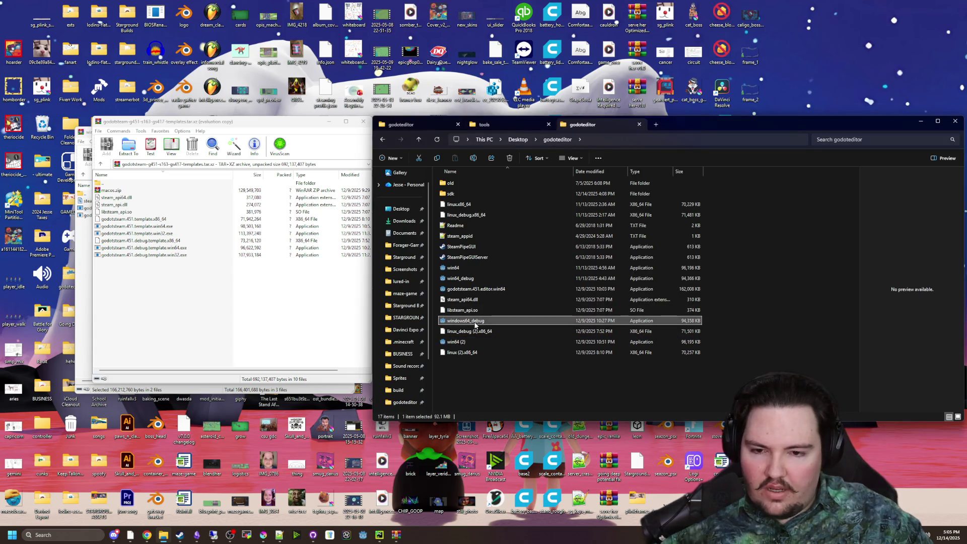
pyautogui.rightClick(475, 325)
pyautogui.click(533, 300)
pyautogui.click(464, 323)
pyautogui.press('BackSpace')
pyautogui.press('BackSpace')
pyautogui.press('BackSpace')
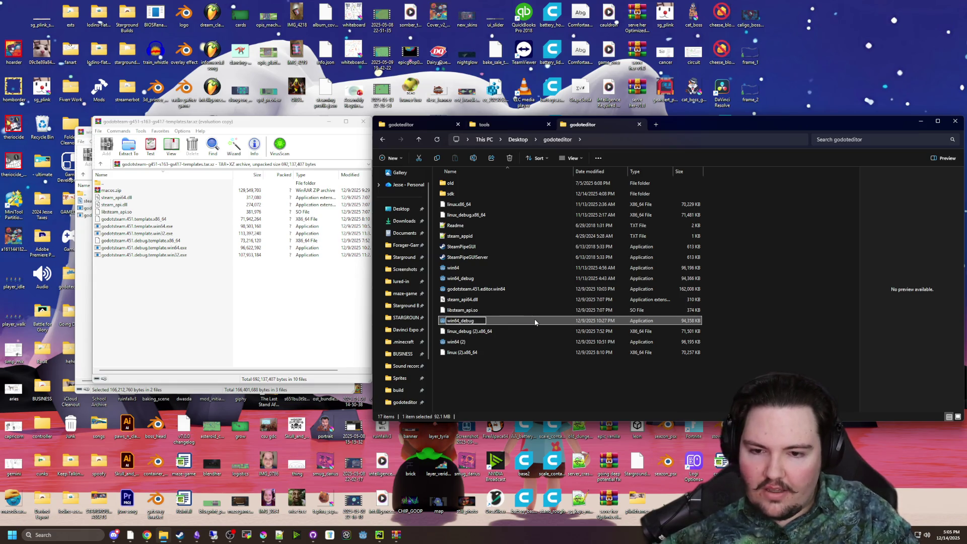
pyautogui.press('Return')
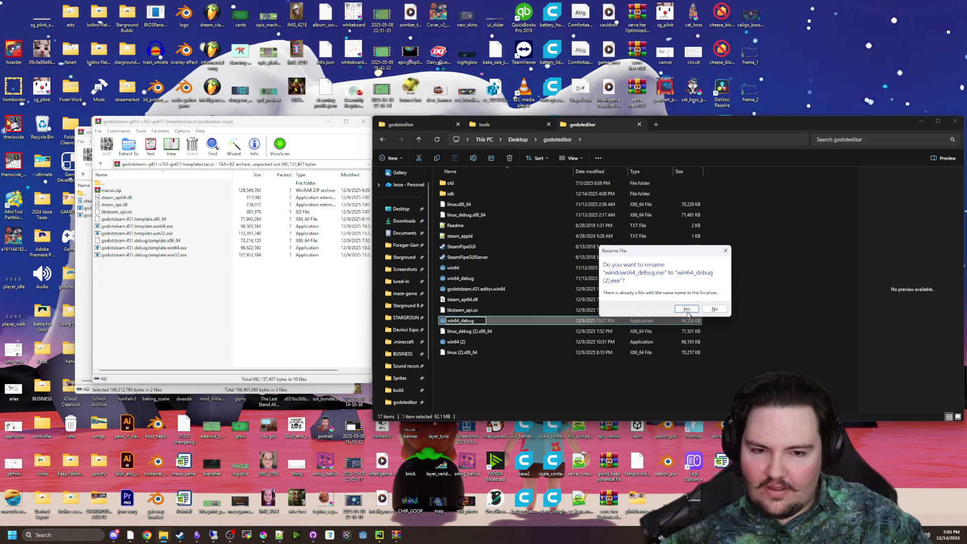
pyautogui.click(687, 309)
pyautogui.click(469, 379)
pyautogui.click(461, 355)
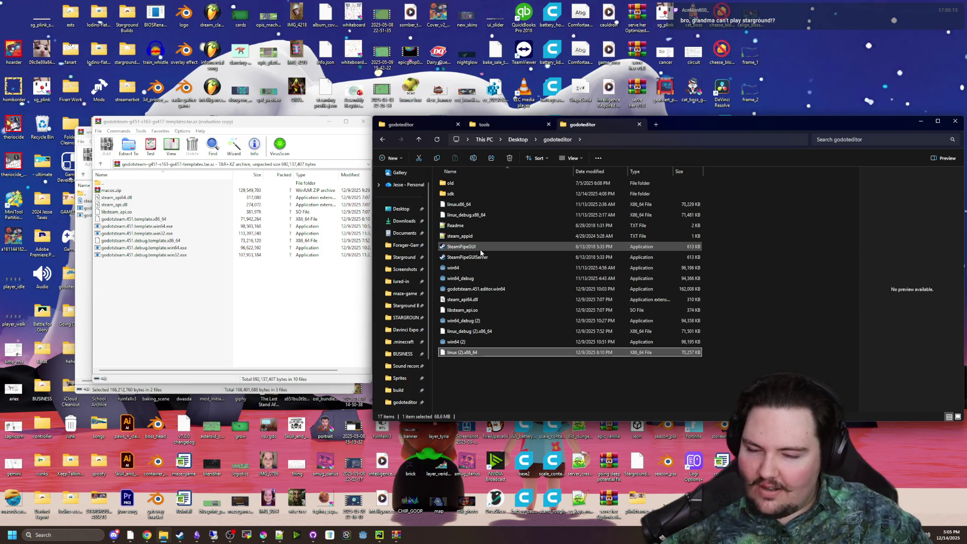
pyautogui.click(478, 267)
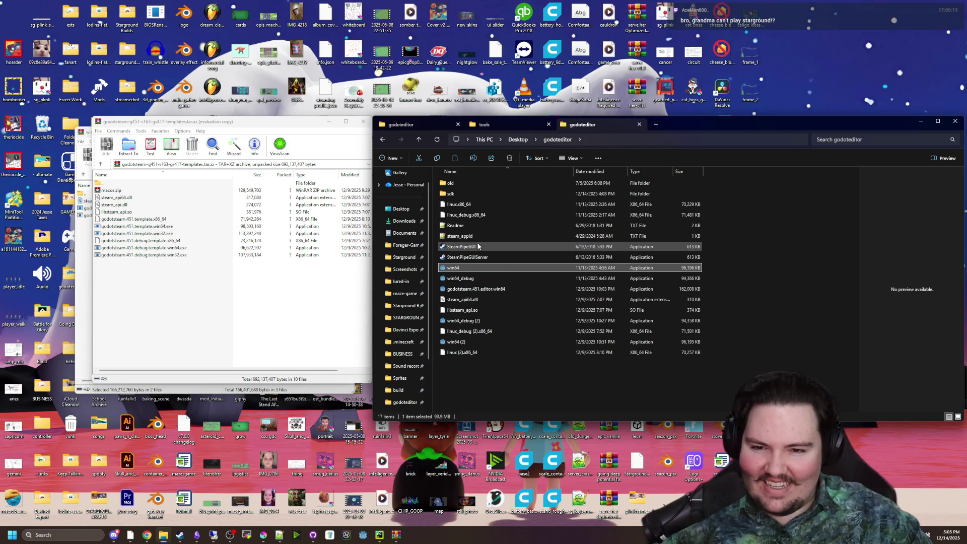
# Step: Delete the four old templates: win64, win64_debug, linux.x86_64 and linux_debug.x86_64
pyautogui.click(461, 278)
pyautogui.keyDown('ctrl'); pyautogui.click(459, 268); pyautogui.keyUp('ctrl')
pyautogui.keyDown('ctrl'); pyautogui.click(478, 215); pyautogui.keyUp('ctrl')
pyautogui.keyDown('ctrl'); pyautogui.click(478, 204); pyautogui.keyUp('ctrl')
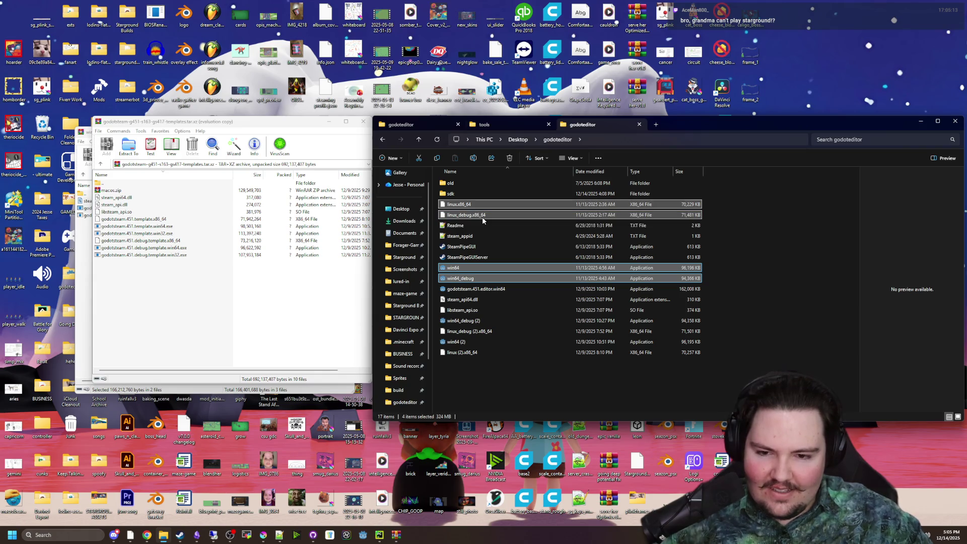
pyautogui.rightClick(480, 215)
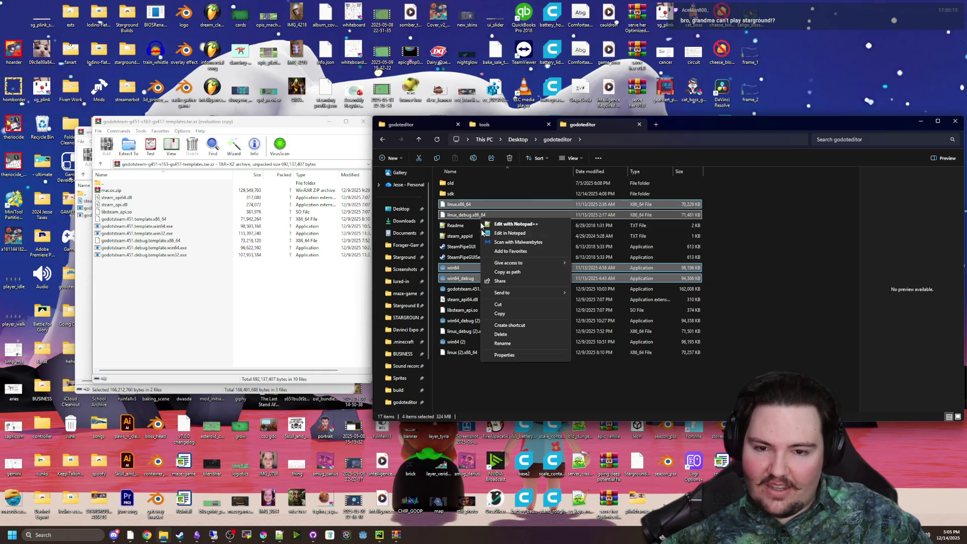
pyautogui.click(509, 332)
# Step: Rename win64 (2) to win64
pyautogui.rightClick(467, 300)
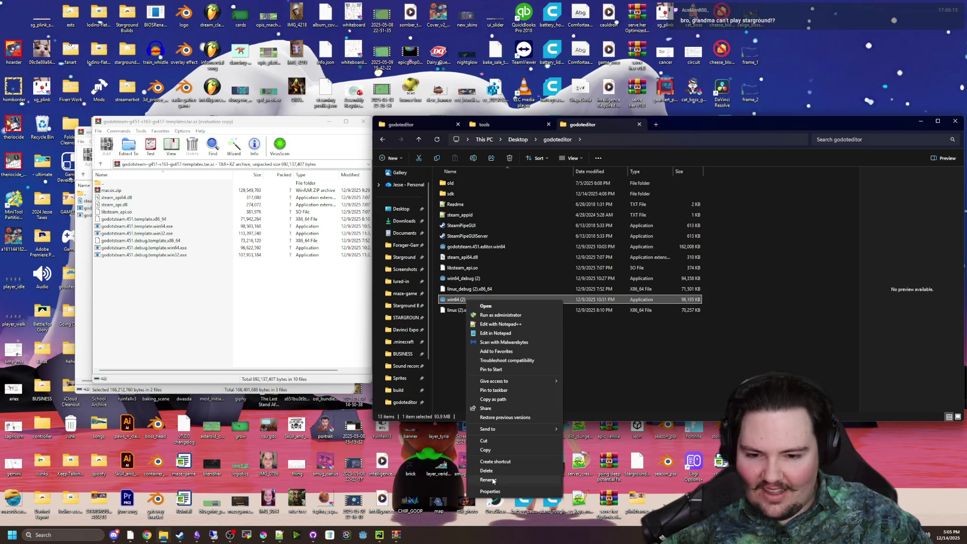
pyautogui.click(469, 300)
pyautogui.rightClick(469, 300)
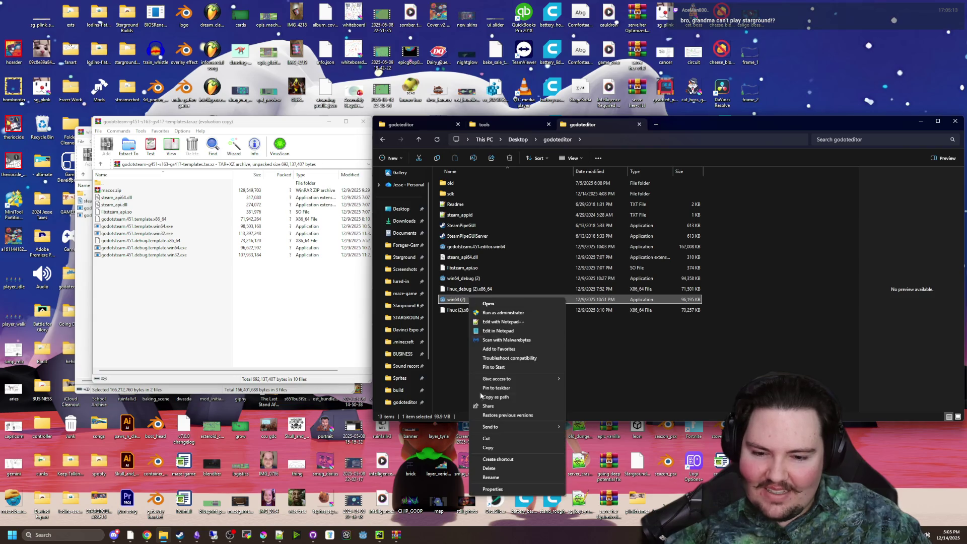
pyautogui.click(470, 300)
pyautogui.rightClick(470, 301)
pyautogui.click(470, 300)
pyautogui.press('F2')
pyautogui.press('Return')
# Step: Drop the (2) suffix from both Linux templates, giving linux.x86_64 and linux_debug.x86_64
pyautogui.click(478, 309)
pyautogui.rightClick(479, 310)
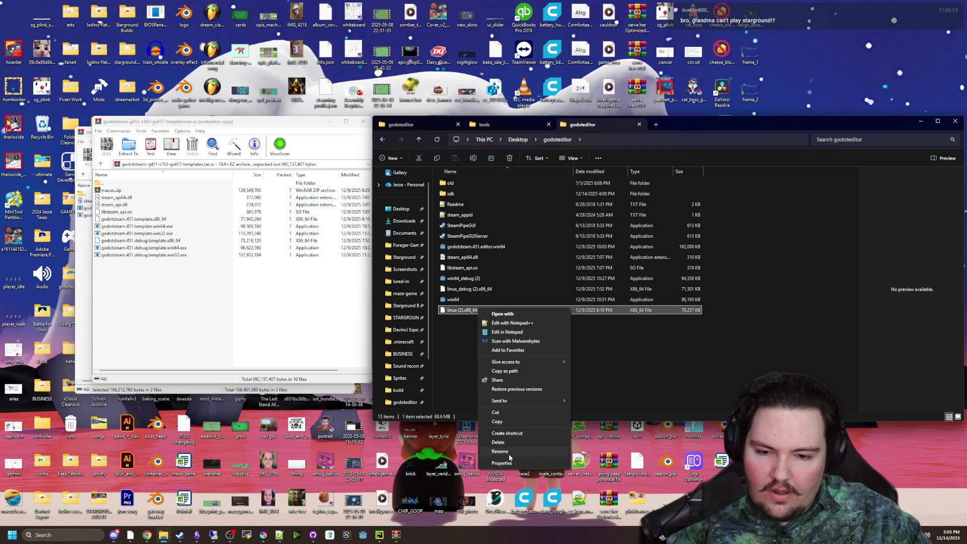
pyautogui.click(500, 451)
pyautogui.press('Right')
pyautogui.press('BackSpace')
pyautogui.press('BackSpace')
pyautogui.press('BackSpace')
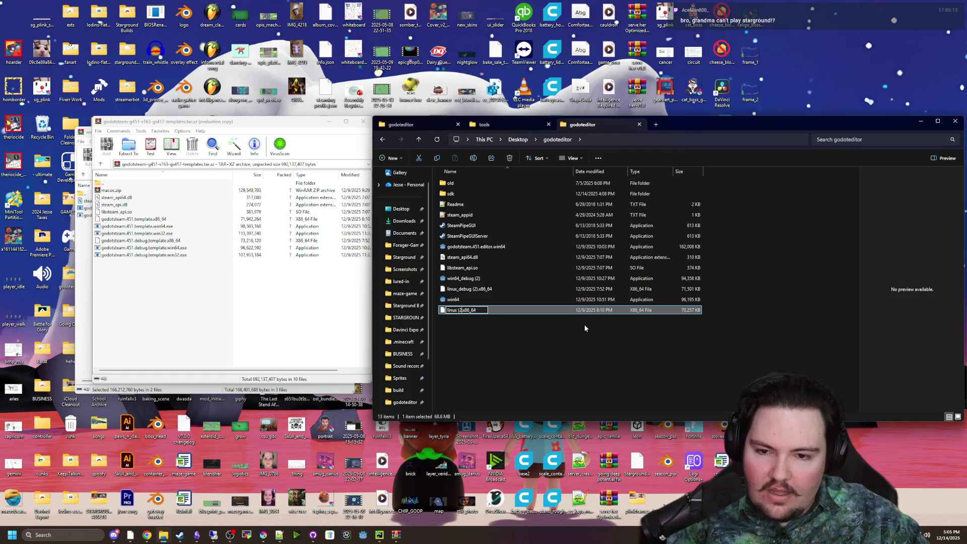
pyautogui.press('Return')
pyautogui.click(469, 288)
pyautogui.rightClick(469, 289)
pyautogui.click(496, 429)
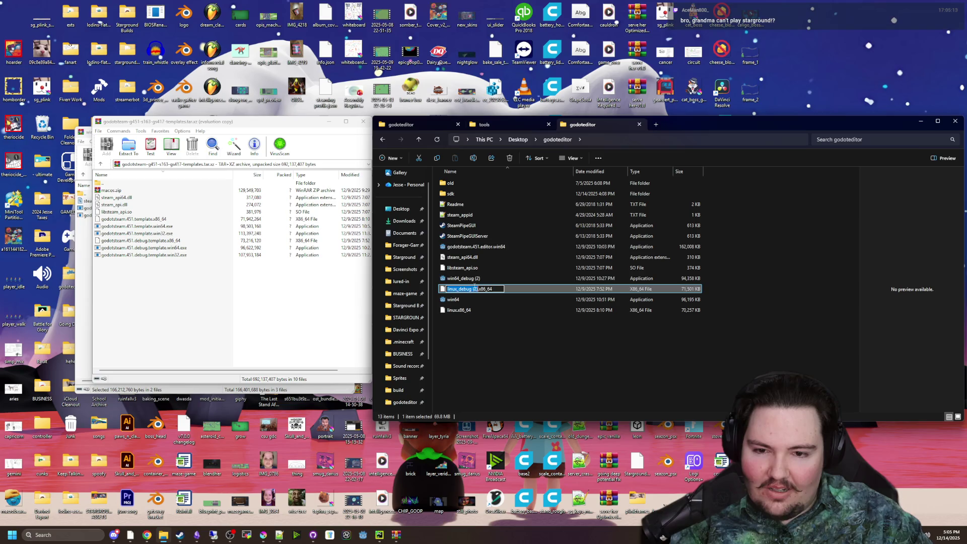
pyautogui.press('Right')
pyautogui.press('BackSpace')
pyautogui.press('BackSpace')
pyautogui.press('BackSpace')
pyautogui.press('BackSpace')
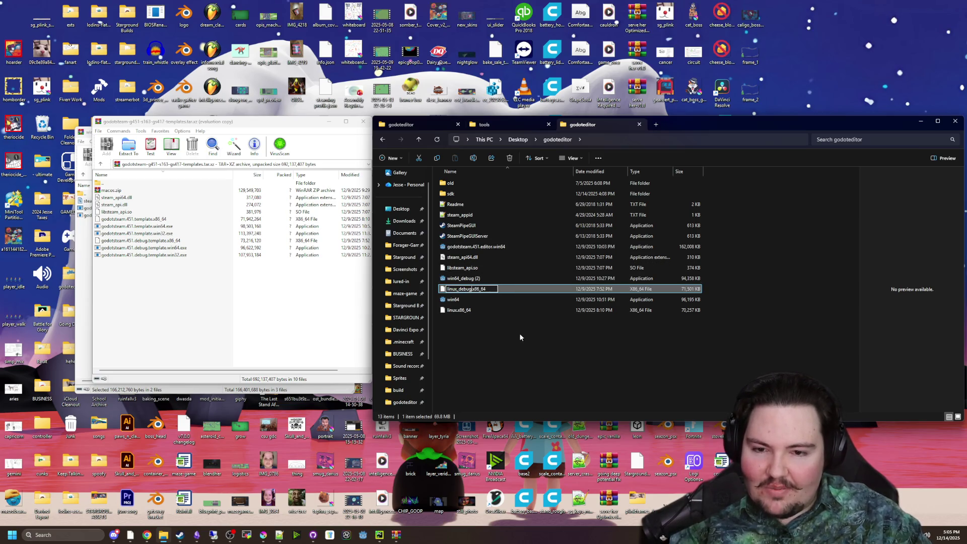
pyautogui.click(461, 278)
# Step: Rename win64_debug (2) to win64_debug
pyautogui.rightClick(461, 279)
pyautogui.click(473, 459)
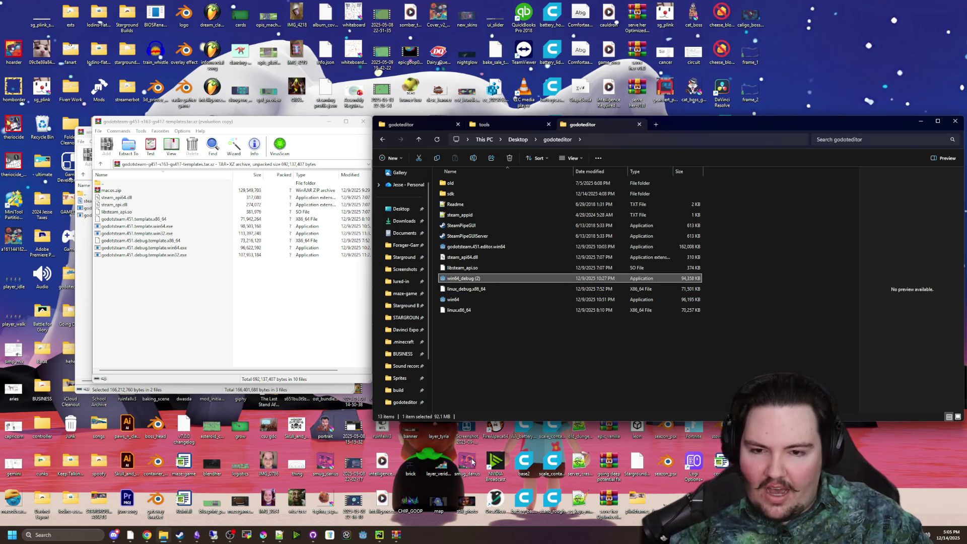
pyautogui.press('Right')
pyautogui.press('BackSpace')
pyautogui.press('BackSpace')
pyautogui.press('BackSpace')
pyautogui.click(501, 325)
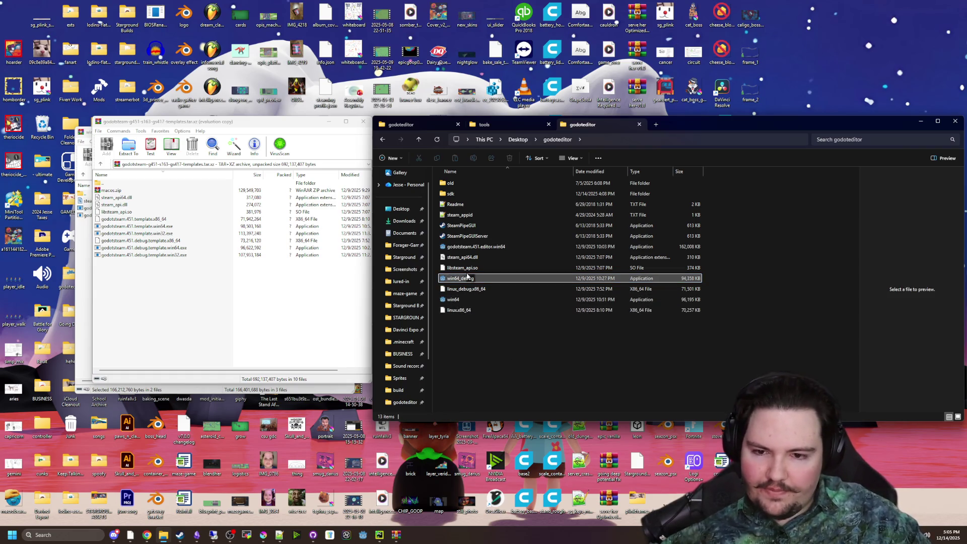
pyautogui.moveTo(493, 283)
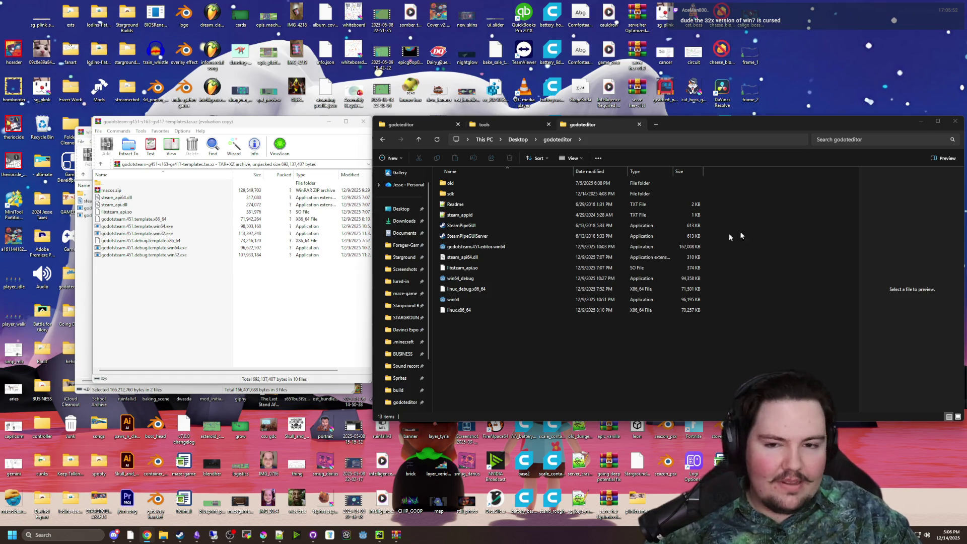
# Step: Sort the godoteditor files by date modified, newest first, and delete the Readme file
pyautogui.click(194, 313)
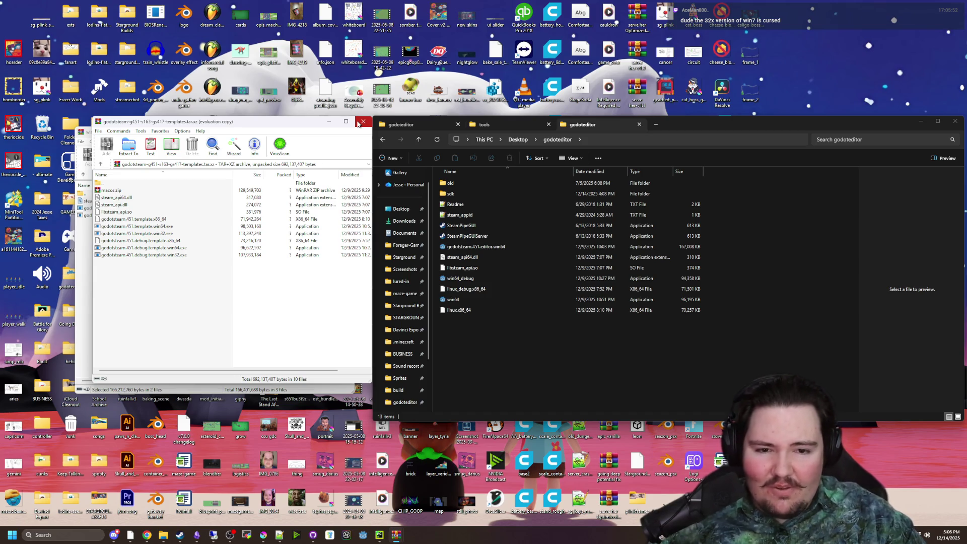
pyautogui.click(648, 331)
pyautogui.click(587, 172)
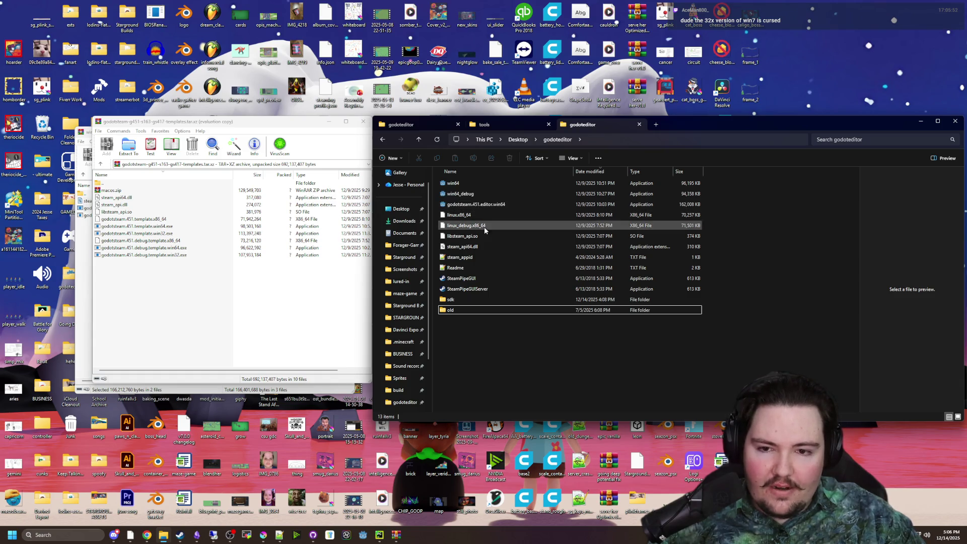
pyautogui.click(473, 268)
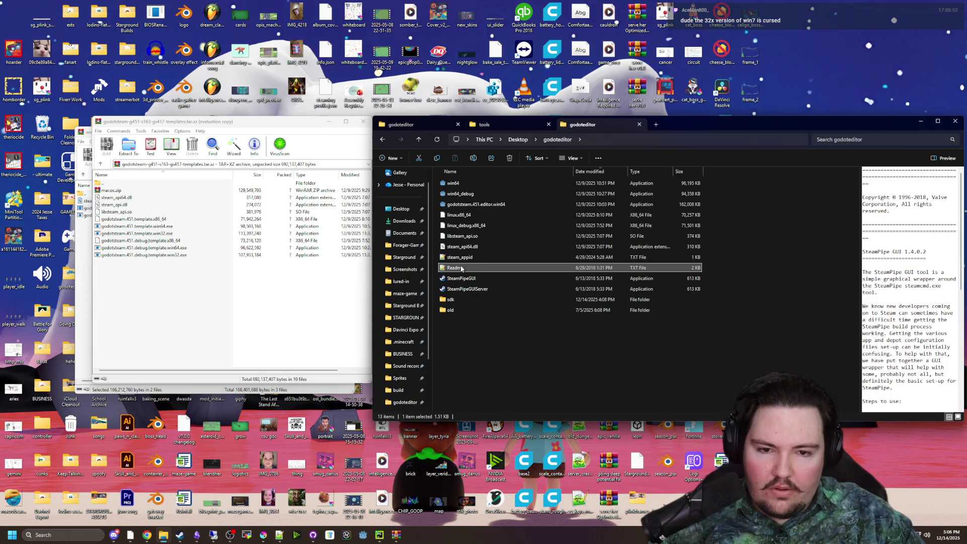
pyautogui.rightClick(460, 267)
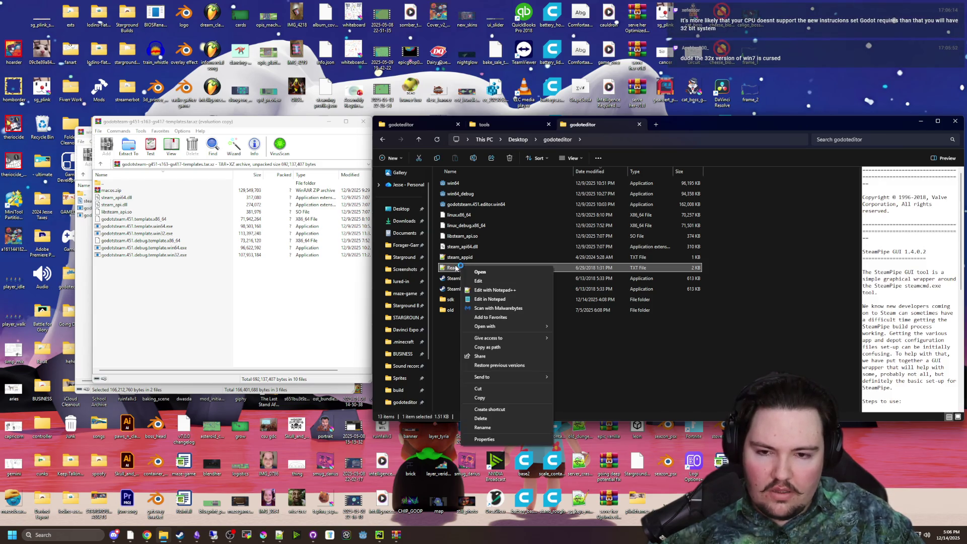
pyautogui.click(481, 418)
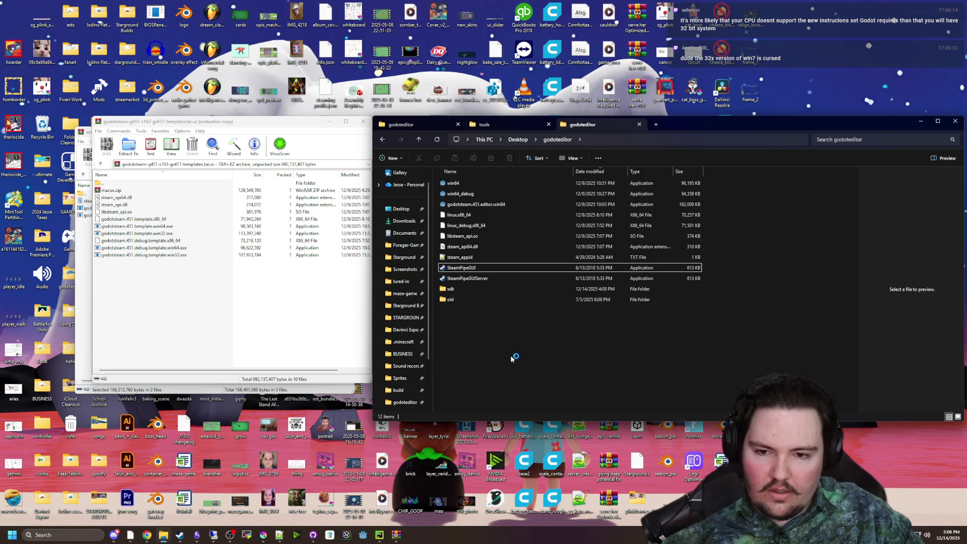
# Step: Close both WinRAR archive windows and move the WinRAR installer dialog to the lower left
pyautogui.click(237, 338)
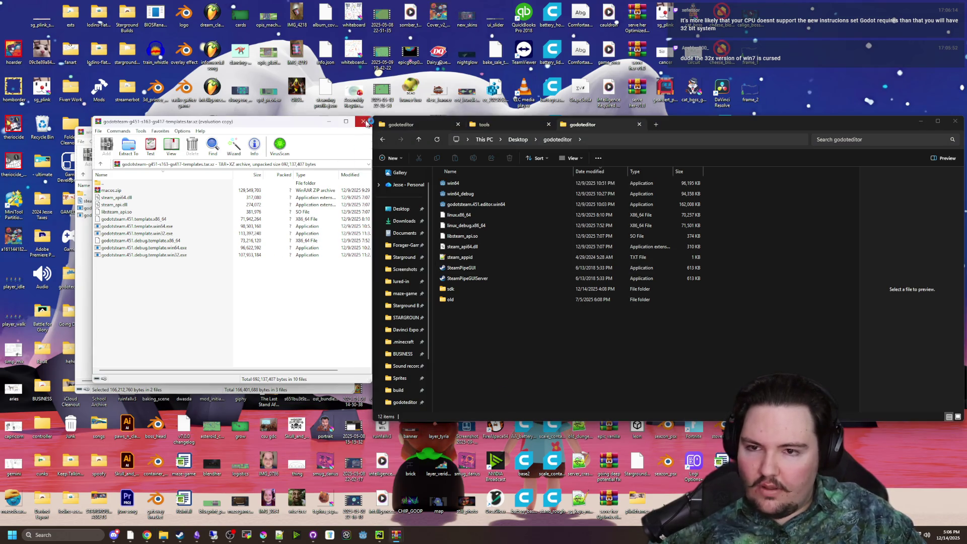
pyautogui.click(363, 121)
pyautogui.click(353, 132)
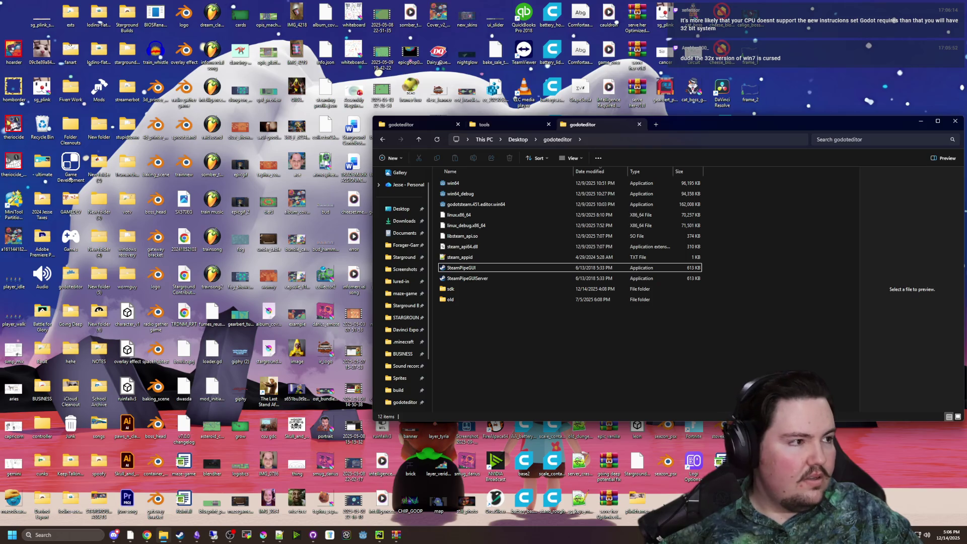
pyautogui.click(147, 535)
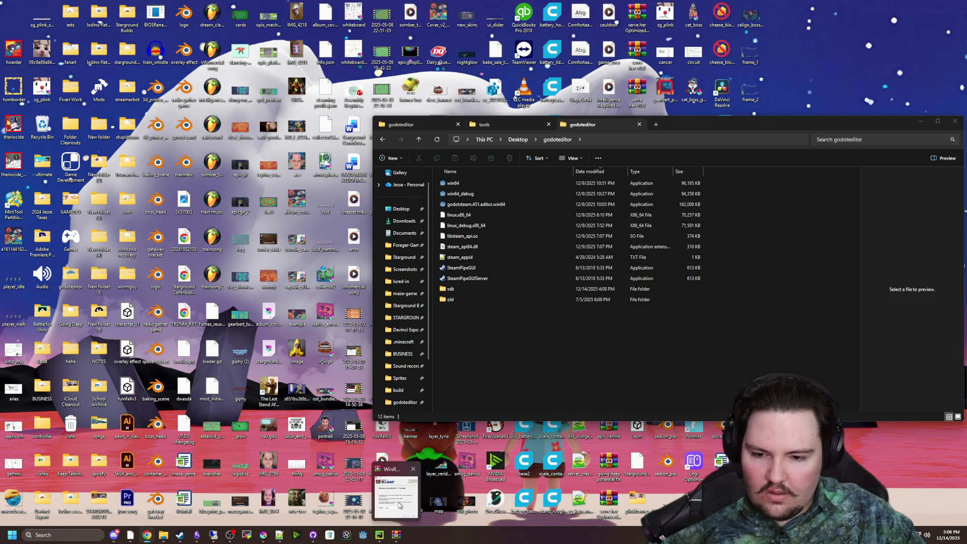
pyautogui.moveTo(453, 179); pyautogui.dragTo(337, 228)
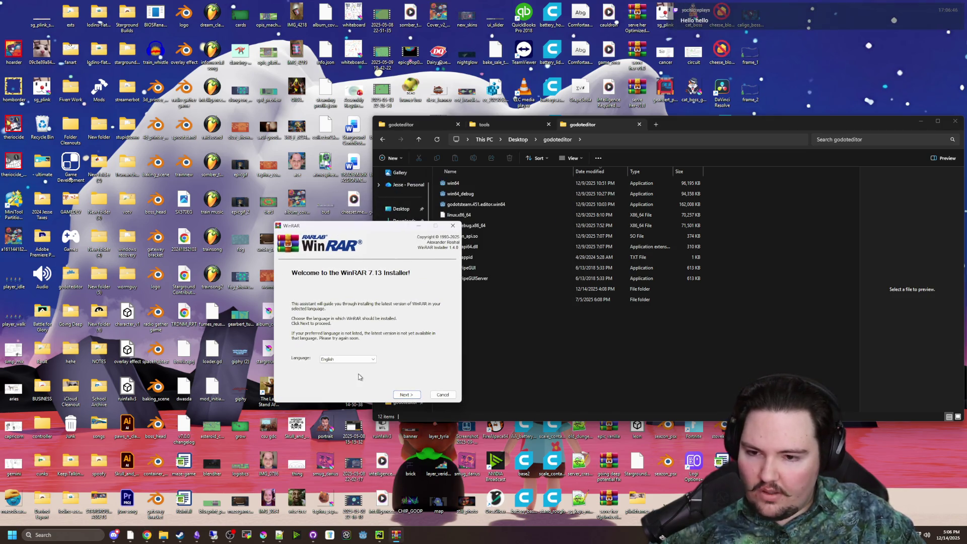
# Step: Install WinRAR via Easy Setup with the EULA accepted and no desktop shortcut
pyautogui.click(406, 394)
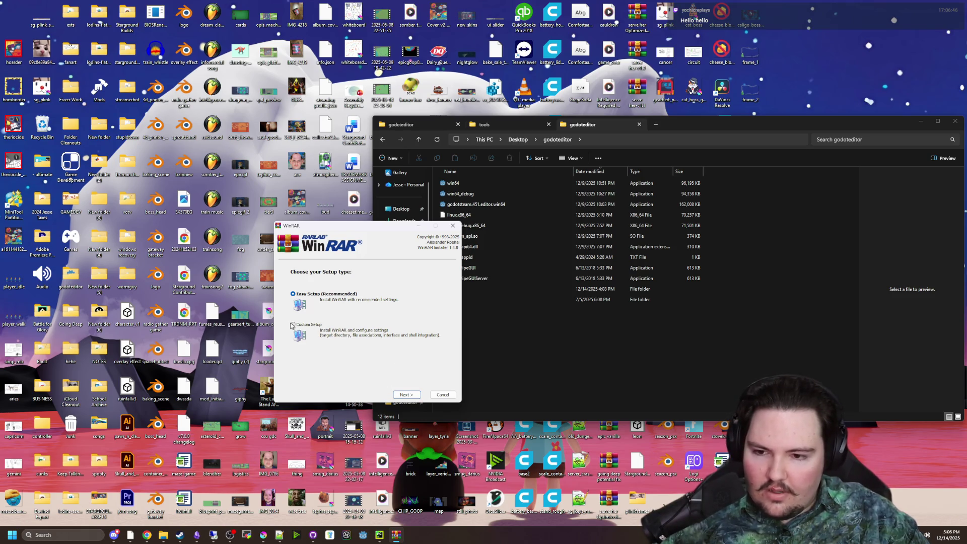
pyautogui.click(412, 396)
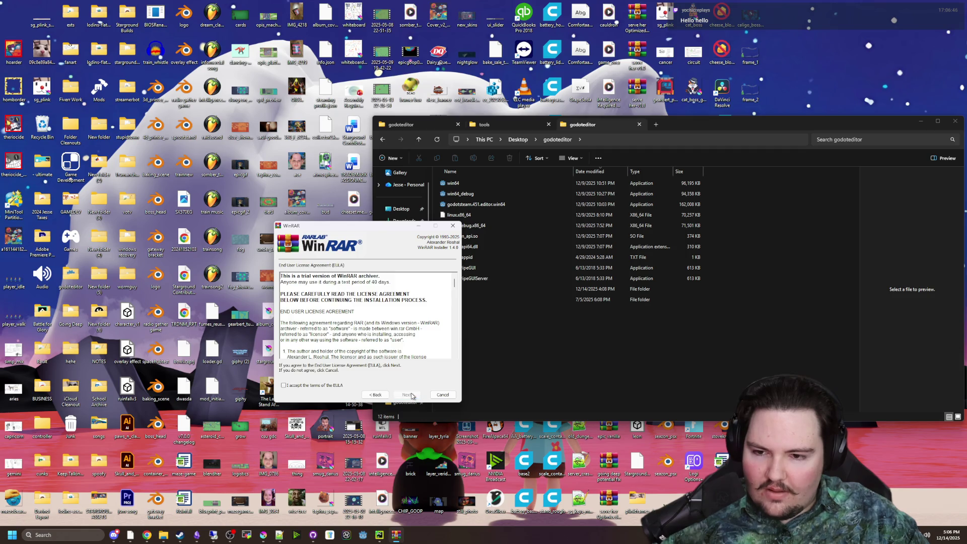
pyautogui.click(285, 385)
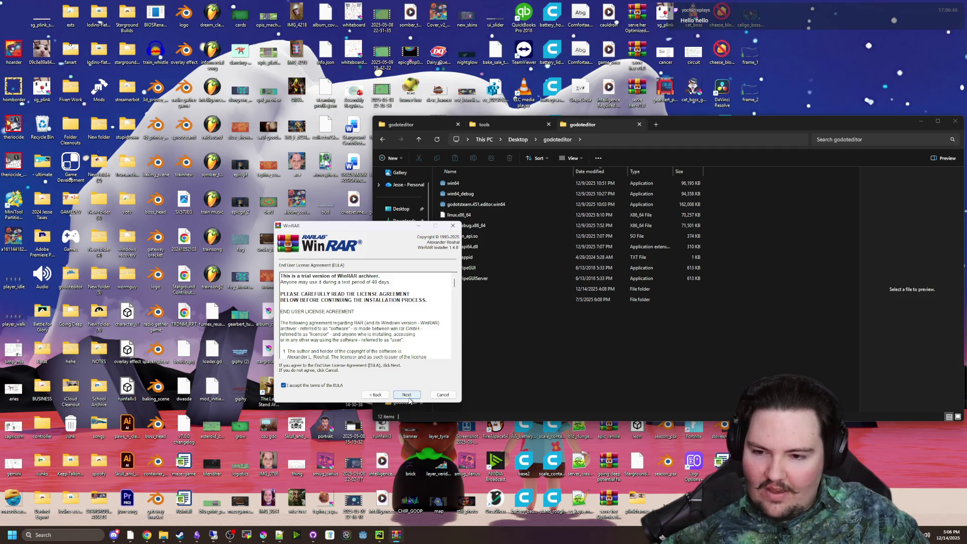
pyautogui.scroll(-10, 412, 343)
pyautogui.scroll(-10, 412, 343)
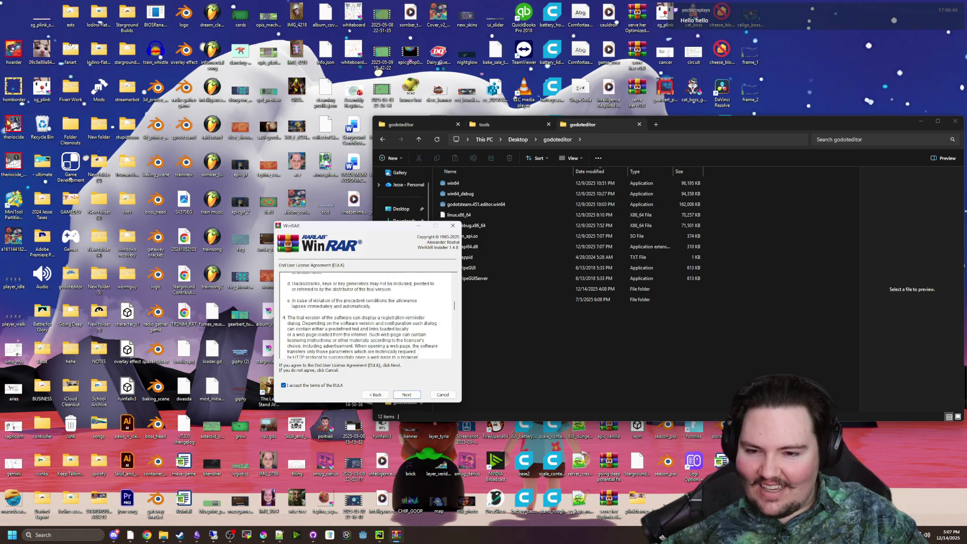
pyautogui.click(412, 395)
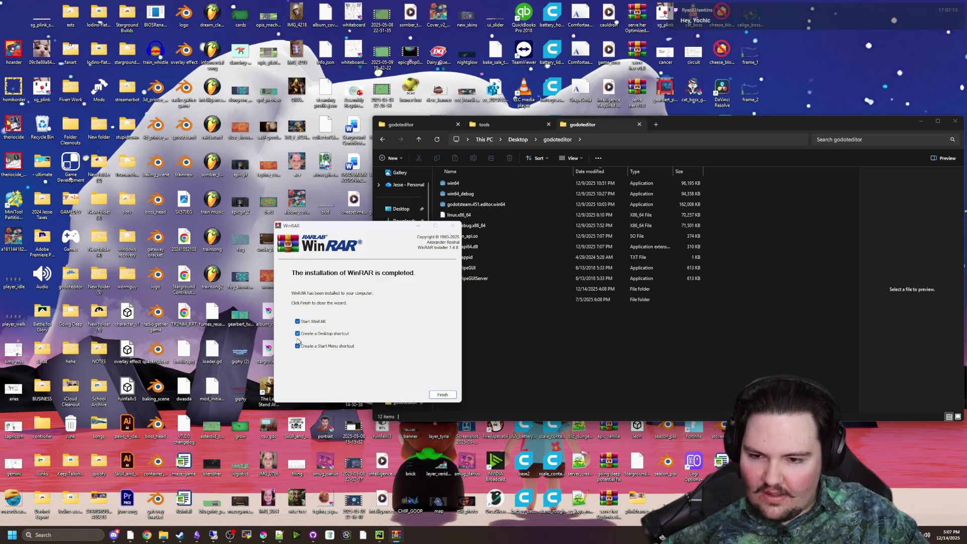
pyautogui.click(298, 333)
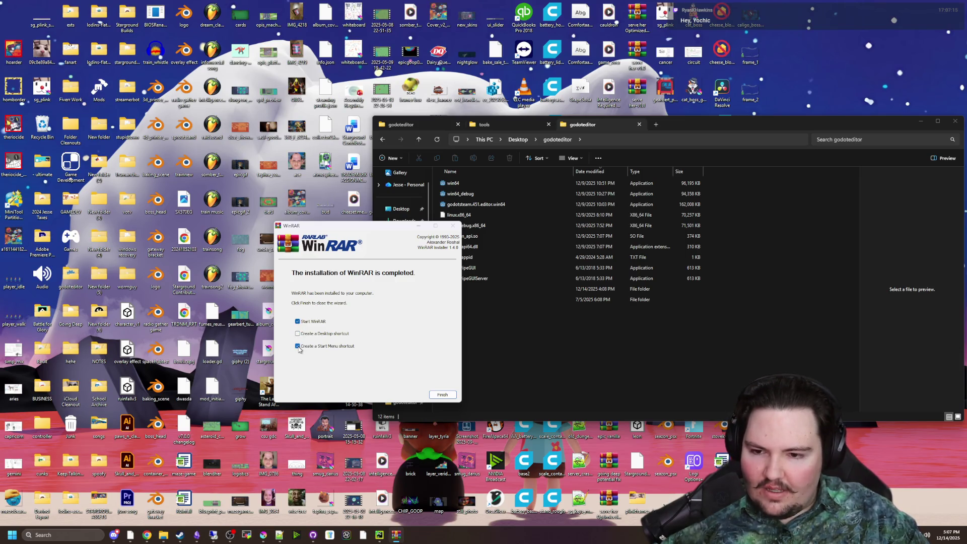
pyautogui.click(444, 396)
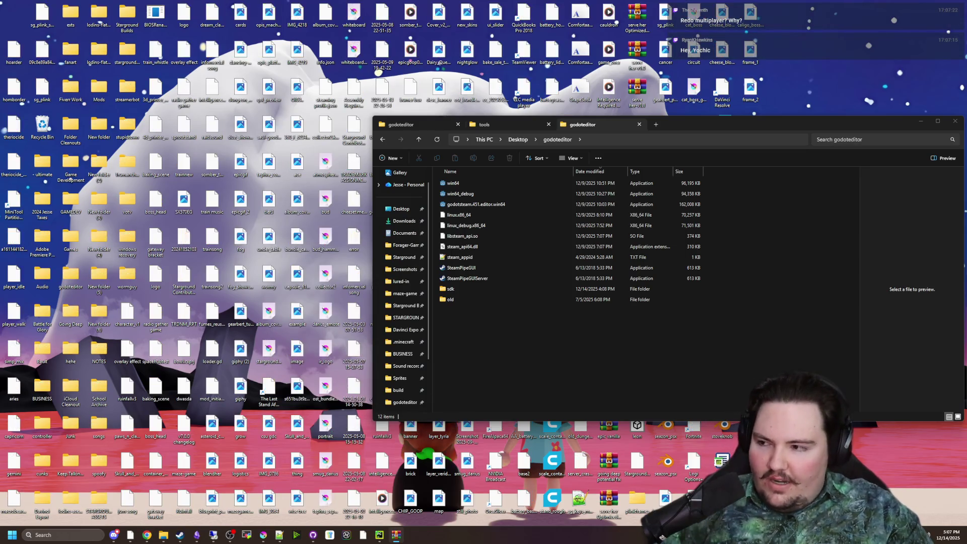
# Step: Enlarge the WinRAR sdk\tools window, widen its Name column, and place it beside godoteditor
pyautogui.moveTo(314, 236)
pyautogui.mouseDown()
pyautogui.moveTo(364, 246)
pyautogui.moveTo(362, 214)
pyautogui.mouseUp()
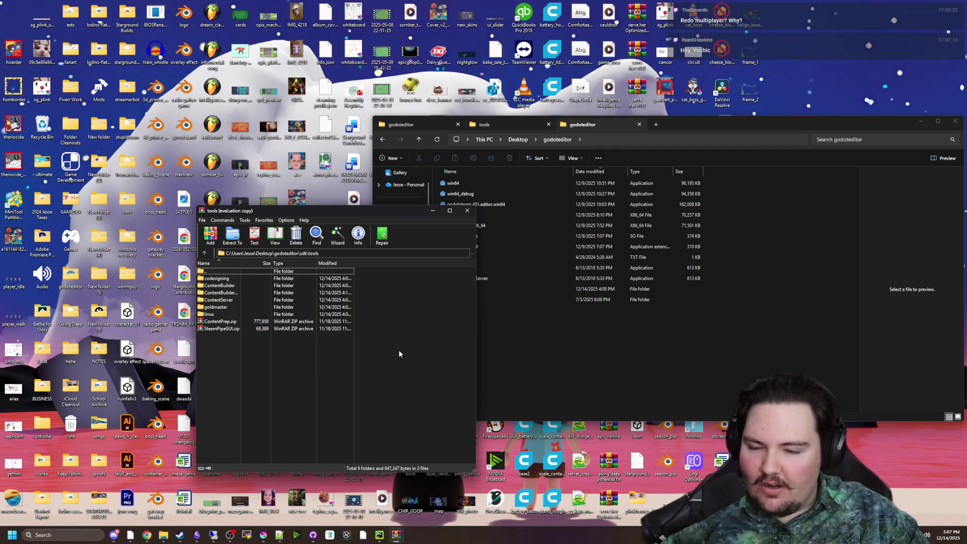
pyautogui.moveTo(476, 349); pyautogui.dragTo(541, 346)
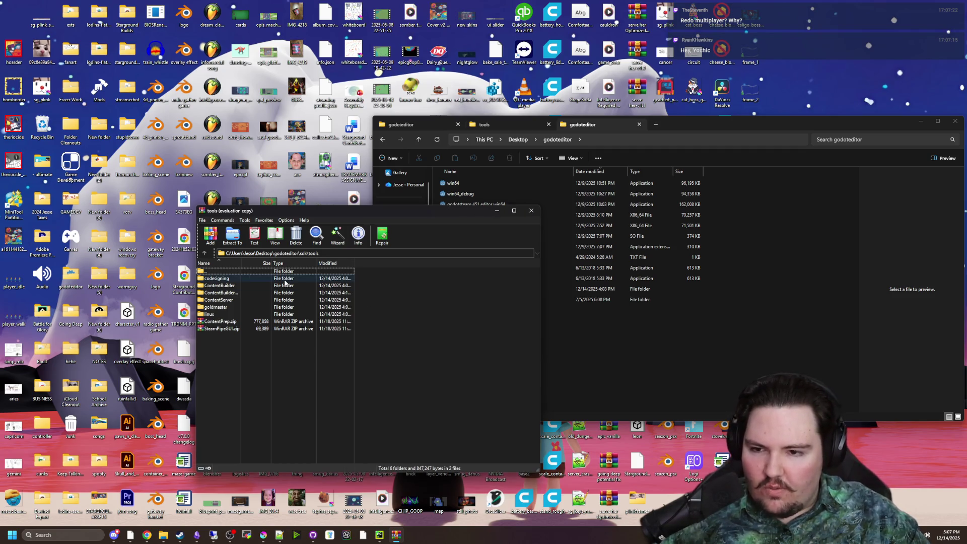
pyautogui.moveTo(241, 263); pyautogui.dragTo(268, 263)
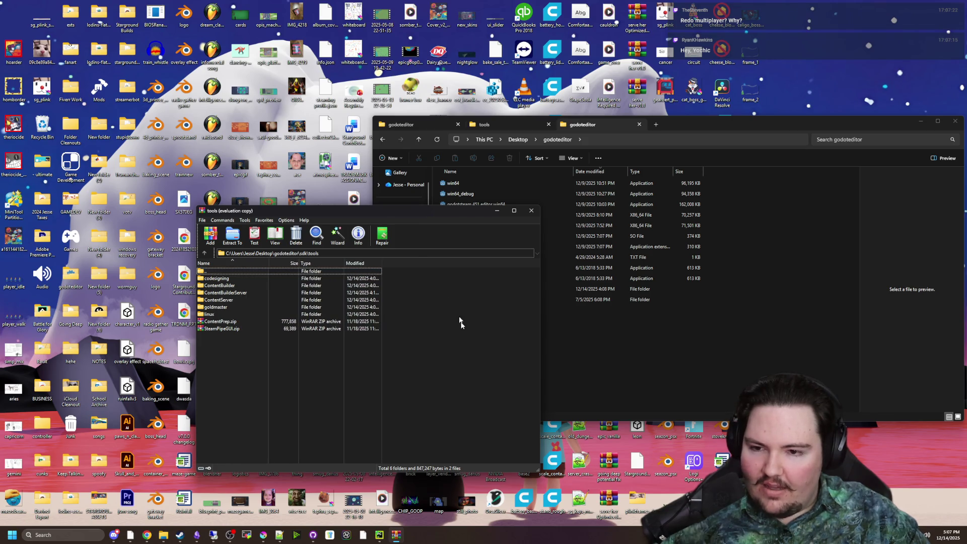
pyautogui.moveTo(414, 217); pyautogui.dragTo(263, 195)
pyautogui.click(560, 288)
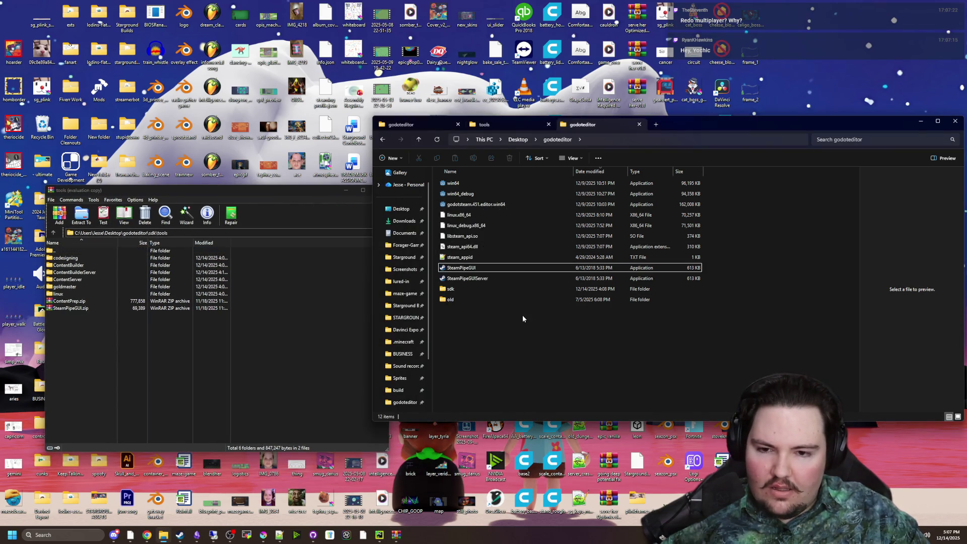
pyautogui.click(490, 205)
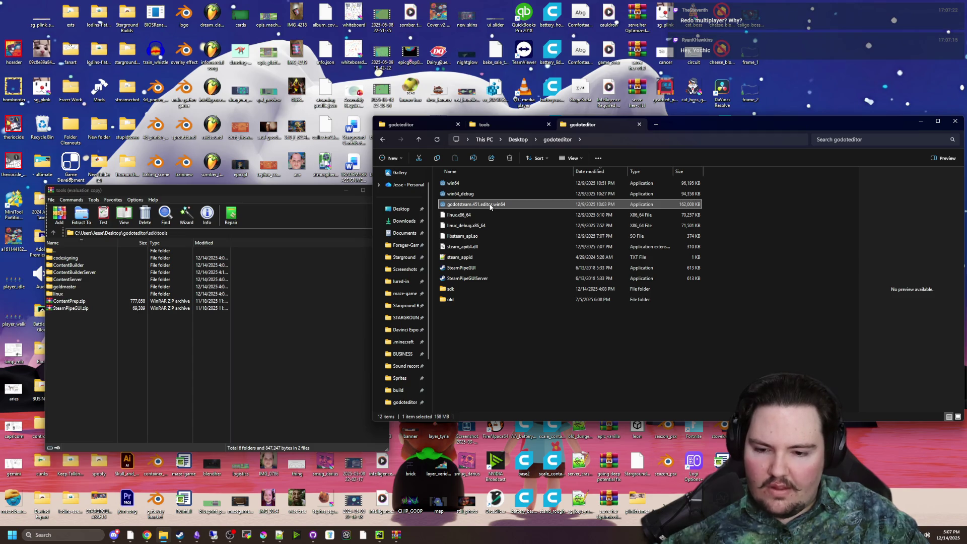
# Step: Launch godotsteam.451.editor.win64, open Starground, and move the loading editor window aside
pyautogui.doubleClick(490, 205)
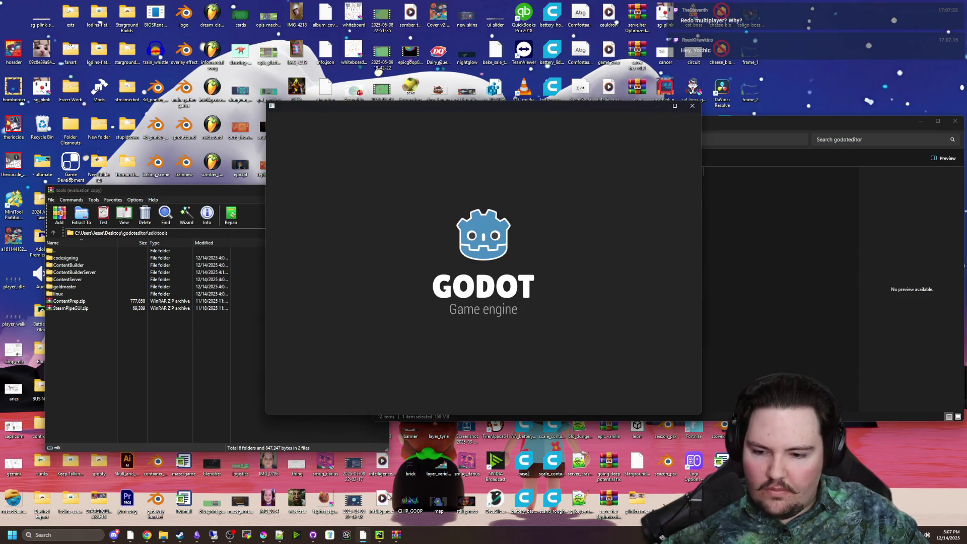
pyautogui.moveTo(363, 538)
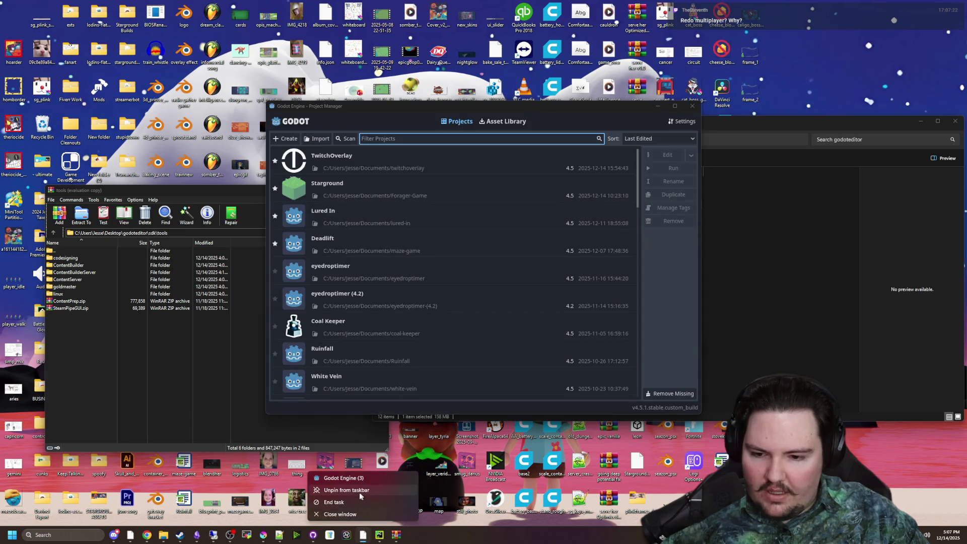
pyautogui.doubleClick(340, 188)
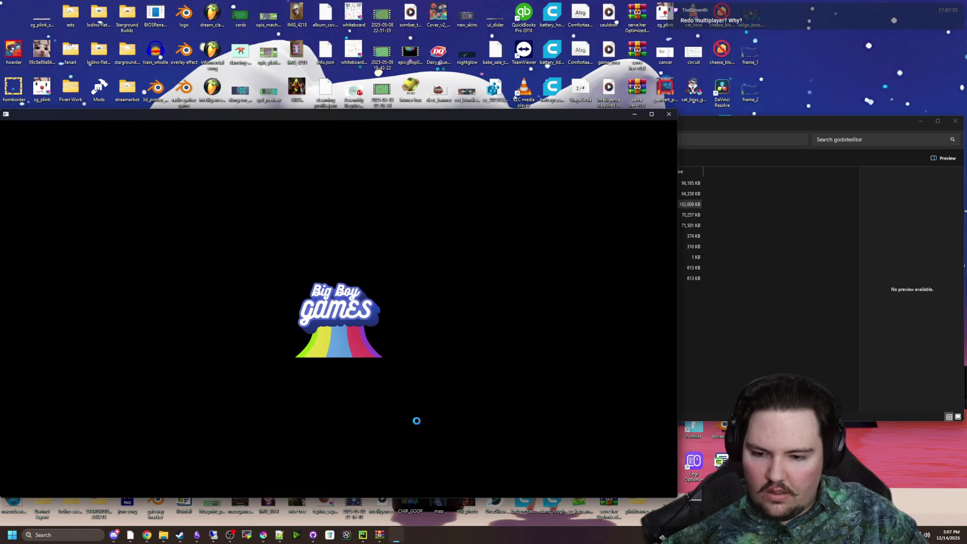
pyautogui.rightClick(405, 539)
pyautogui.click(374, 490)
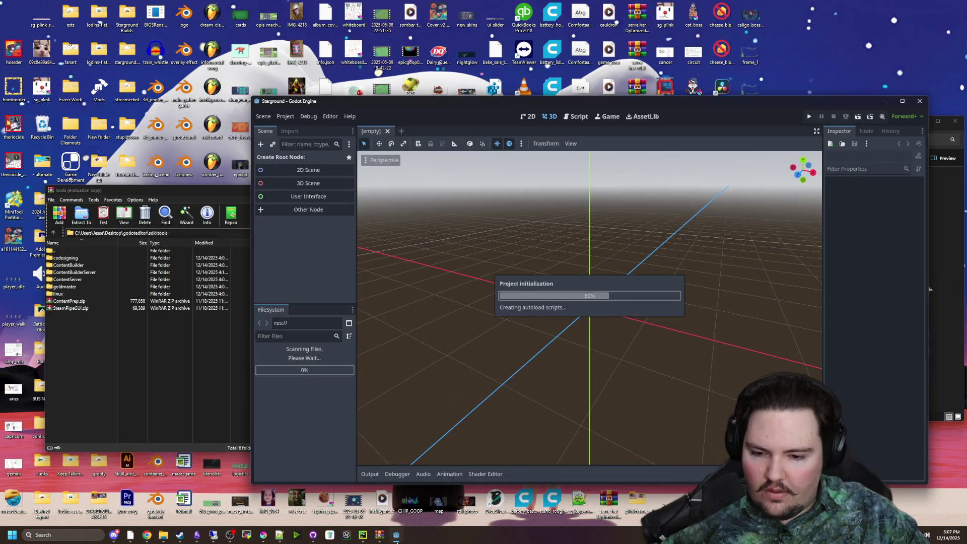
pyautogui.rightClick(396, 535)
pyautogui.click(385, 479)
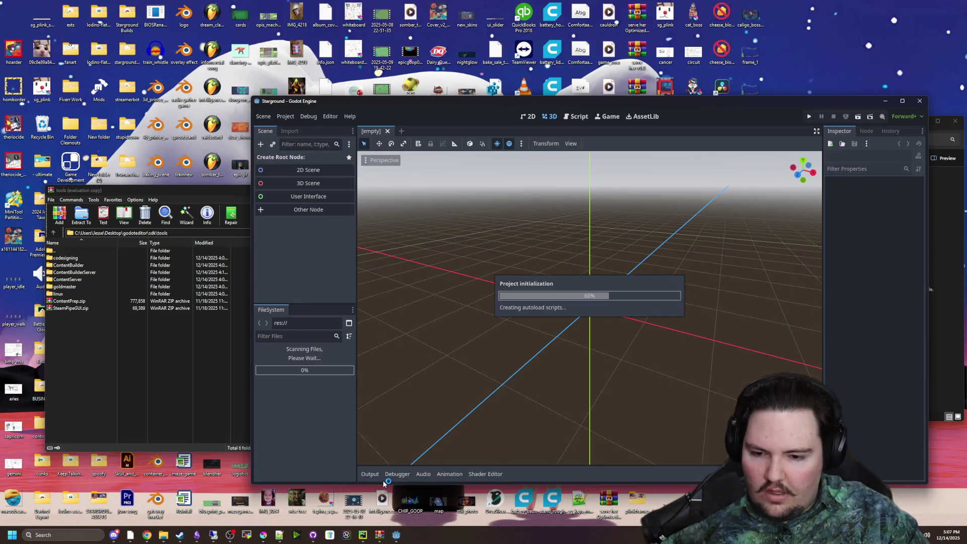
pyautogui.moveTo(328, 110); pyautogui.dragTo(352, 289)
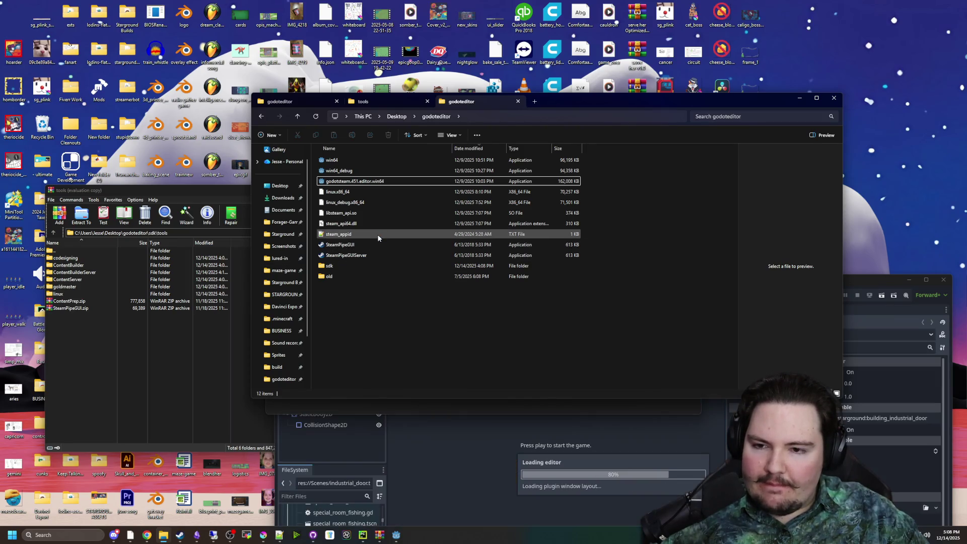
# Step: Copy steam_api64.dll and libsteam_api.so, then go to the Forager-Game folder
pyautogui.click(355, 223)
pyautogui.keyDown('ctrl'); pyautogui.click(354, 214); pyautogui.keyUp('ctrl')
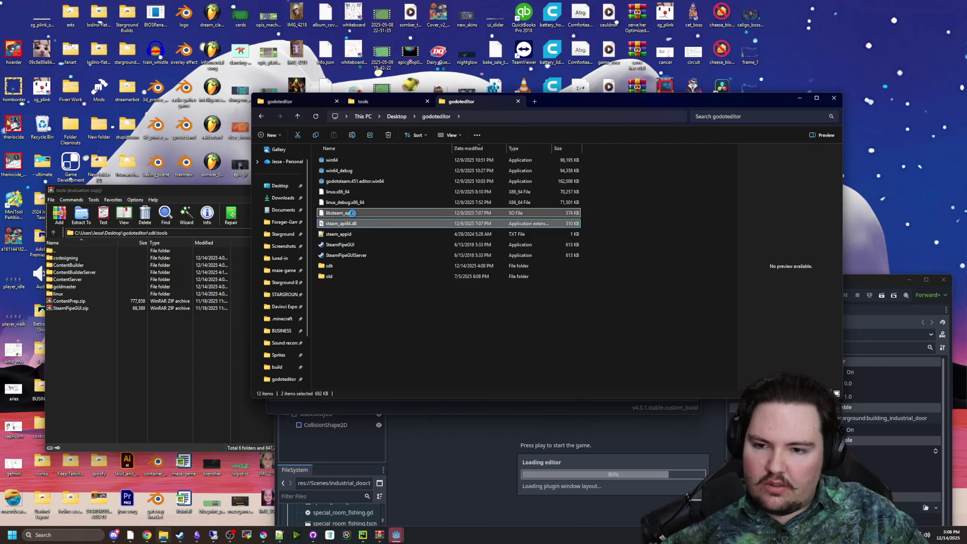
pyautogui.rightClick(353, 213)
pyautogui.click(376, 322)
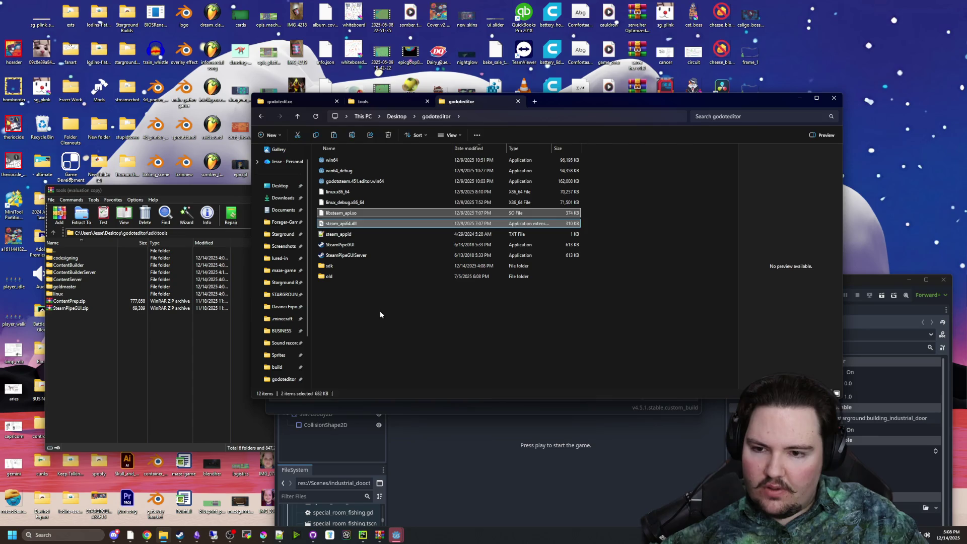
pyautogui.click(379, 317)
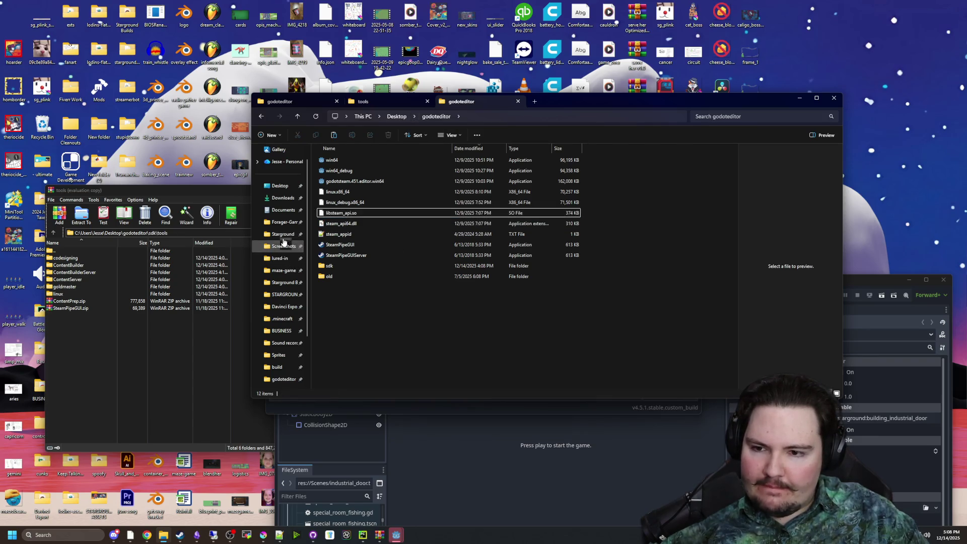
pyautogui.click(282, 221)
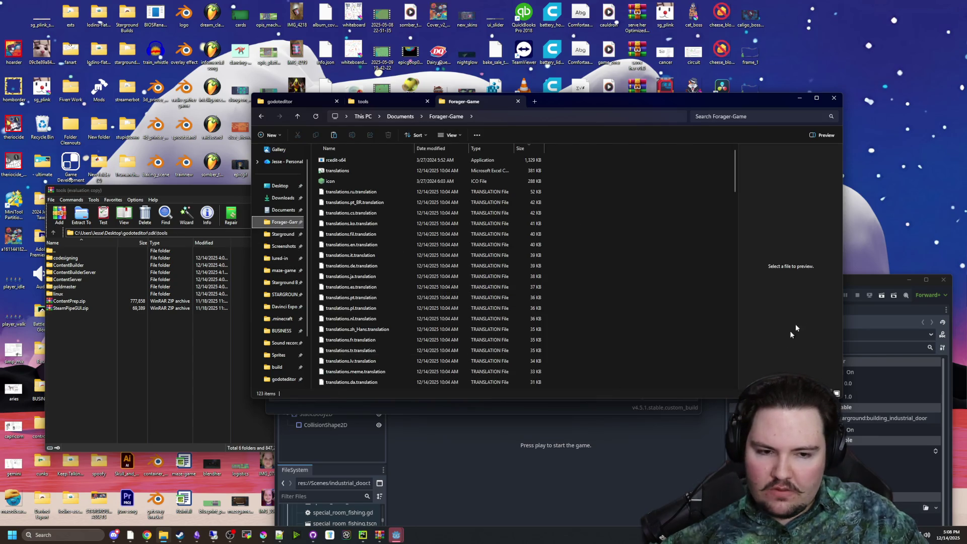
pyautogui.moveTo(859, 281)
pyautogui.mouseDown()
pyautogui.moveTo(741, 151)
pyautogui.moveTo(721, 112)
pyautogui.mouseUp()
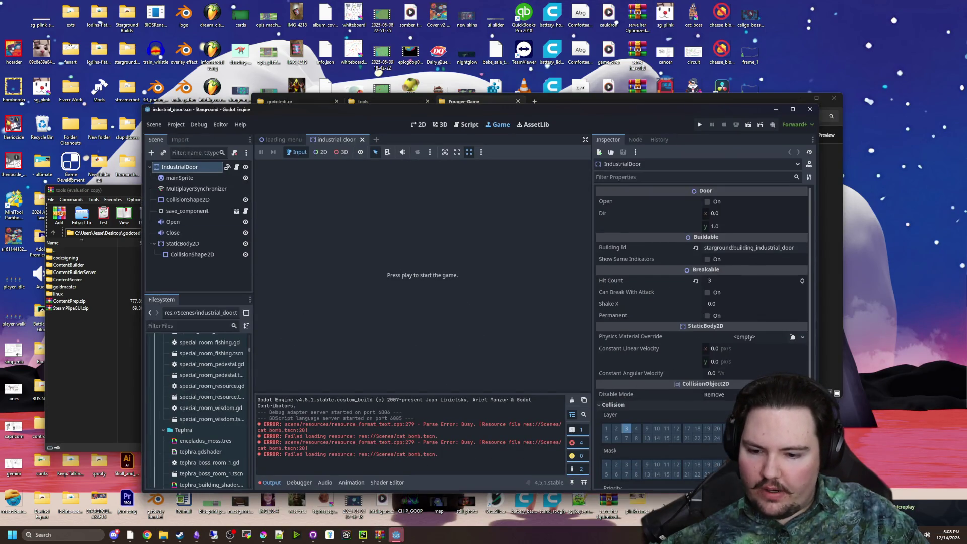
# Step: Open the TwitchOverlay project from the Godot Project Manager in a second editor
pyautogui.moveTo(397, 535)
pyautogui.click(435, 496)
pyautogui.doubleClick(343, 189)
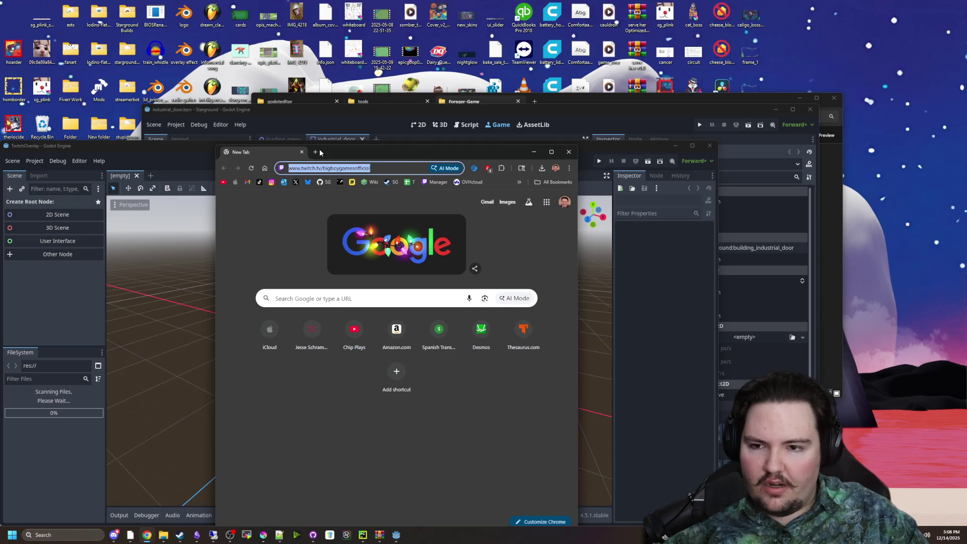
pyautogui.click(316, 152)
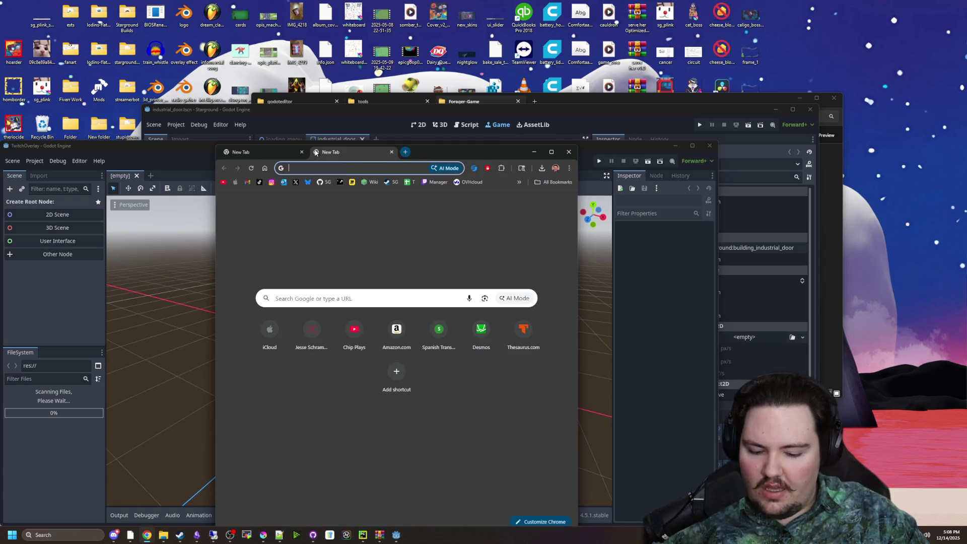
# Step: Search the web for 'expressobits multiplayer peer', fixing the misspelled query
pyautogui.write('exxpressobits multiple')
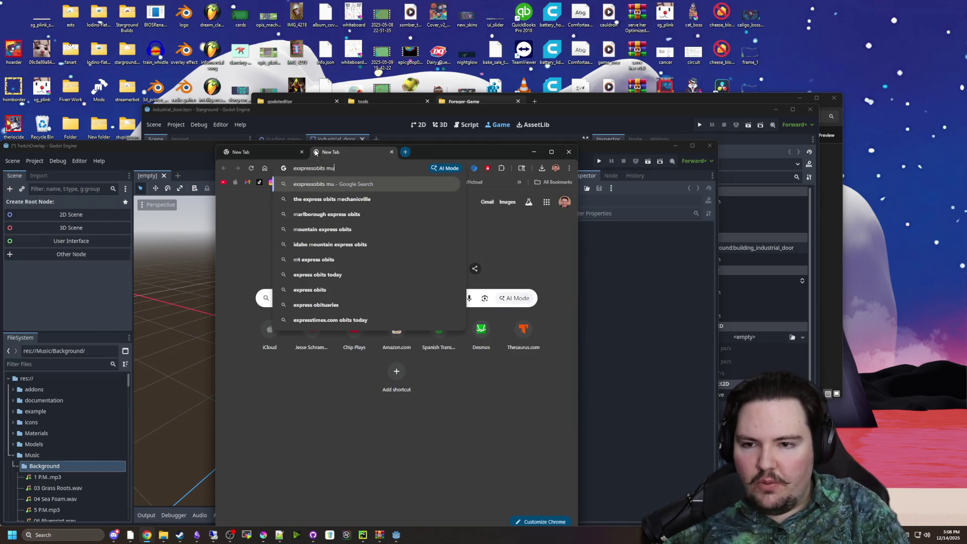
pyautogui.press('BackSpace')
pyautogui.write('ayer peer')
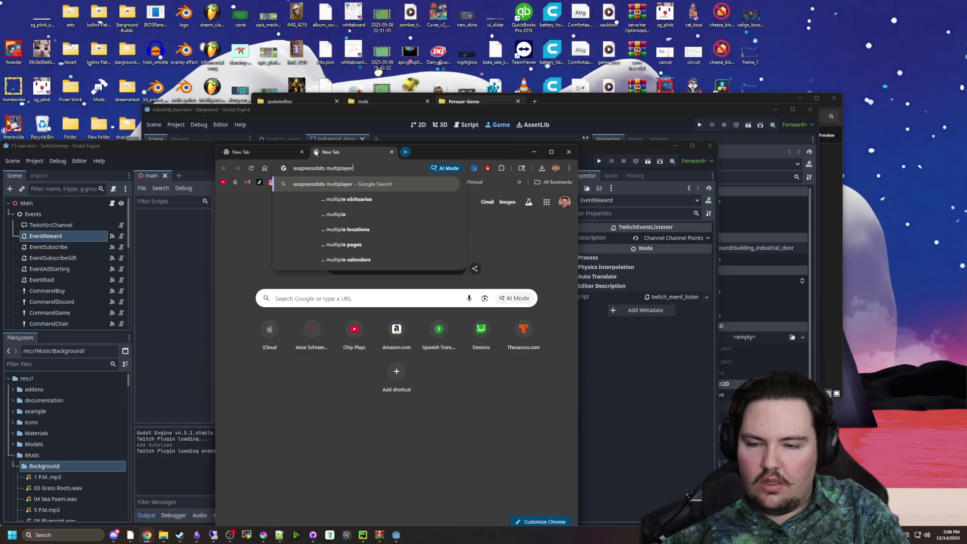
pyautogui.press('Return')
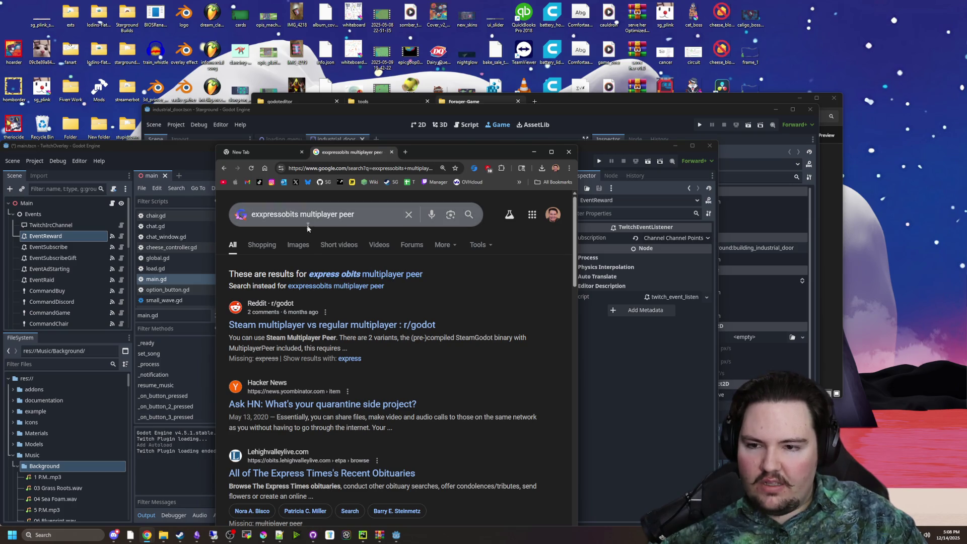
pyautogui.scroll(-4, 399, 337)
pyautogui.scroll(1, 399, 337)
pyautogui.scroll(-1, 383, 312)
pyautogui.scroll(5, 352, 262)
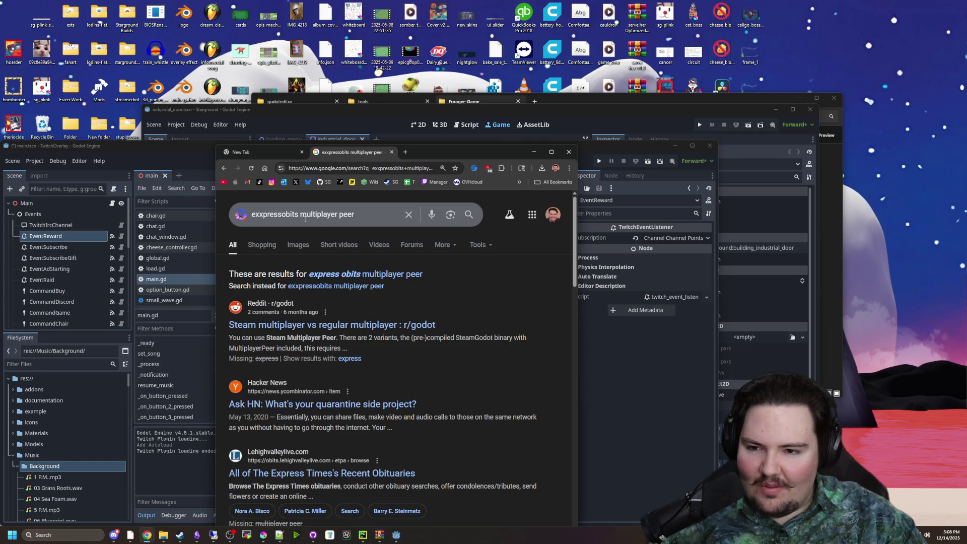
pyautogui.click(286, 216)
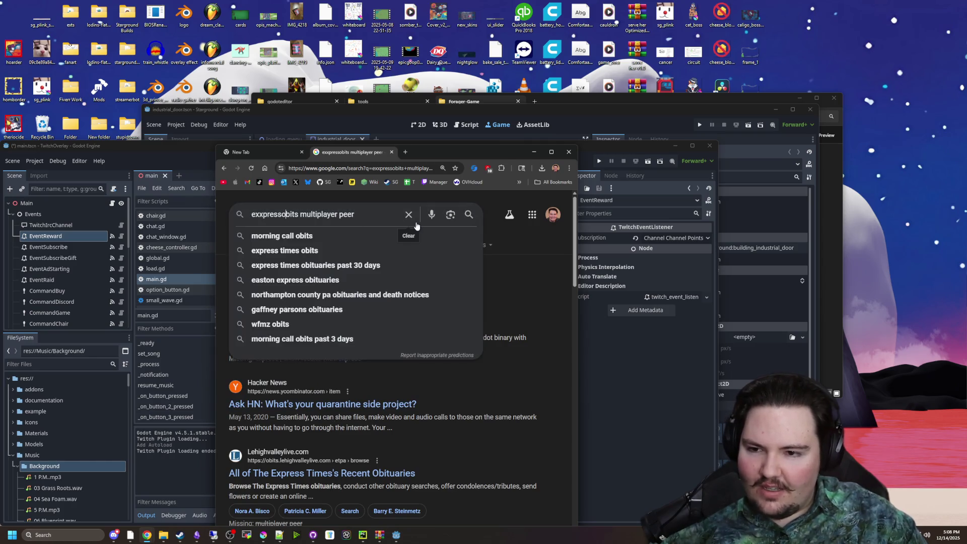
pyautogui.press('BackSpace')
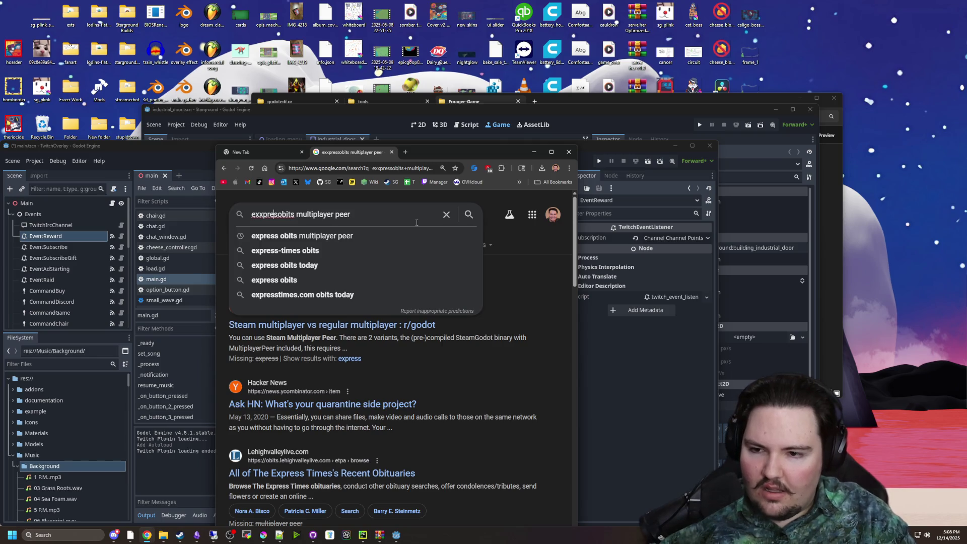
pyautogui.press('BackSpace')
pyautogui.press('Return')
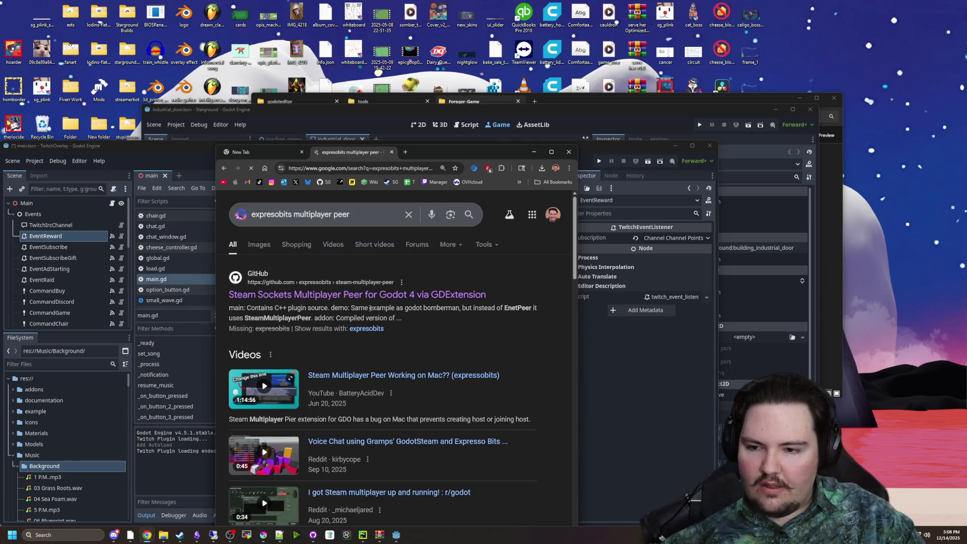
# Step: Read the steam-multiplayer-peer README's Update Dec 2025 notice, then close both Chrome tabs
pyautogui.click(363, 297)
pyautogui.scroll(-10, 370, 353)
pyautogui.moveTo(433, 366); pyautogui.dragTo(220, 327)
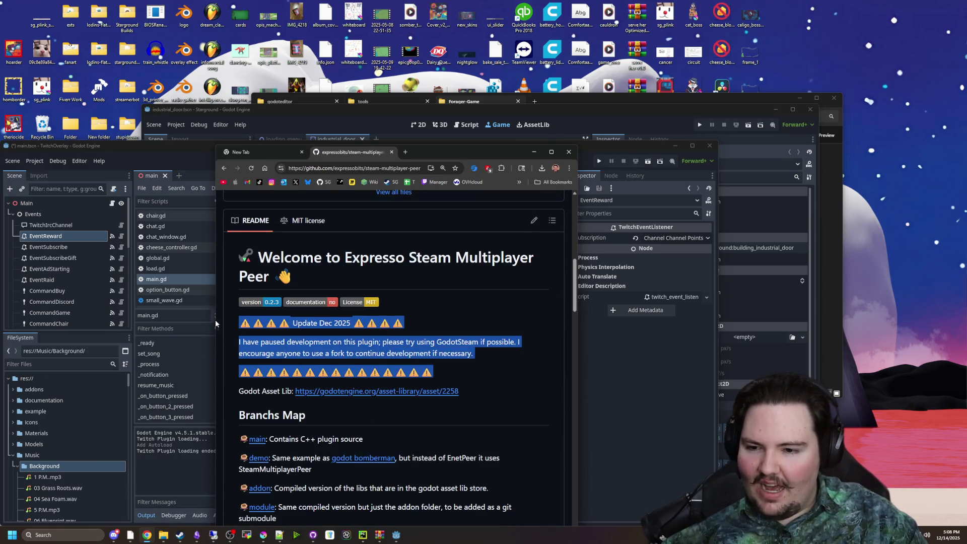
pyautogui.click(305, 318)
pyautogui.scroll(10, 353, 302)
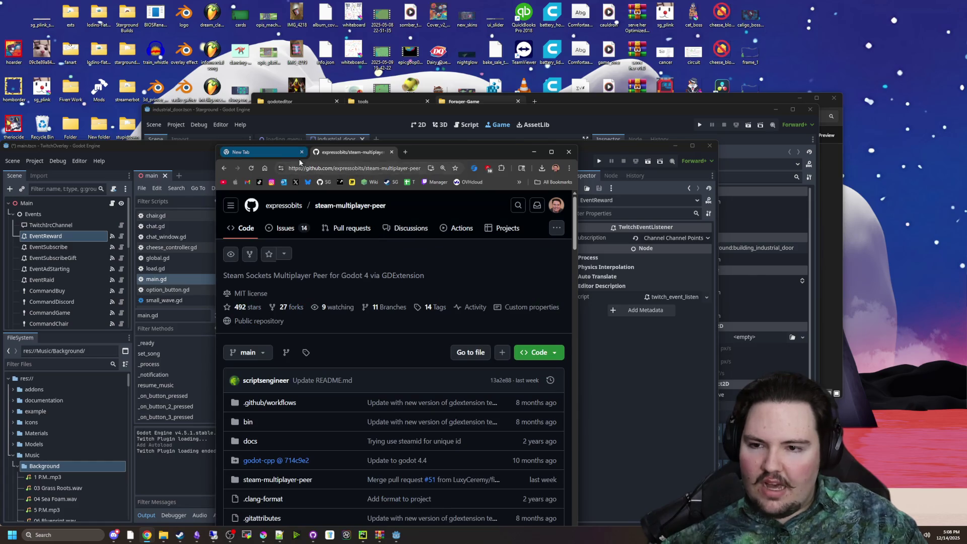
pyautogui.click(295, 153)
pyautogui.click(302, 152)
pyautogui.click(302, 152)
pyautogui.moveTo(440, 150)
pyautogui.mouseDown()
pyautogui.moveTo(479, 165)
pyautogui.moveTo(555, 252)
pyautogui.mouseUp()
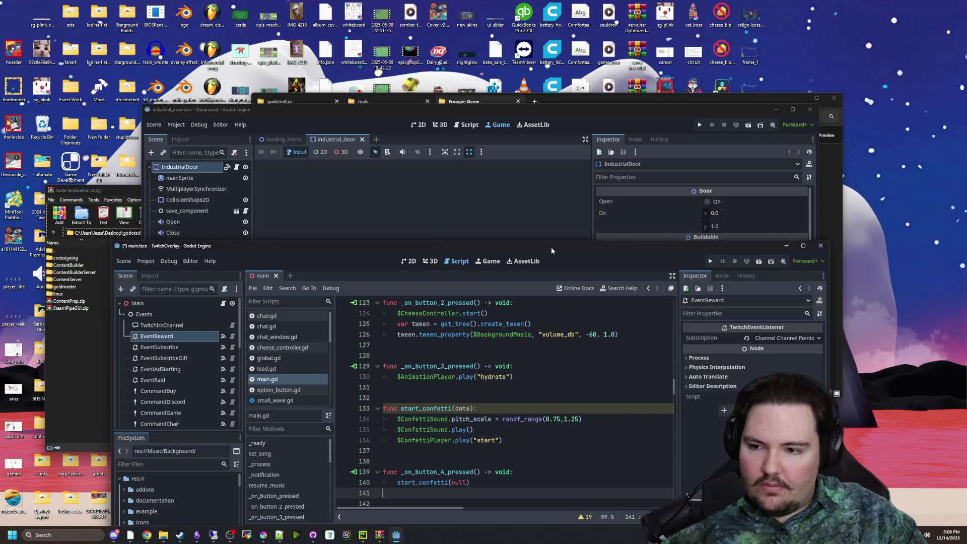
# Step: Minimize TwitchOverlay, nudge the Starground editor, and drag the GodotSteam Codeberg page over it
pyautogui.click(790, 248)
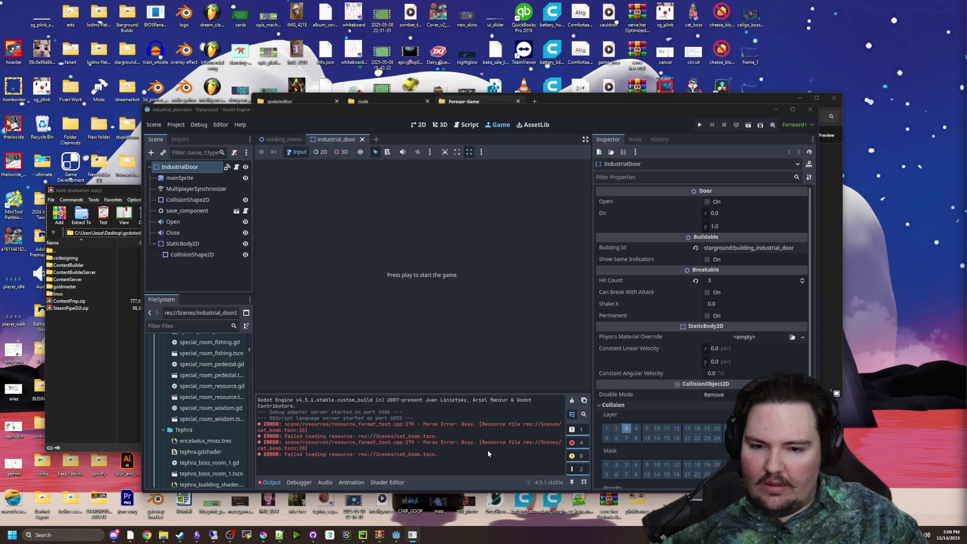
pyautogui.moveTo(482, 115)
pyautogui.mouseDown()
pyautogui.moveTo(520, 112)
pyautogui.moveTo(724, 358)
pyautogui.moveTo(460, 75)
pyautogui.mouseUp()
pyautogui.moveTo(147, 534)
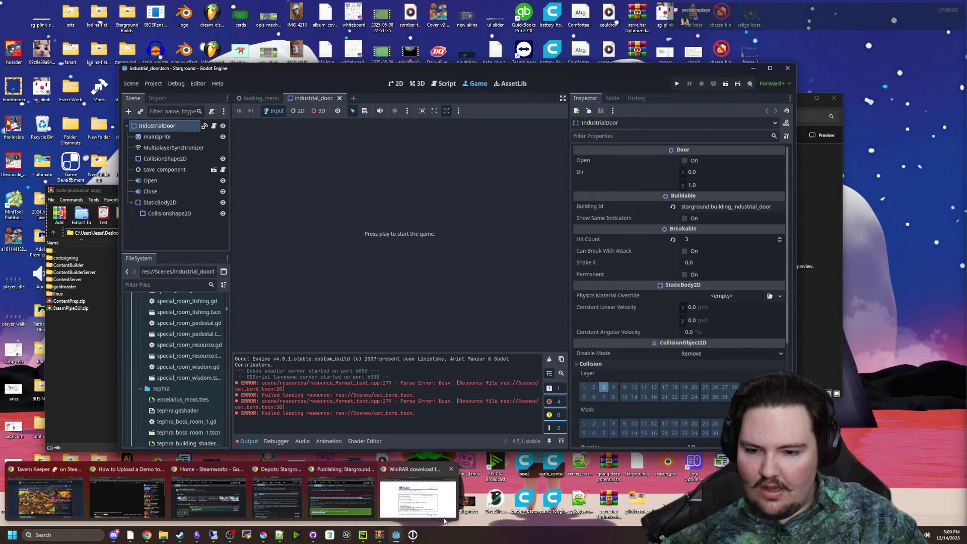
pyautogui.moveTo(427, 504)
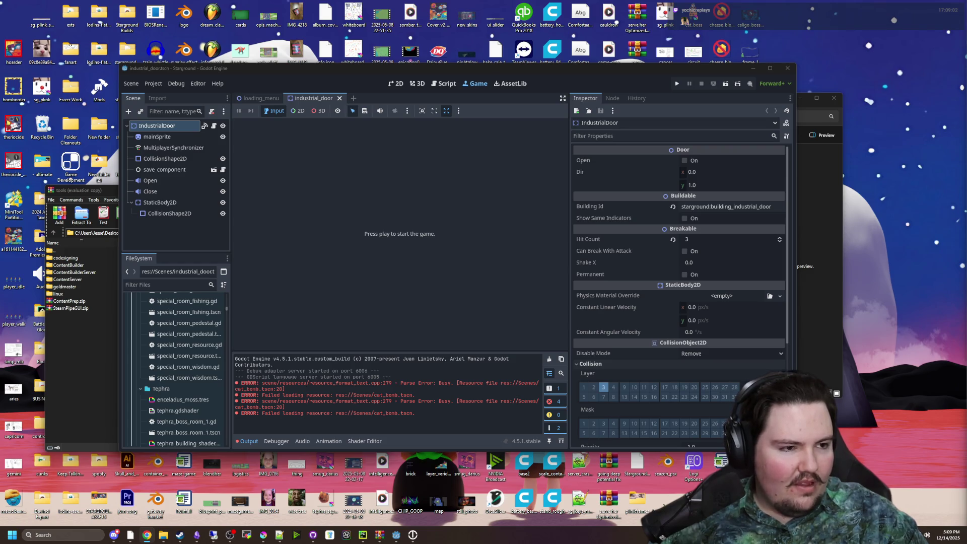
pyautogui.moveTo(925, 151)
pyautogui.mouseDown()
pyautogui.moveTo(514, 158)
pyautogui.moveTo(524, 116)
pyautogui.mouseUp()
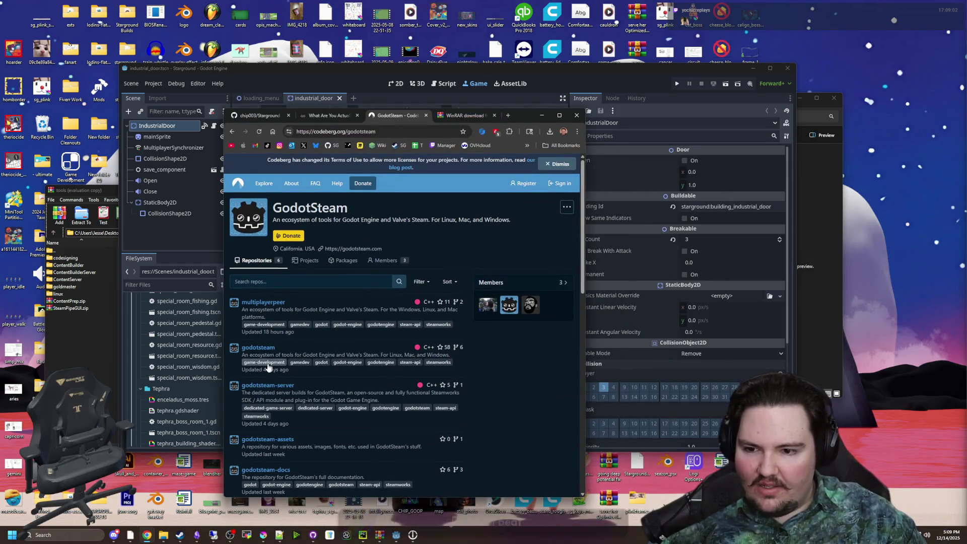
# Step: Skim the multiplayerpeer repository README on Codeberg, then leave the browser for a maximized Godot editor
pyautogui.click(278, 304)
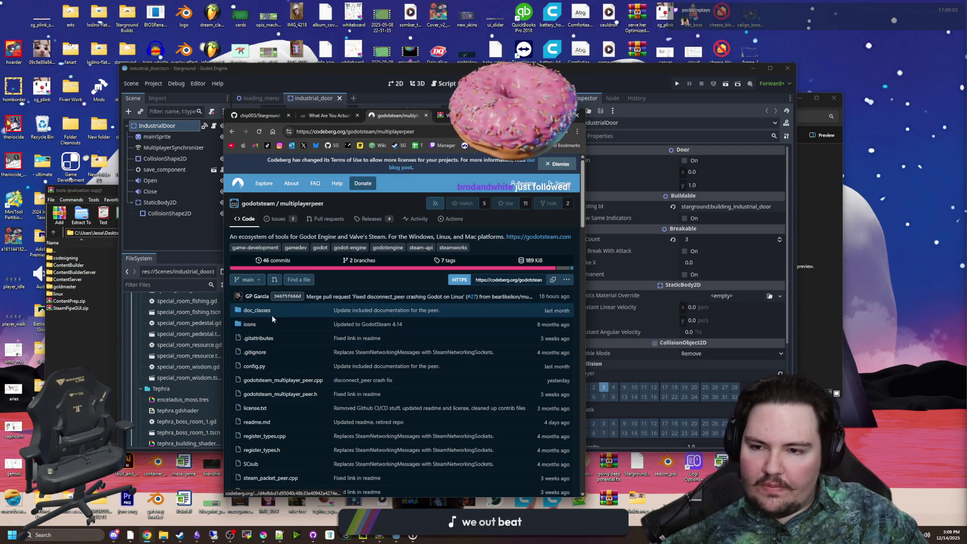
pyautogui.scroll(-5, 271, 318)
pyautogui.hotkey('alt', 'Left')
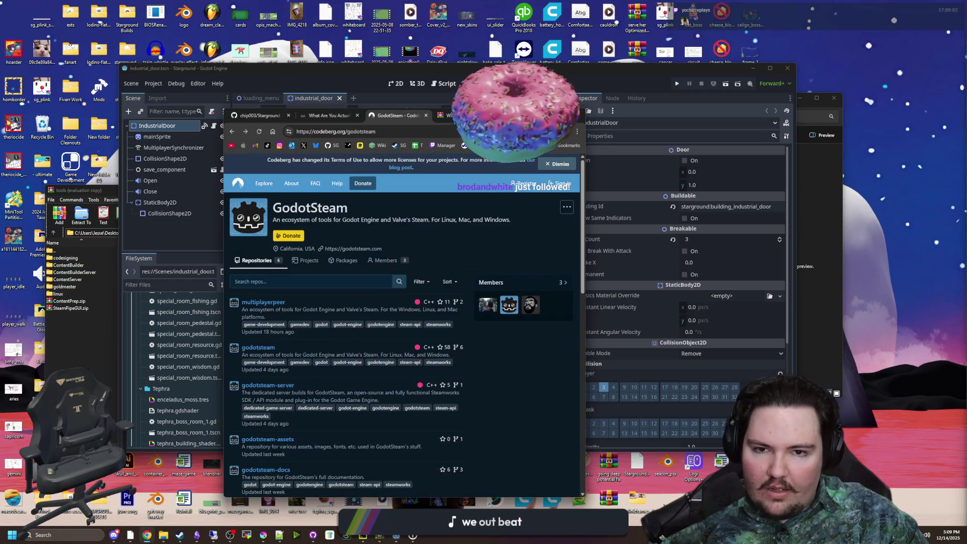
pyautogui.hotkey('alt', 'Tab')
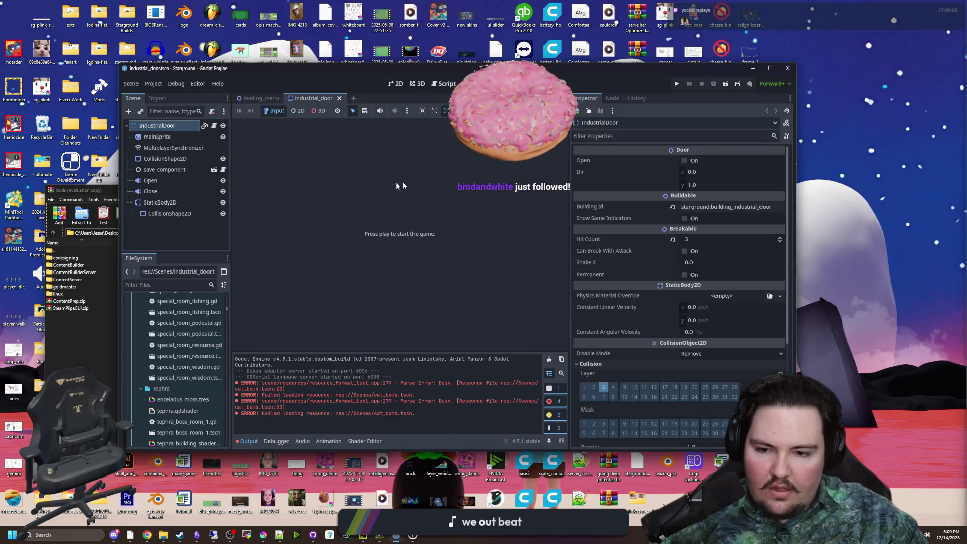
pyautogui.press('super+Up')
# Step: Filter the FileSystem dock for 'mult' and open multiplayerSetup.gd
pyautogui.click(51, 289)
pyautogui.write('mult')
pyautogui.doubleClick(36, 390)
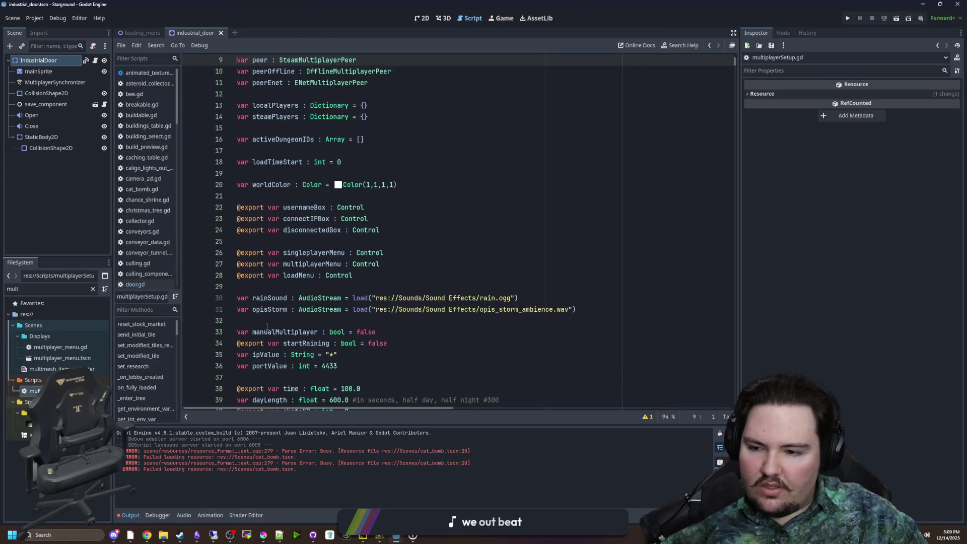
pyautogui.scroll(3, 429, 252)
pyautogui.click(429, 252)
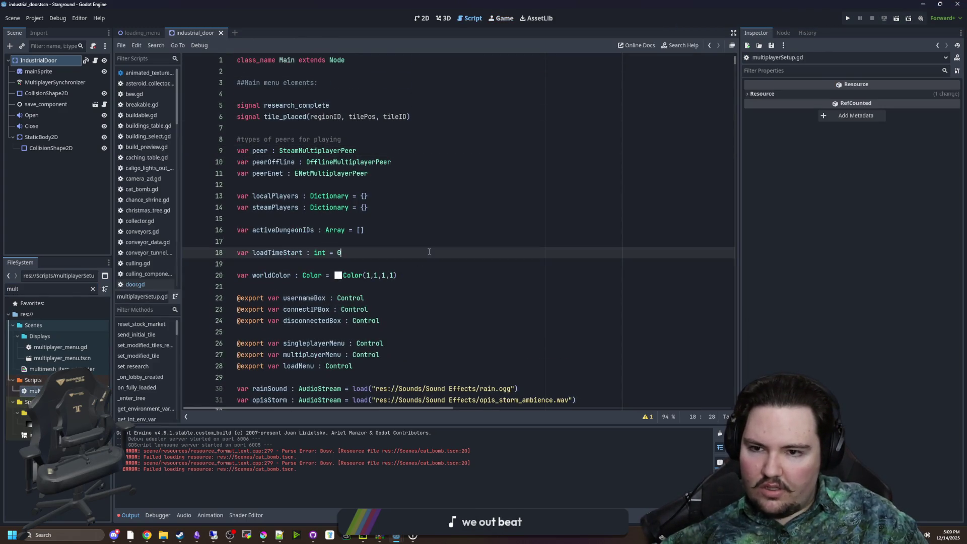
# Step: Open the SteamMultiplayerPeer class reference and go to the host_with_lobby method description
pyautogui.keyDown('ctrl'); pyautogui.click(326, 151); pyautogui.keyUp('ctrl')
pyautogui.scroll(-8, 386, 229)
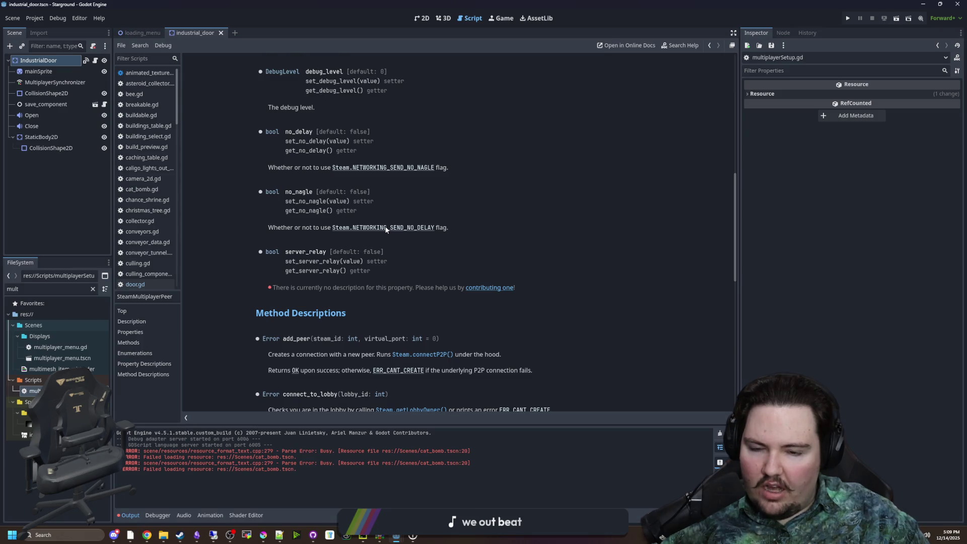
pyautogui.scroll(-10, 386, 229)
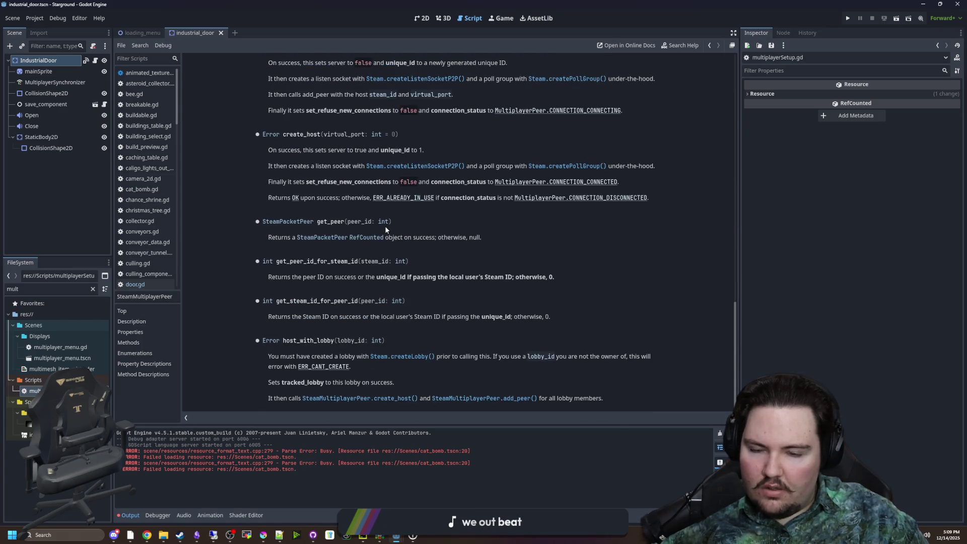
pyautogui.scroll(15, 360, 328)
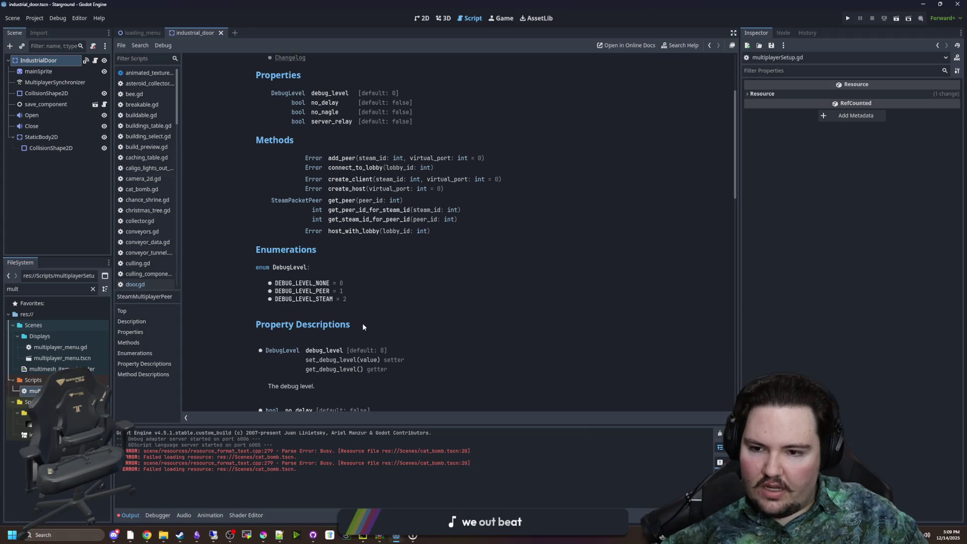
pyautogui.scroll(4, 362, 324)
pyautogui.scroll(-3, 403, 297)
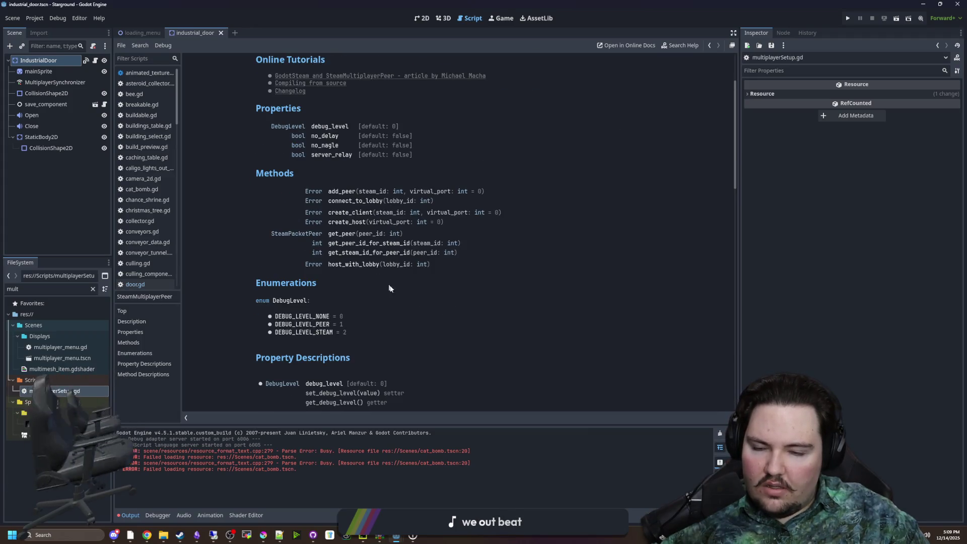
pyautogui.scroll(2, 388, 287)
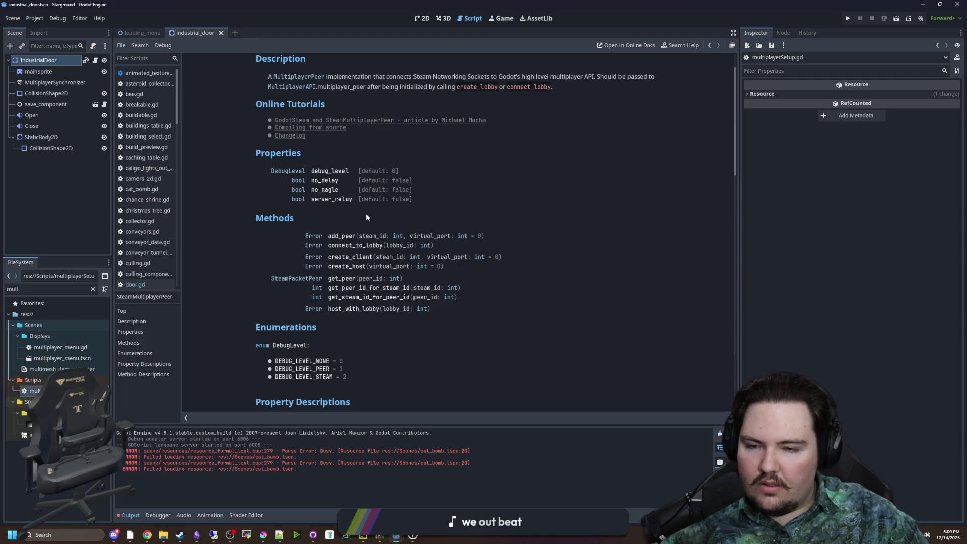
pyautogui.click(362, 312)
pyautogui.scroll(1, 347, 270)
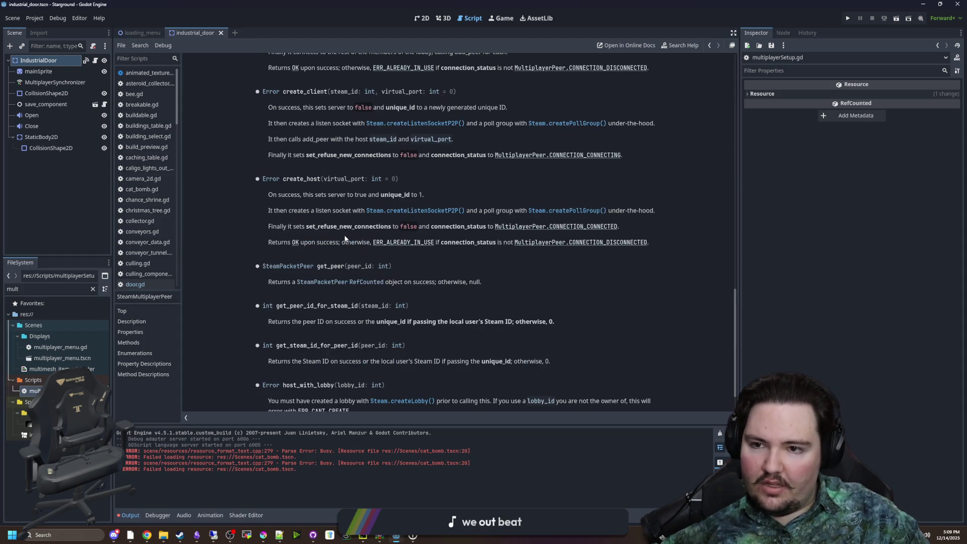
pyautogui.scroll(-1, 324, 275)
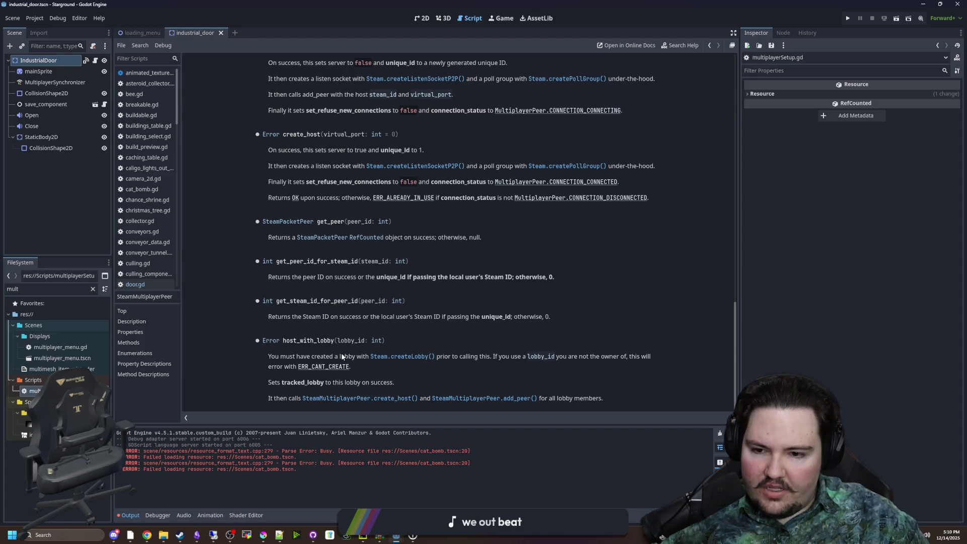
# Step: Read the host_with_lobby, tracked_lobby and create_host notes, including that create_host sets server to true
pyautogui.moveTo(469, 357); pyautogui.dragTo(637, 360)
pyautogui.click(357, 380)
pyautogui.moveTo(306, 383); pyautogui.dragTo(395, 384)
pyautogui.click(441, 385)
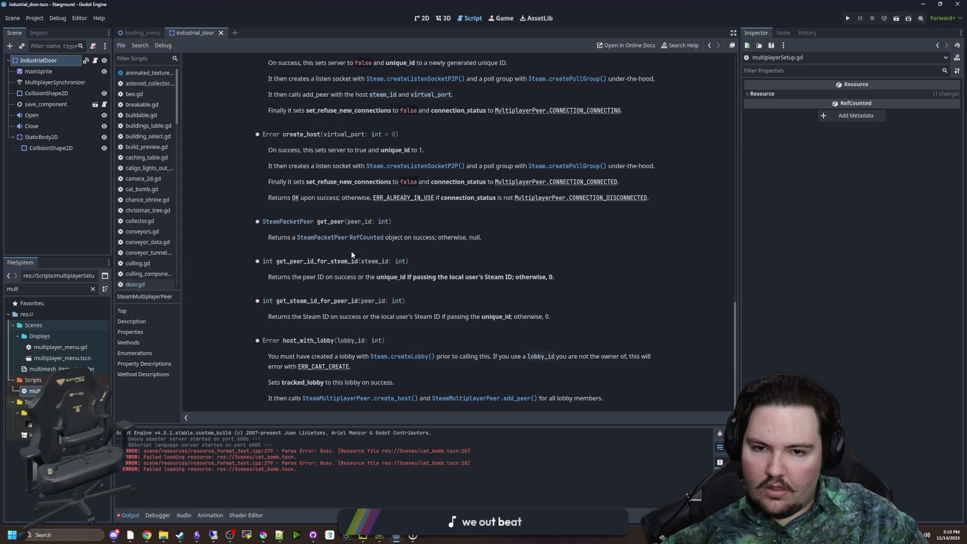
pyautogui.scroll(3, 351, 257)
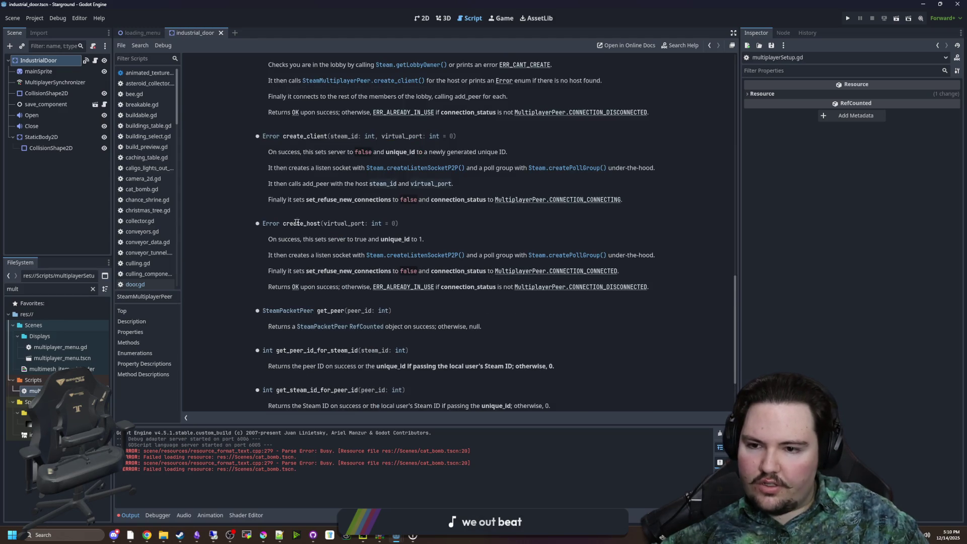
pyautogui.moveTo(320, 240); pyautogui.dragTo(426, 248)
pyautogui.click(430, 246)
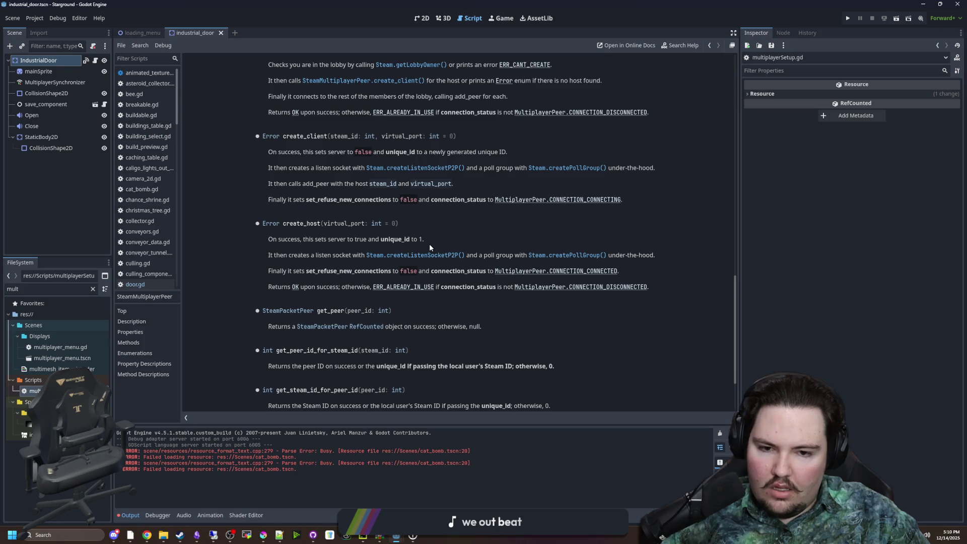
# Step: Read the MultiplayerPeer reference's connection status values, then return to SteamMultiplayerPeer
pyautogui.click(538, 273)
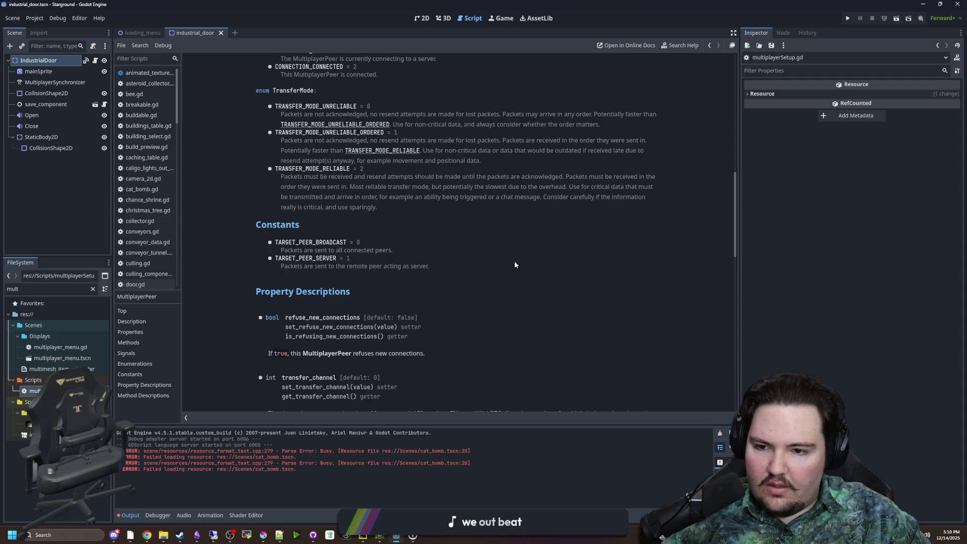
pyautogui.scroll(3, 348, 222)
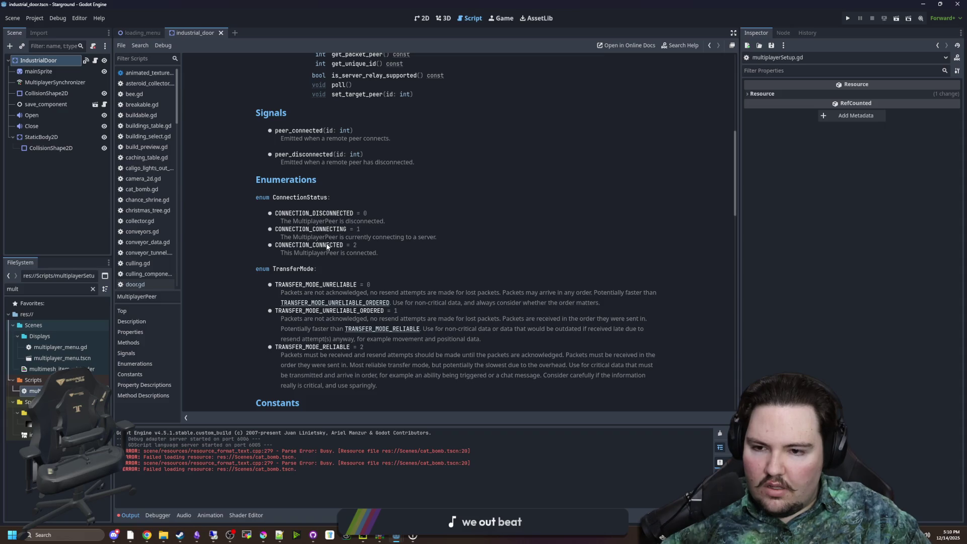
pyautogui.scroll(-1, 349, 306)
pyautogui.scroll(-2, 348, 305)
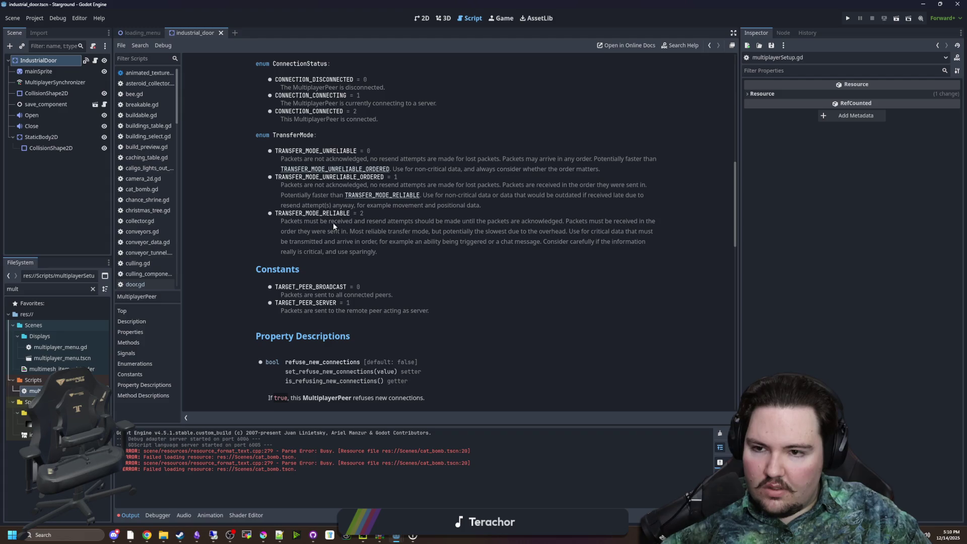
pyautogui.scroll(-3, 342, 201)
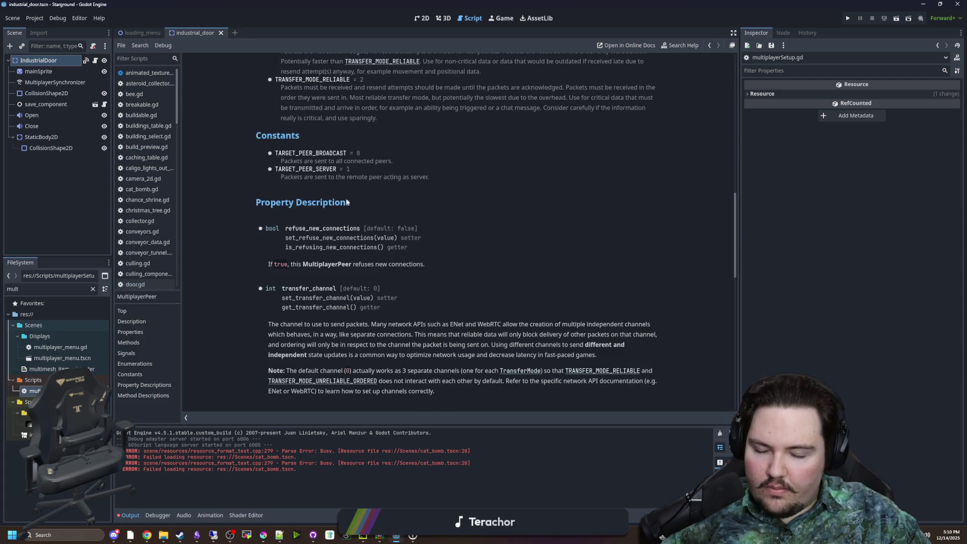
pyautogui.scroll(-4, 367, 298)
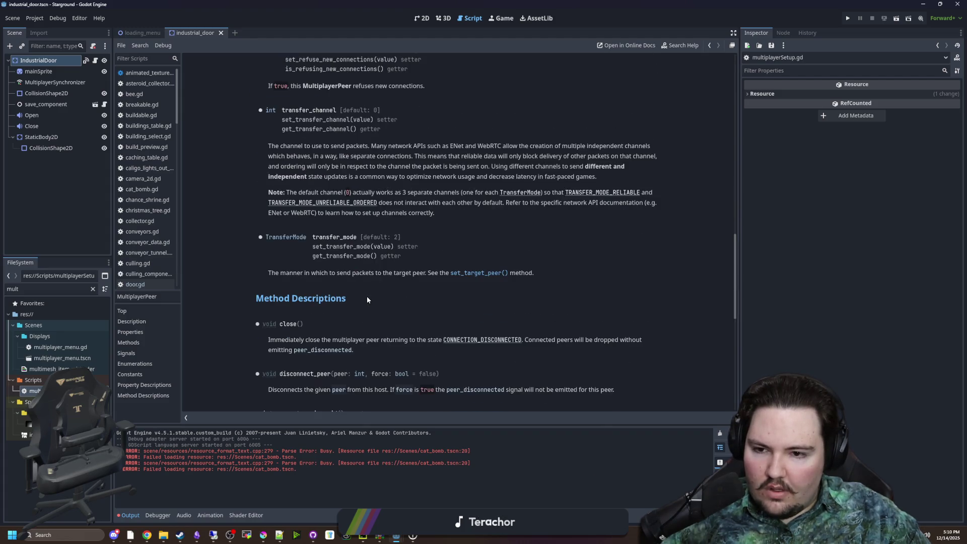
pyautogui.scroll(-4, 367, 300)
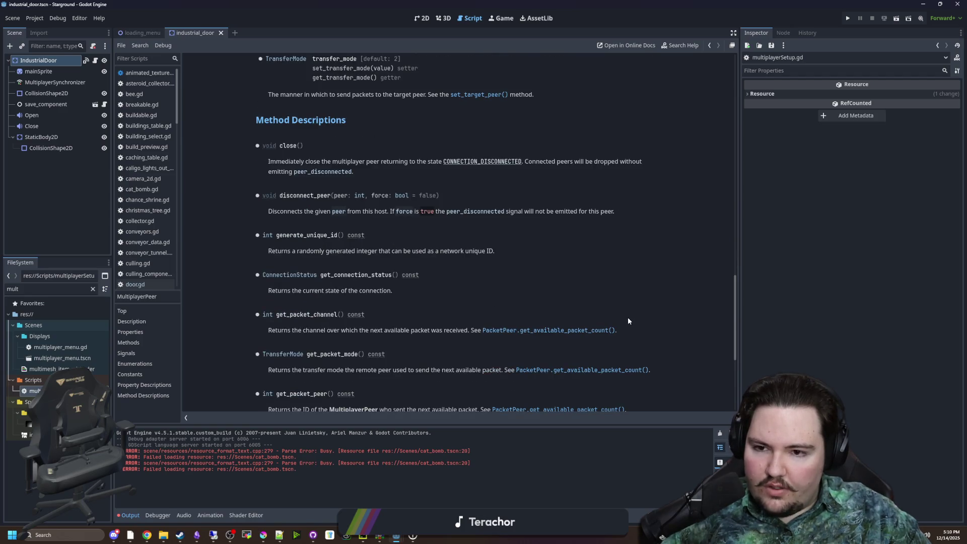
pyautogui.scroll(15, 628, 321)
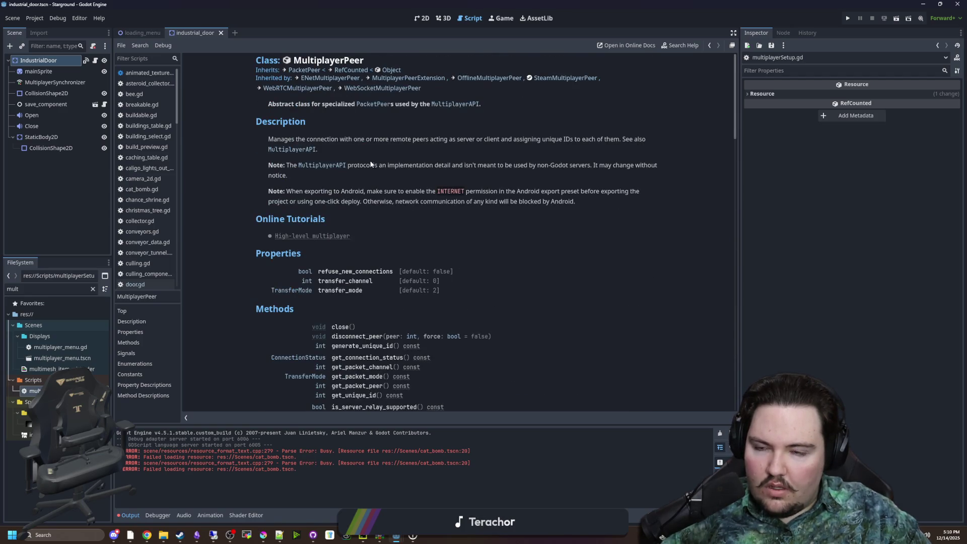
pyautogui.scroll(-2, 437, 245)
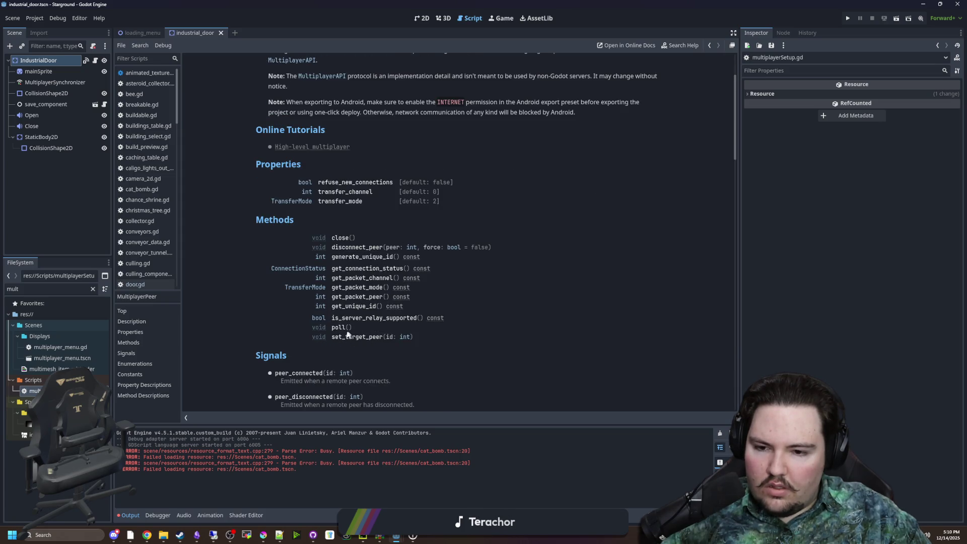
pyautogui.hotkey('alt', 'Left')
pyautogui.hotkey('alt', 'Left')
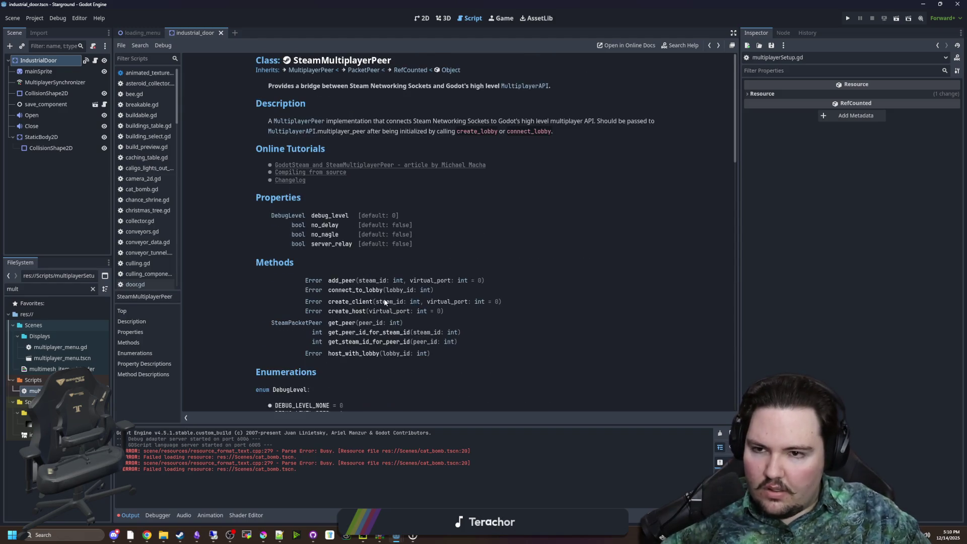
# Step: Follow the no_delay property to the Steam NETWORKING_SEND_NO_DELAY constant docs
pyautogui.scroll(-1, 384, 302)
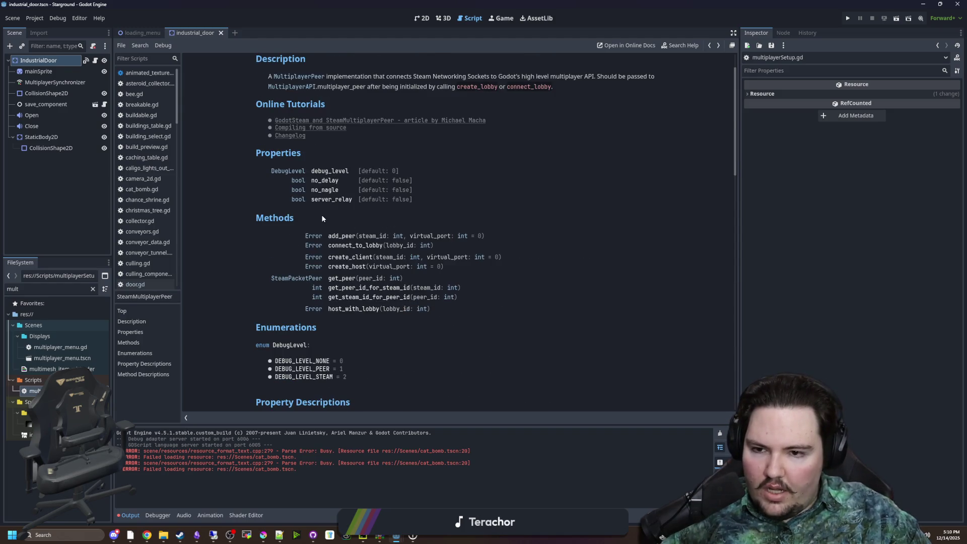
pyautogui.click(327, 183)
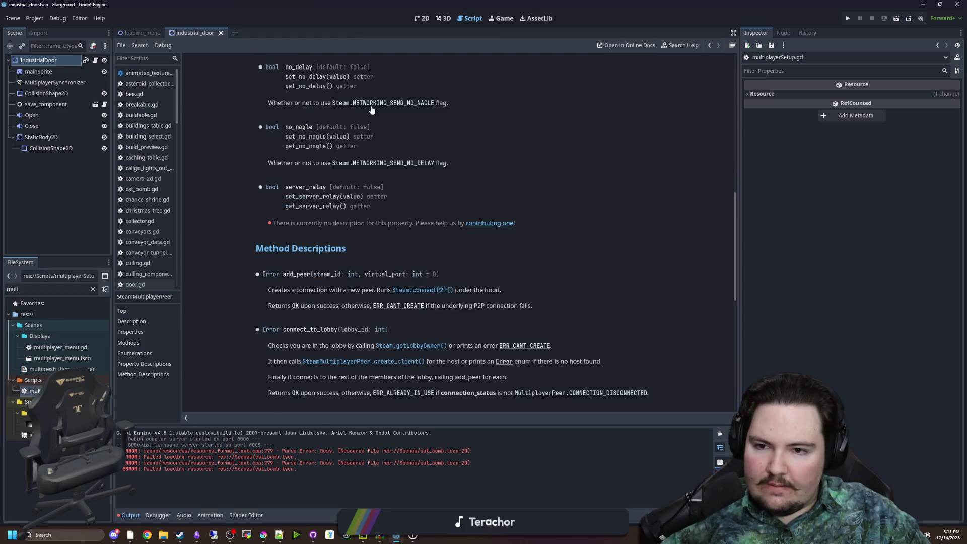
pyautogui.click(375, 161)
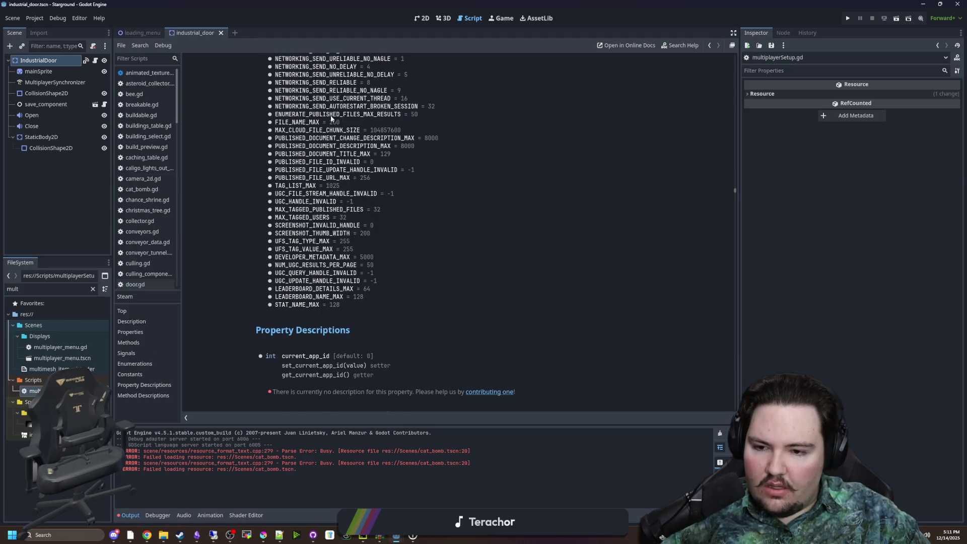
# Step: Browse the Steam class constants, then return to the SteamMultiplayerPeer reference
pyautogui.scroll(15, 366, 267)
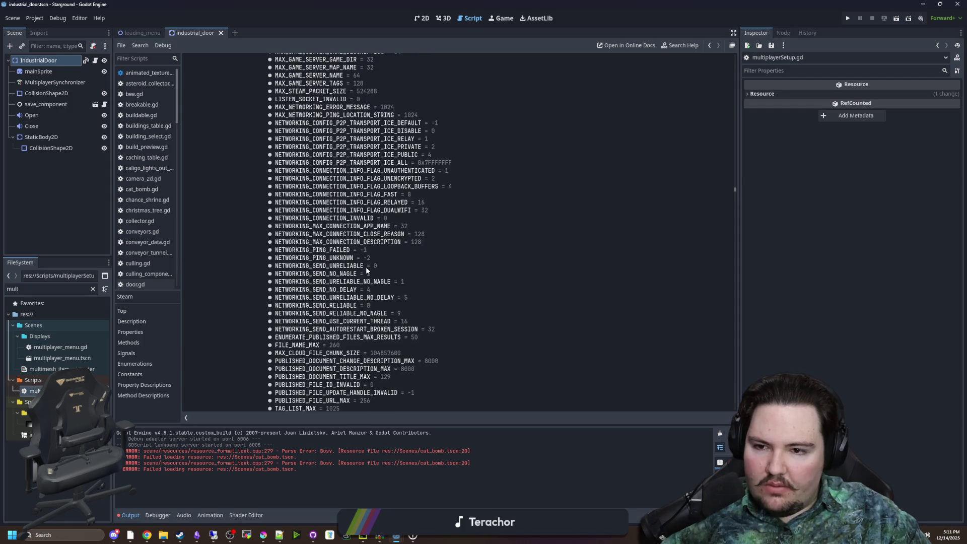
pyautogui.scroll(-20, 399, 275)
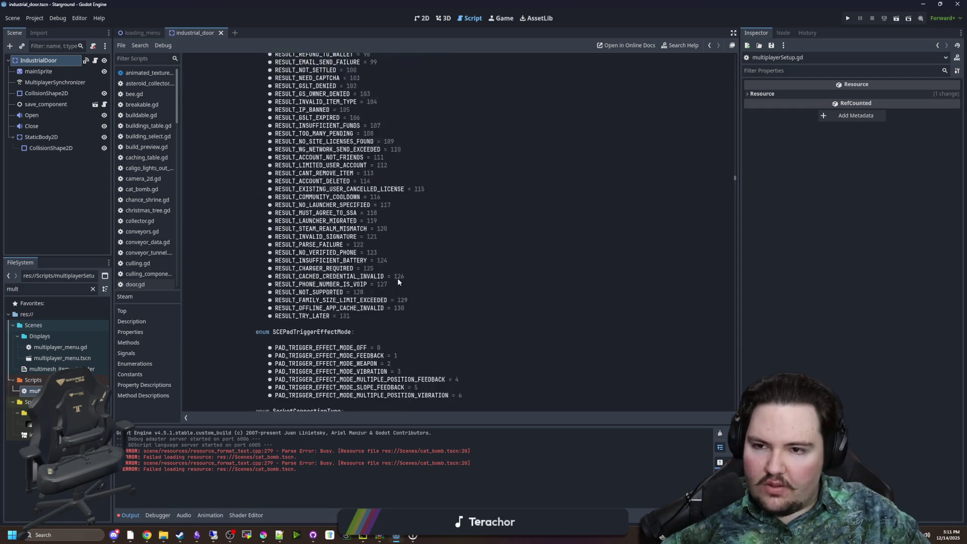
pyautogui.scroll(15, 412, 285)
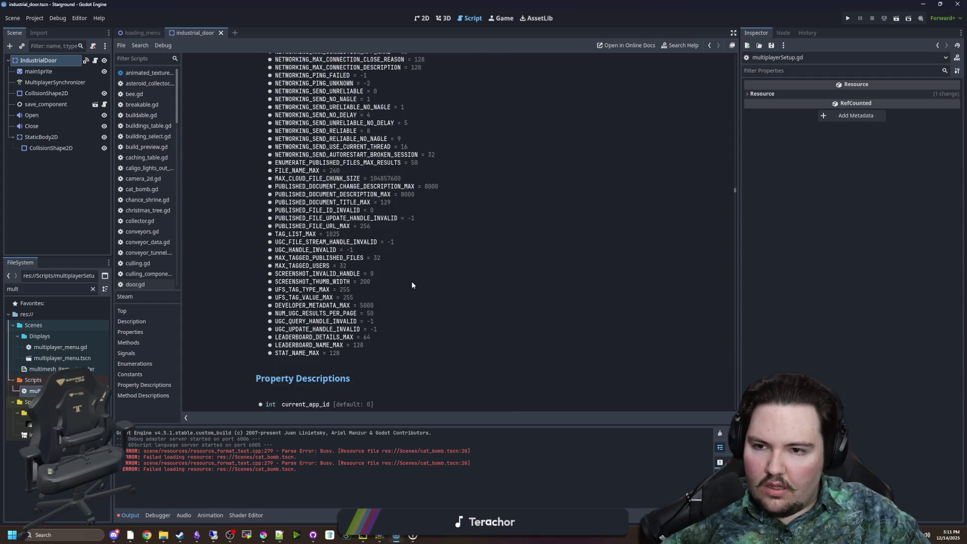
pyautogui.scroll(5, 352, 252)
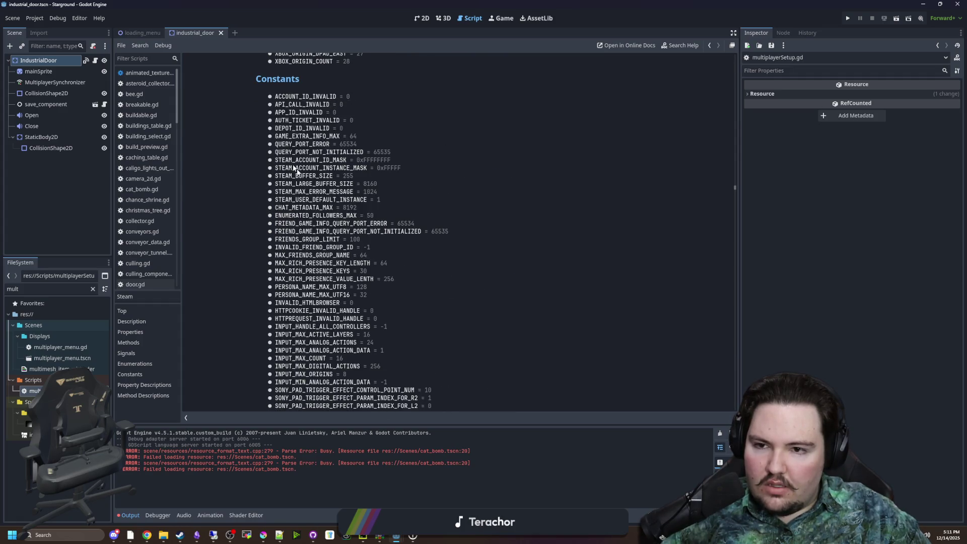
pyautogui.scroll(-10, 283, 160)
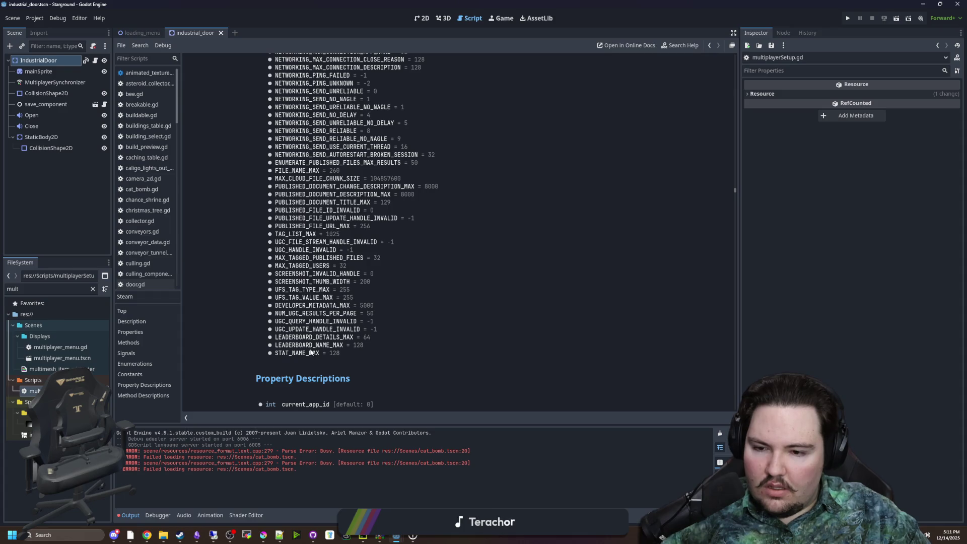
pyautogui.scroll(10, 325, 344)
pyautogui.scroll(10, 458, 310)
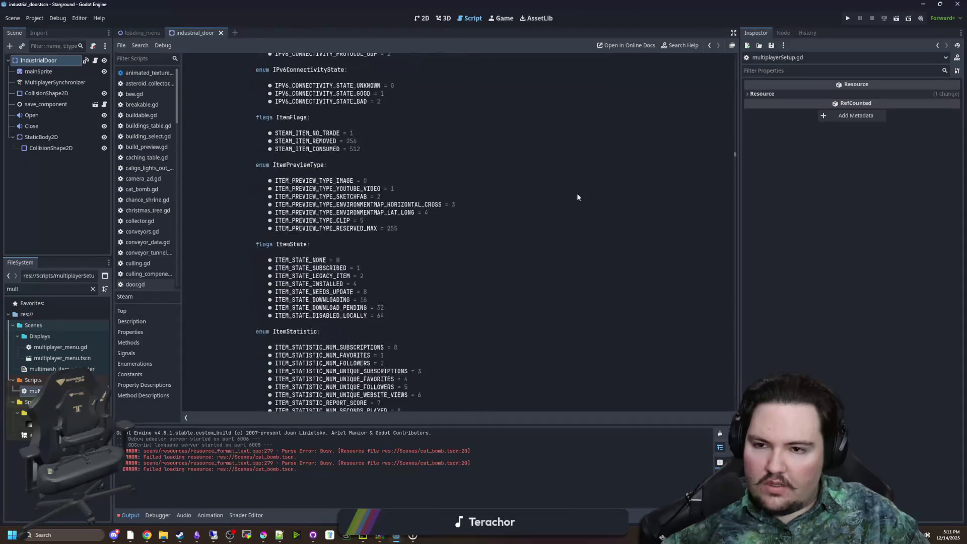
pyautogui.moveTo(734, 153)
pyautogui.mouseDown()
pyautogui.moveTo(744, 49)
pyautogui.moveTo(720, 382)
pyautogui.moveTo(703, 122)
pyautogui.mouseUp()
pyautogui.hotkey('alt', 'Left')
pyautogui.hotkey('alt', 'Left')
pyautogui.hotkey('alt', 'Left')
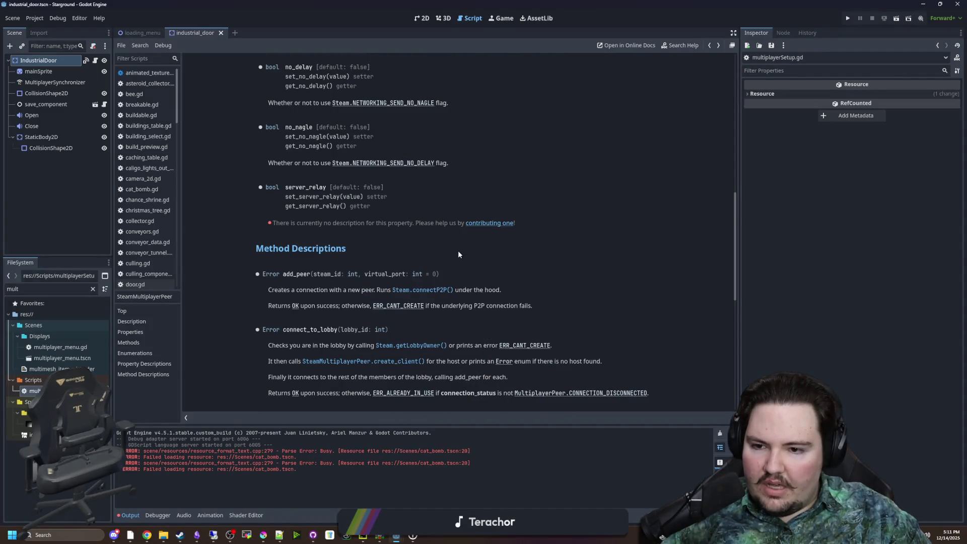
# Step: Read the Steam createListenSocketP2P and createLobby descriptions, then go back to SteamMultiplayerPeer
pyautogui.scroll(-3, 360, 268)
pyautogui.scroll(15, 359, 268)
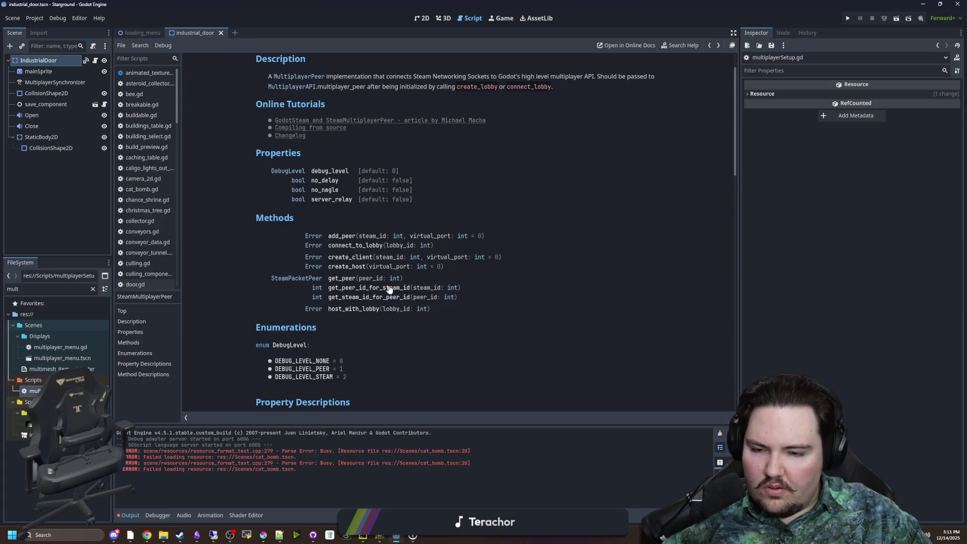
pyautogui.scroll(-2, 350, 266)
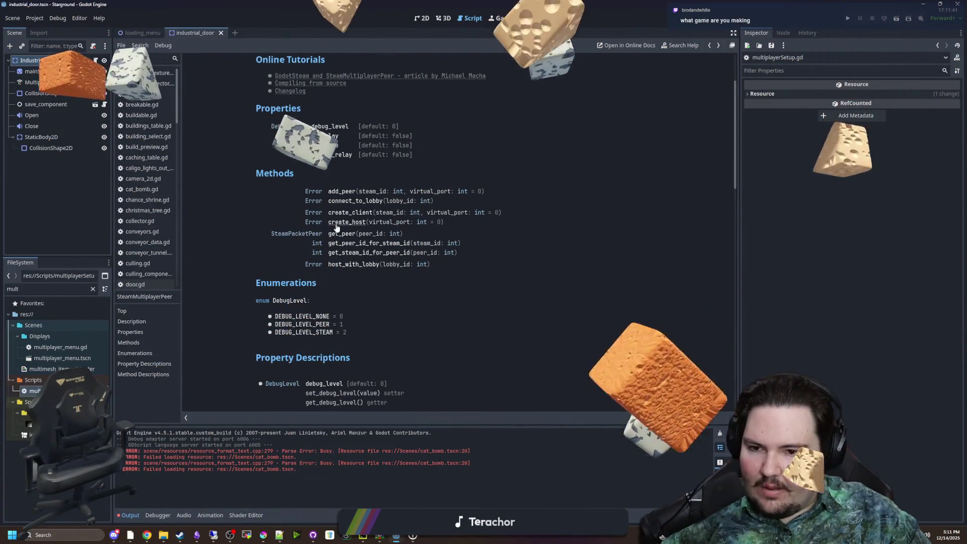
pyautogui.scroll(-10, 323, 225)
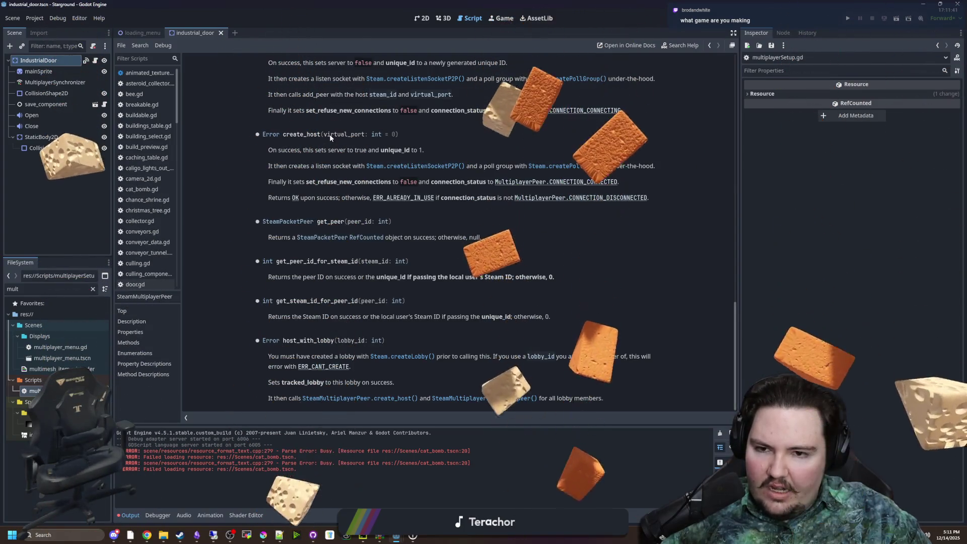
pyautogui.click(433, 167)
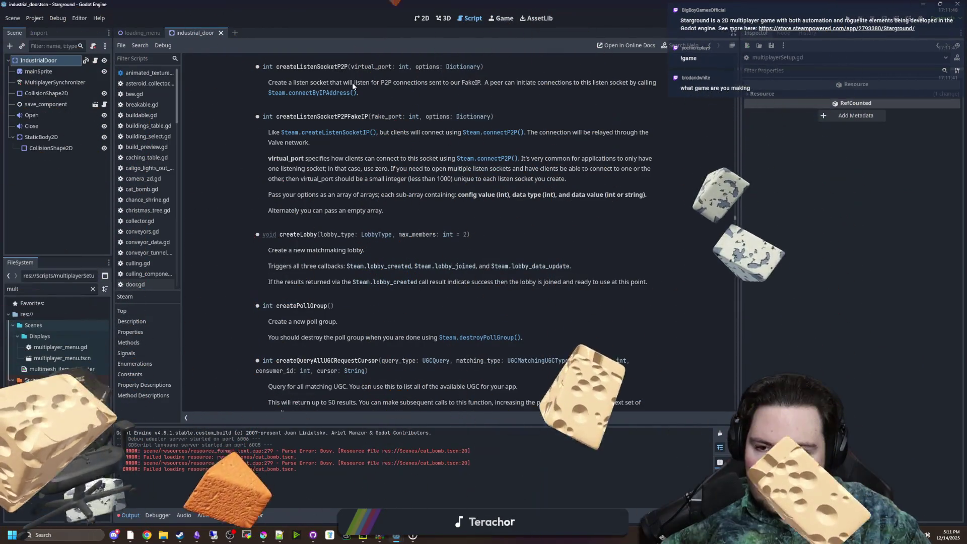
pyautogui.moveTo(369, 83); pyautogui.dragTo(594, 84)
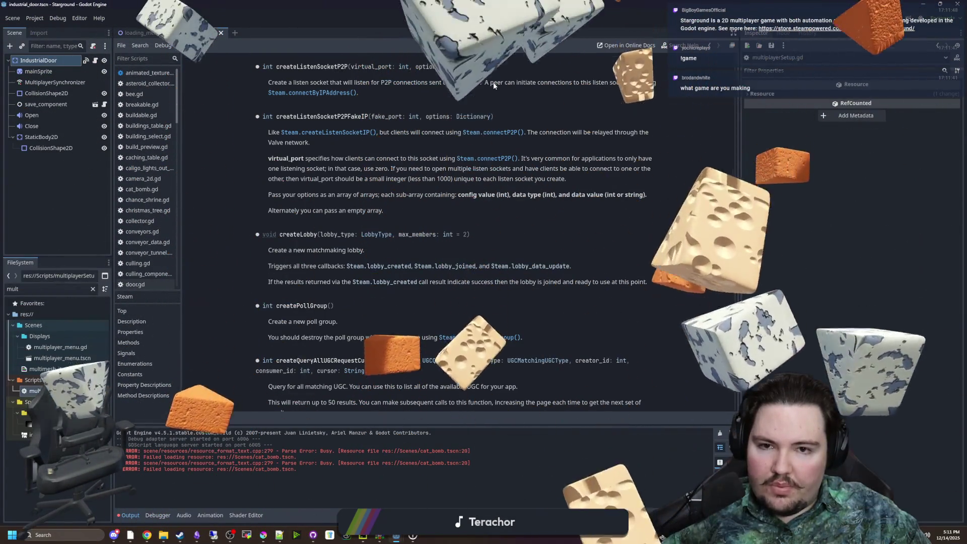
pyautogui.click(332, 116)
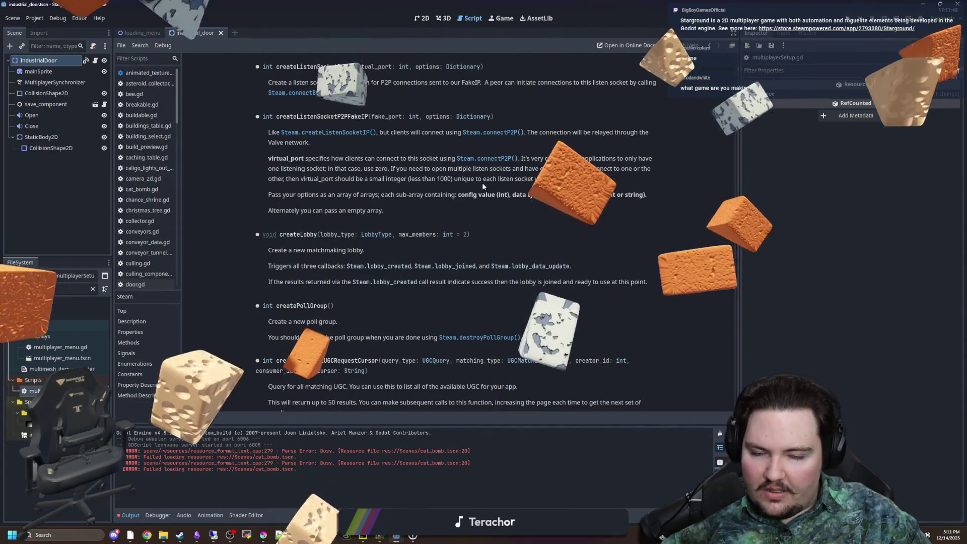
pyautogui.moveTo(267, 250)
pyautogui.mouseDown()
pyautogui.moveTo(363, 252)
pyautogui.moveTo(411, 297)
pyautogui.mouseUp()
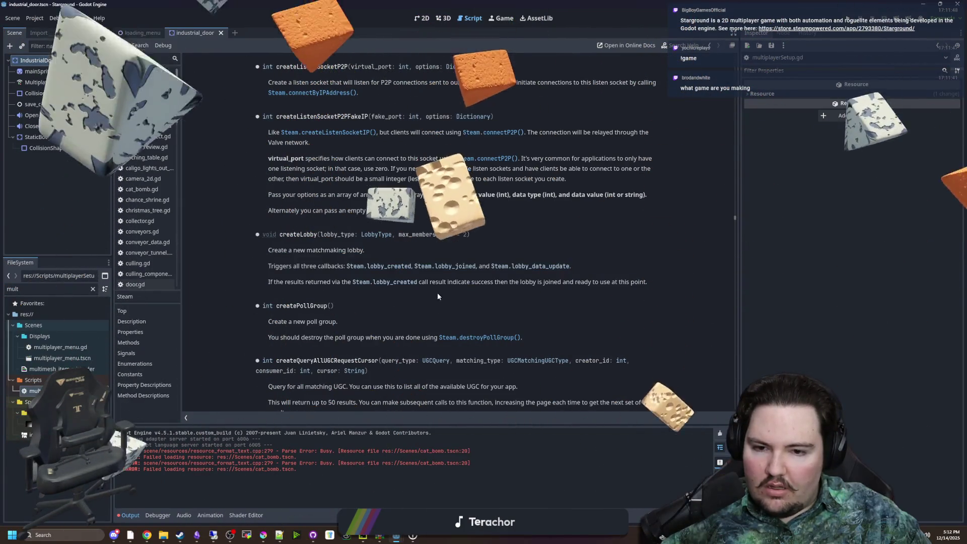
pyautogui.hotkey('alt', 'Left')
# Step: Filter the FileSystem dock for 'multi' and open multiplayerSetup.gd
pyautogui.scroll(15, 323, 292)
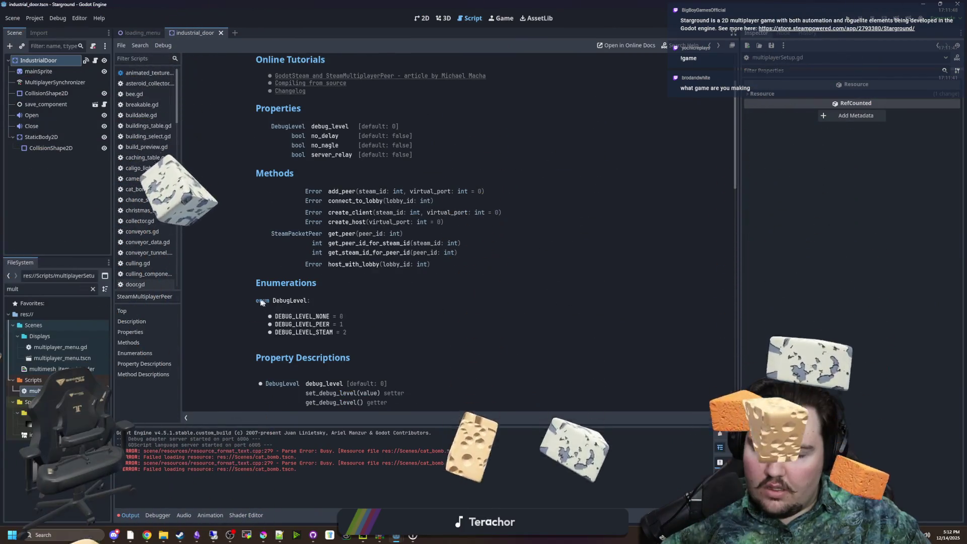
pyautogui.scroll(2, 254, 298)
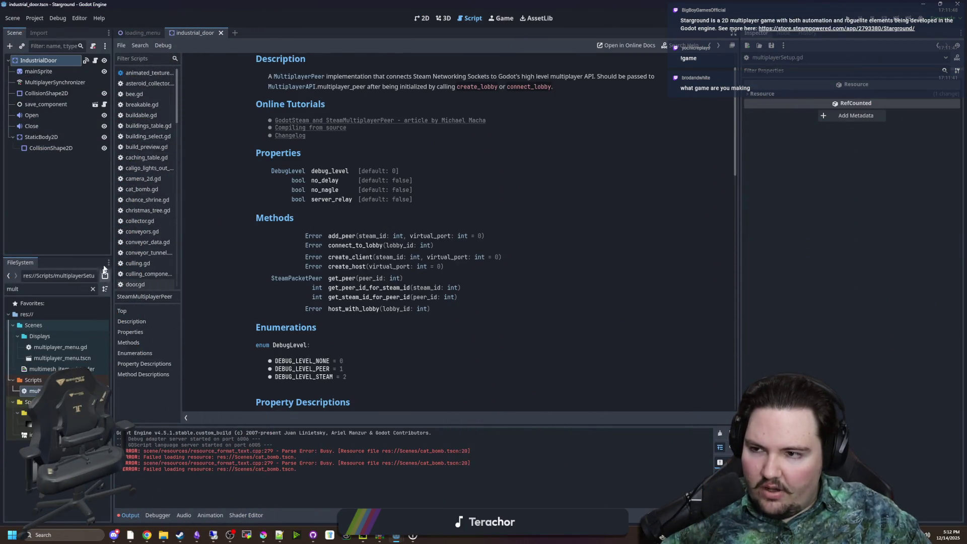
pyautogui.click(92, 288)
pyautogui.write('multi')
pyautogui.doubleClick(35, 391)
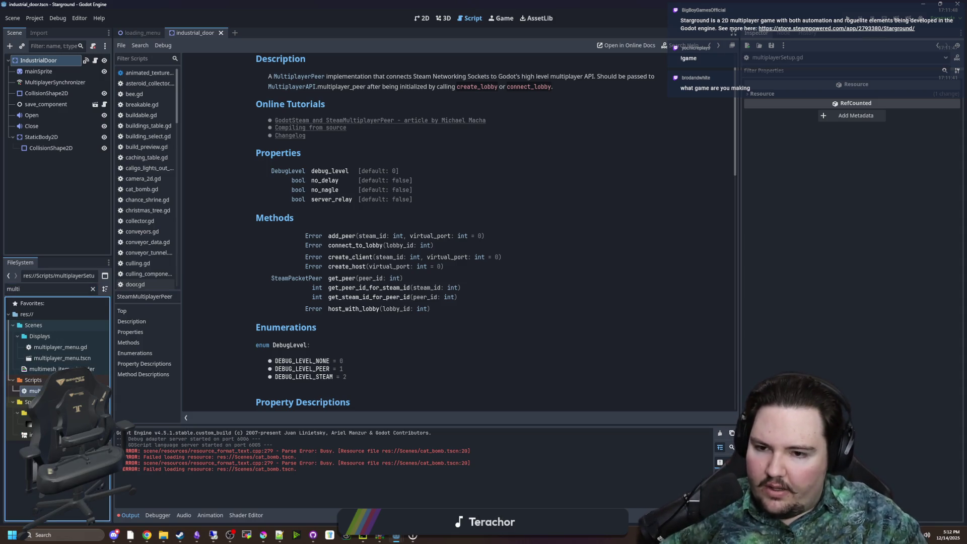
pyautogui.scroll(-15, 395, 275)
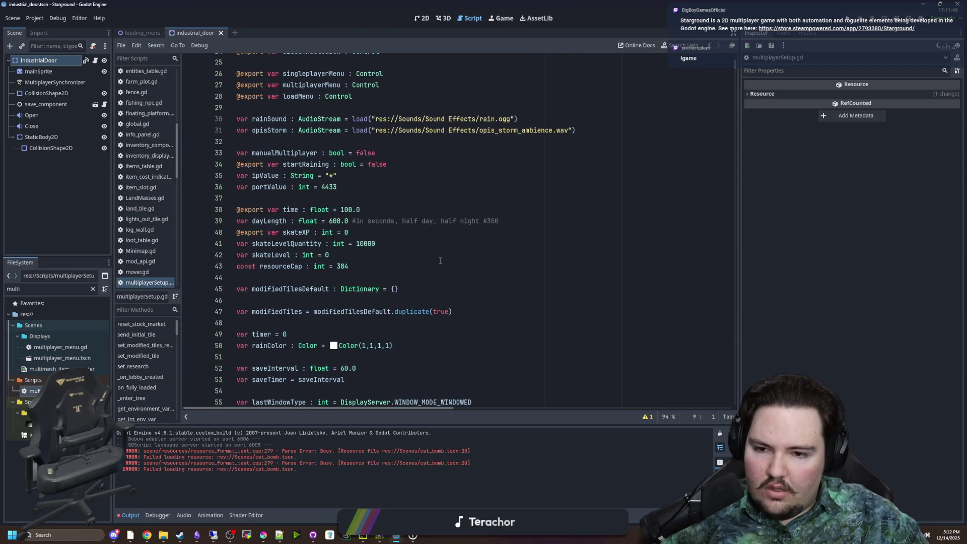
# Step: Search the script for start_host and jump to its function definition
pyautogui.click(543, 264)
pyautogui.hotkey('ctrl', 'f')
pyautogui.write('start_host')
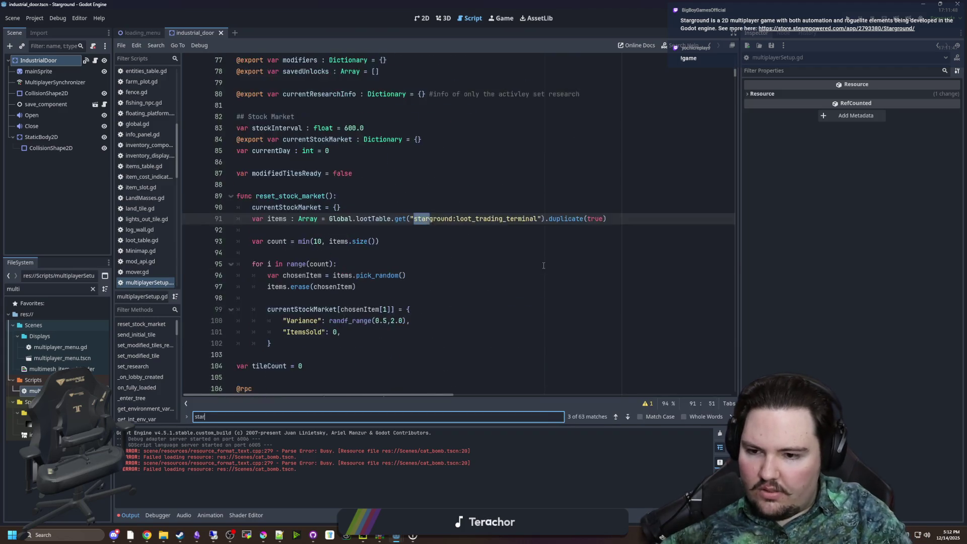
pyautogui.scroll(1, 398, 248)
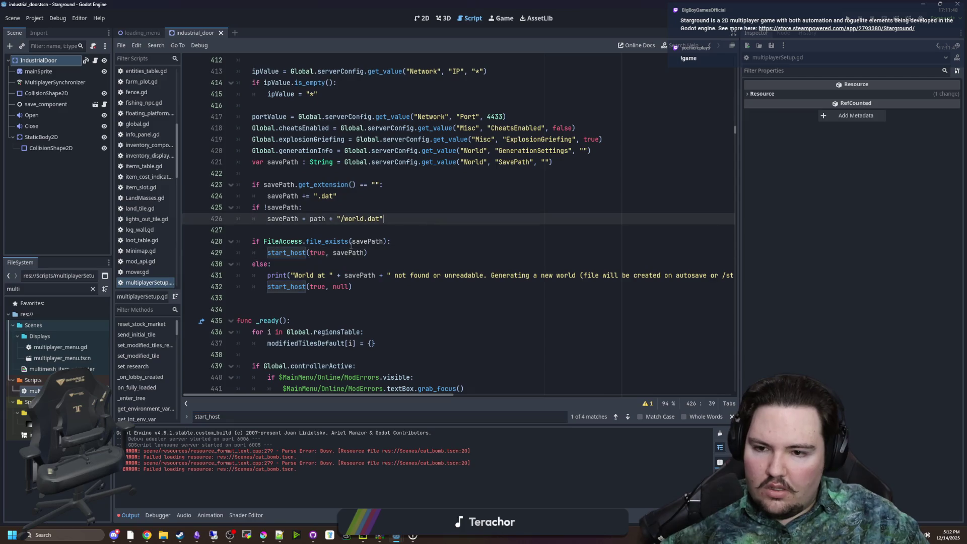
pyautogui.click(294, 255)
pyautogui.keyDown('ctrl'); pyautogui.click(294, 255); pyautogui.keyUp('ctrl')
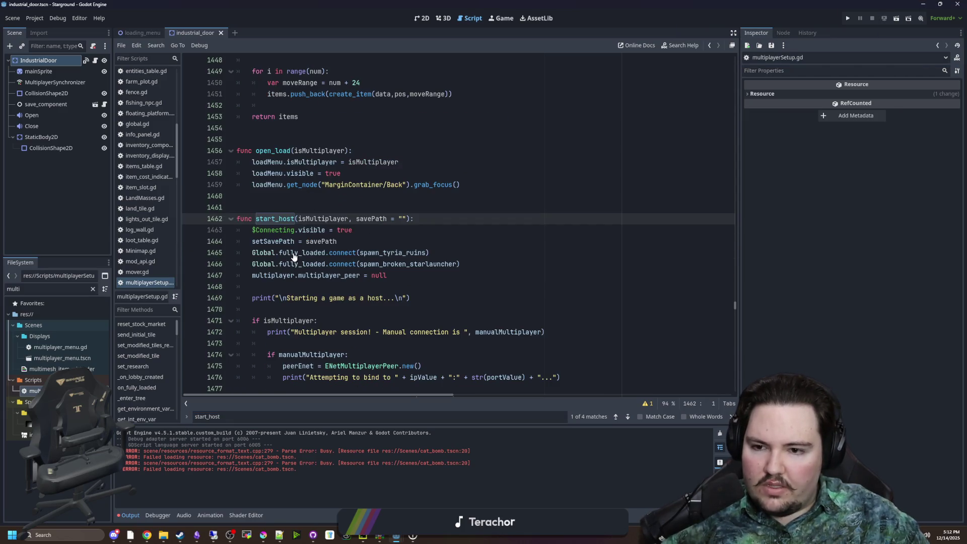
# Step: Delete the commented #peer.add_peer lines below Steam.createLobby
pyautogui.scroll(-2, 300, 249)
pyautogui.scroll(-4, 302, 247)
pyautogui.scroll(-7, 303, 246)
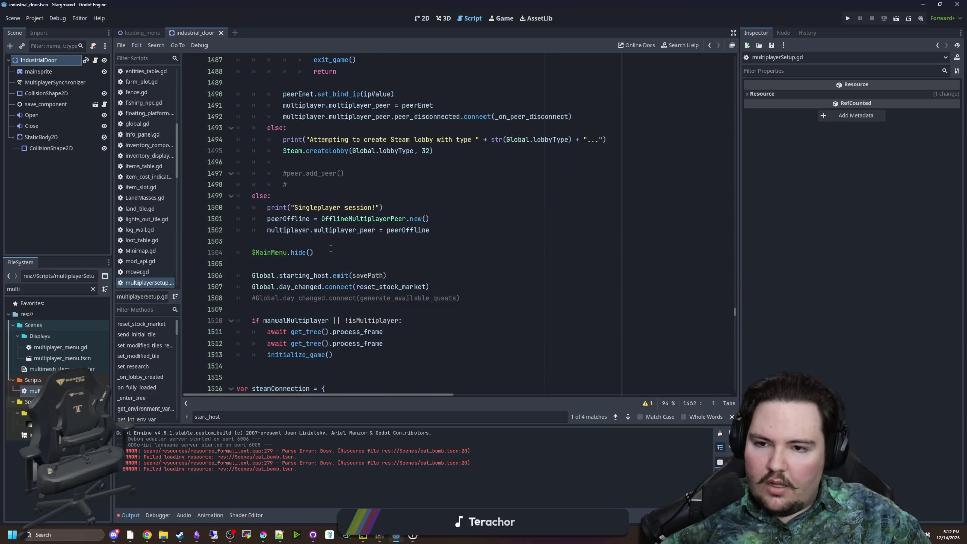
pyautogui.scroll(3, 322, 261)
pyautogui.moveTo(302, 264); pyautogui.dragTo(348, 287)
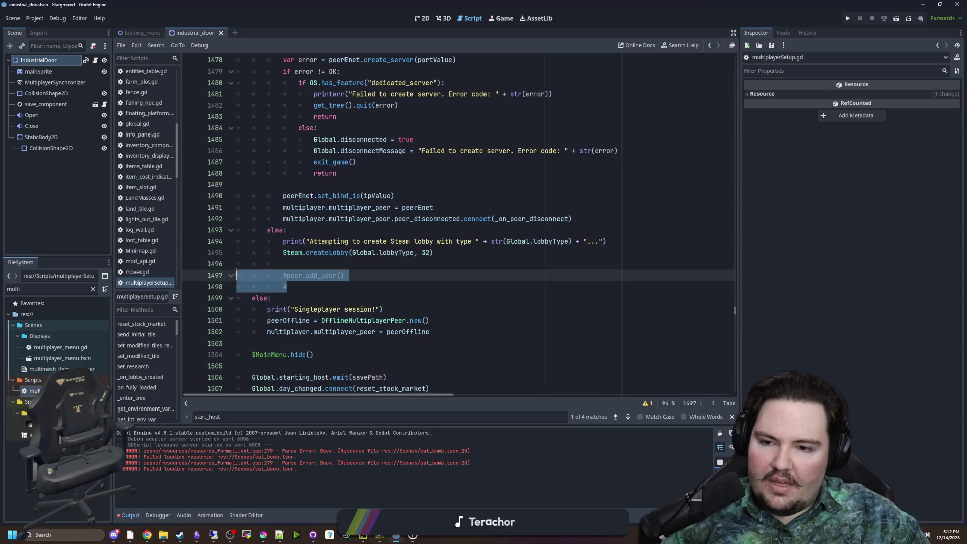
pyautogui.press('BackSpace')
pyautogui.press('BackSpace')
pyautogui.click(421, 268)
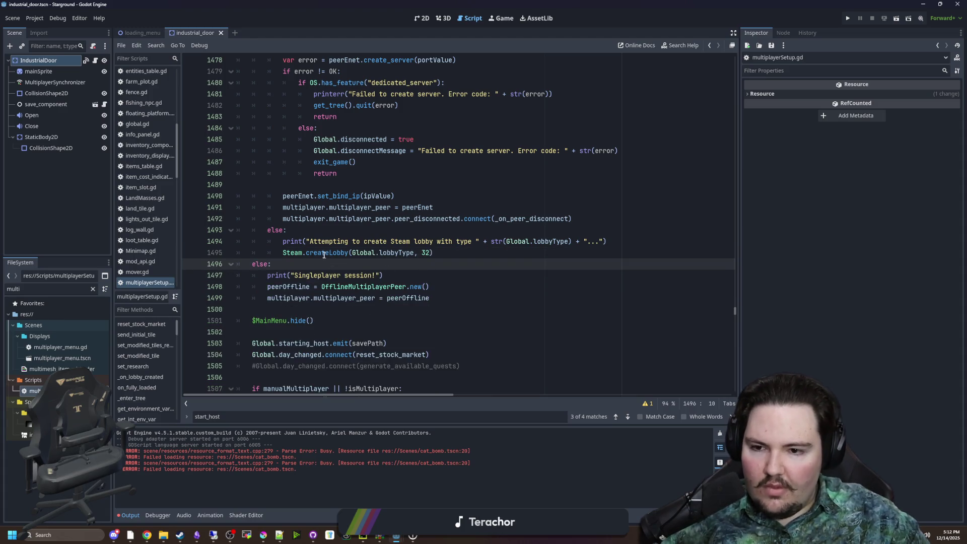
# Step: Filter the FileSystem for 'steam' and open Steam.gd from the Displays folder
pyautogui.click(93, 289)
pyautogui.write('steam')
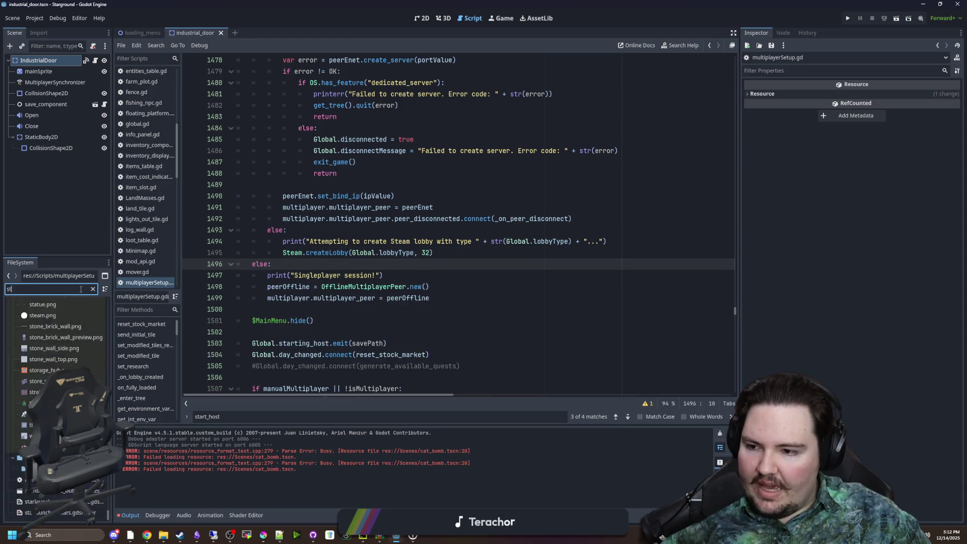
pyautogui.click(62, 347)
pyautogui.doubleClick(61, 346)
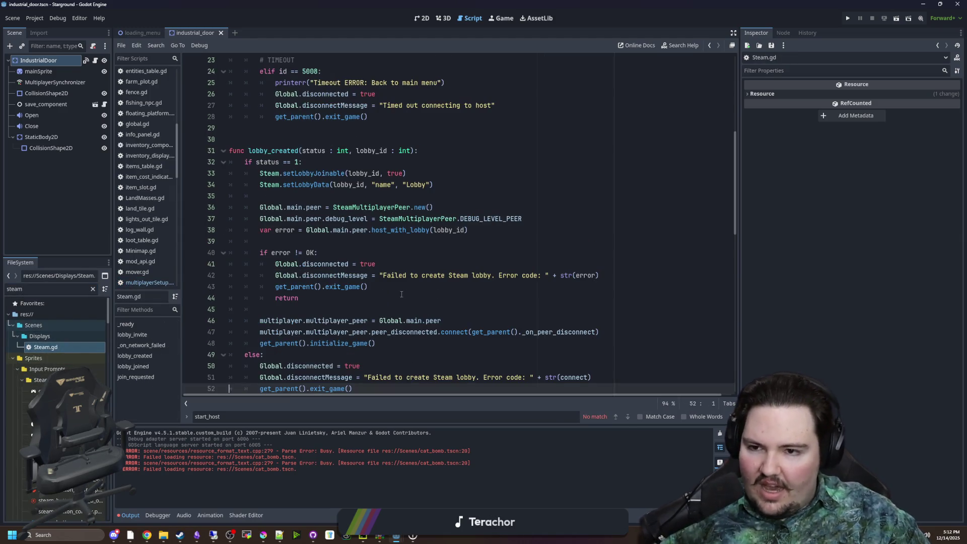
pyautogui.scroll(7, 403, 294)
pyautogui.click(337, 202)
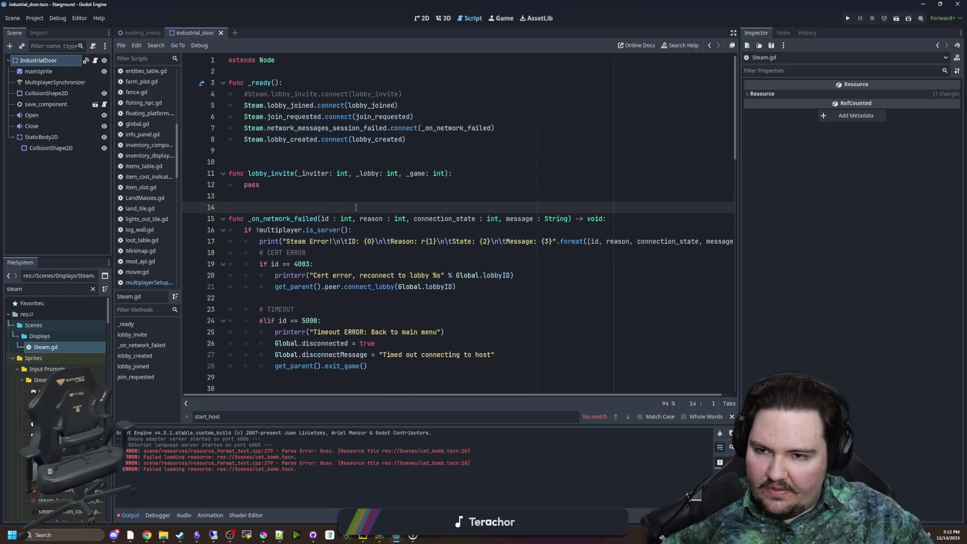
# Step: Review the start_connect and lobby_joined code in Steam.gd, then open the connect_to_lobby help entry
pyautogui.scroll(-1, 331, 219)
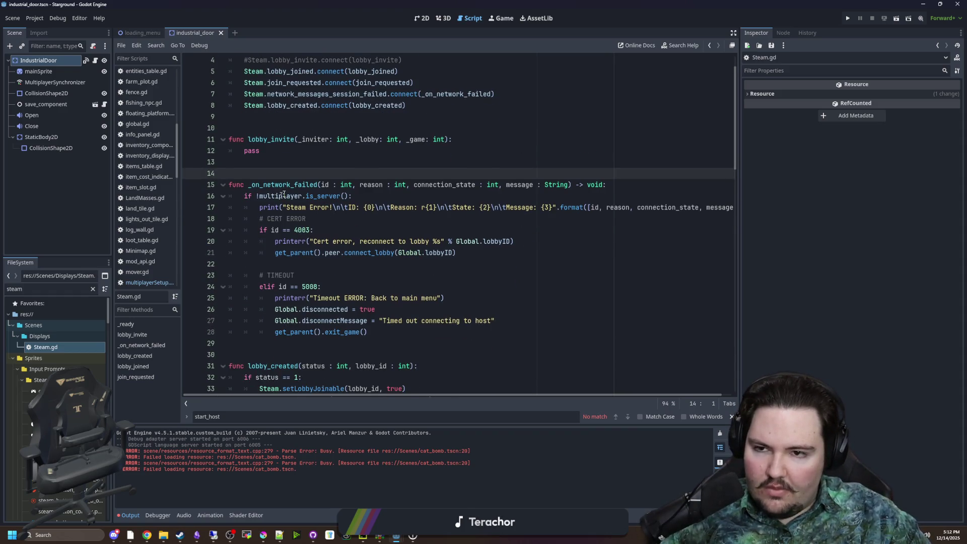
pyautogui.scroll(-20, 448, 176)
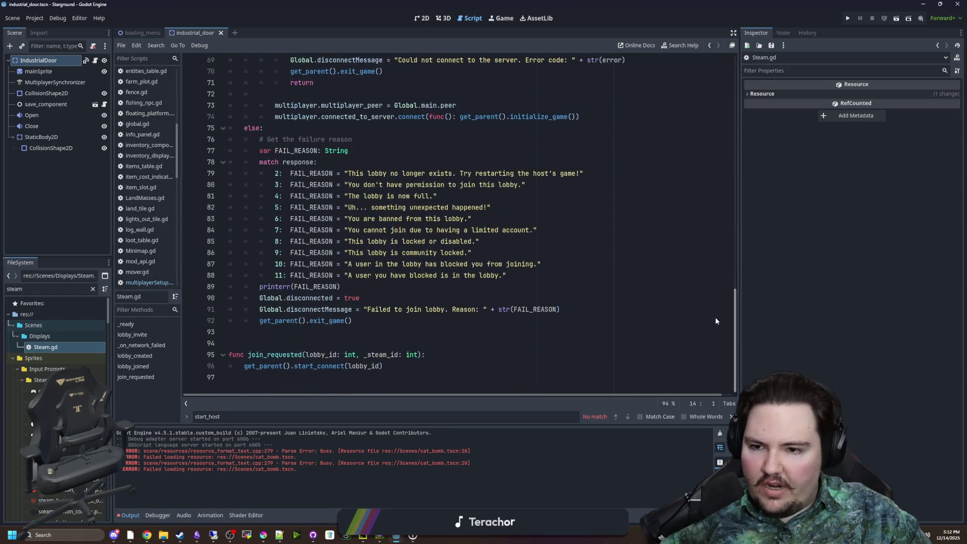
pyautogui.moveTo(245, 366); pyautogui.dragTo(408, 363)
pyautogui.click(409, 362)
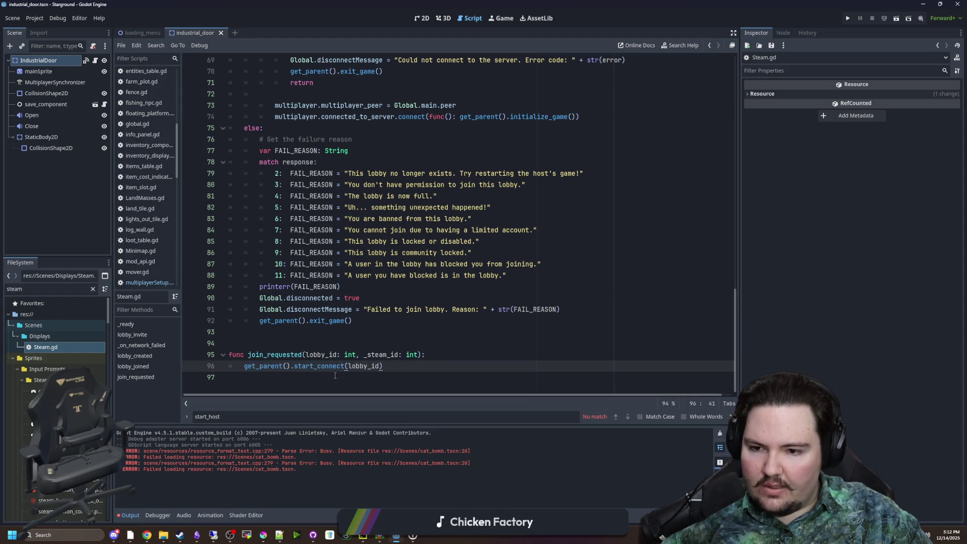
pyautogui.scroll(6, 322, 361)
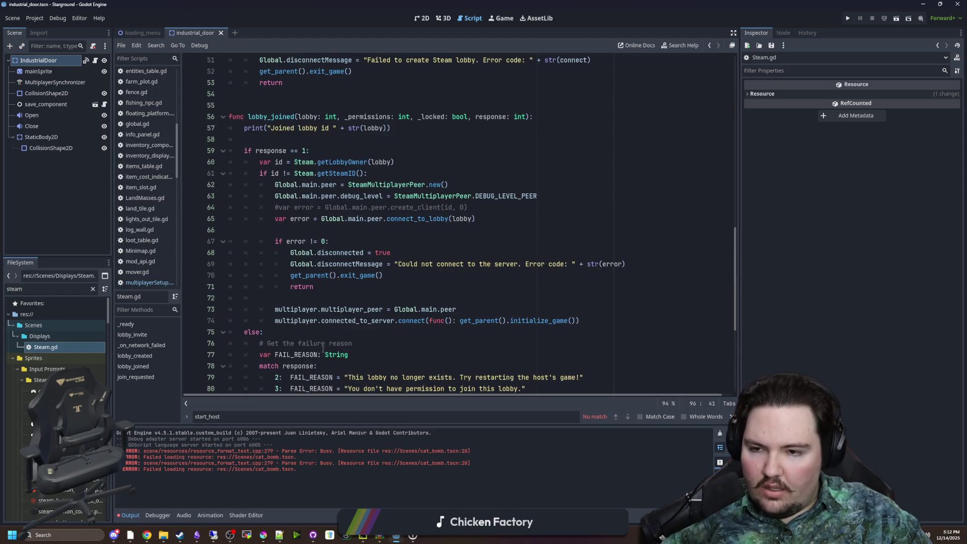
pyautogui.moveTo(249, 118)
pyautogui.mouseDown()
pyautogui.moveTo(403, 302)
pyautogui.moveTo(408, 322)
pyautogui.mouseUp()
pyautogui.click(406, 299)
pyautogui.scroll(1, 408, 247)
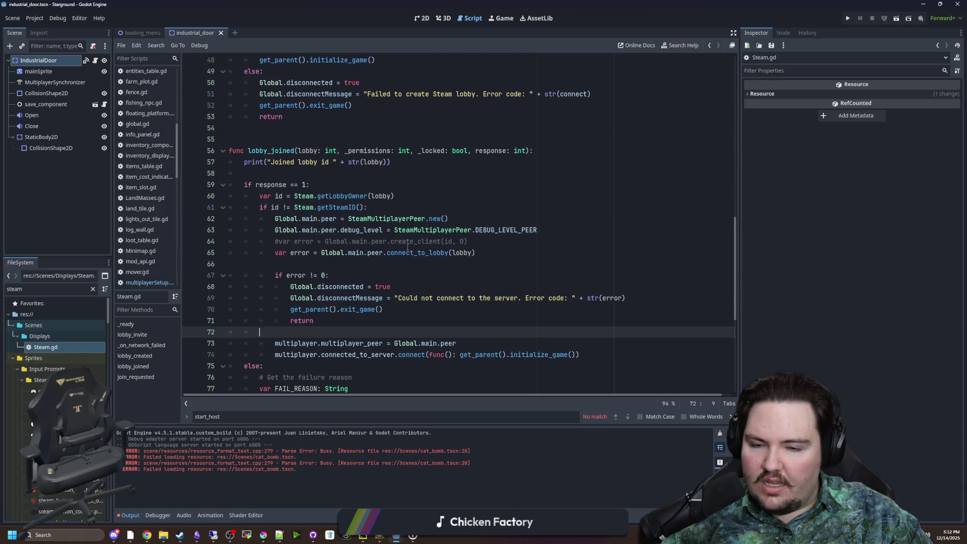
pyautogui.keyDown('ctrl'); pyautogui.click(407, 253); pyautogui.keyUp('ctrl')
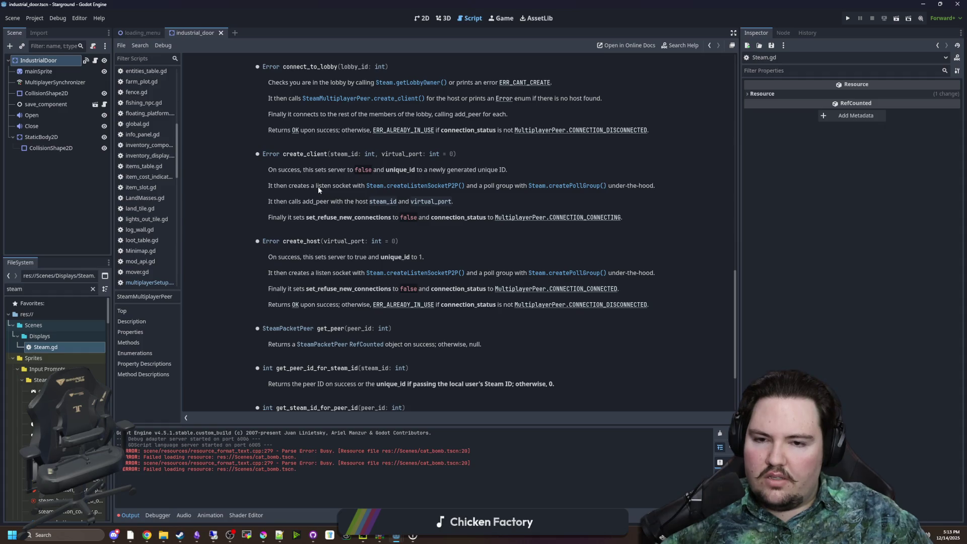
# Step: Back in Steam.gd, inspect the SteamMultiplayerPeer.new() and commented create_client lines
pyautogui.hotkey('alt', 'Left')
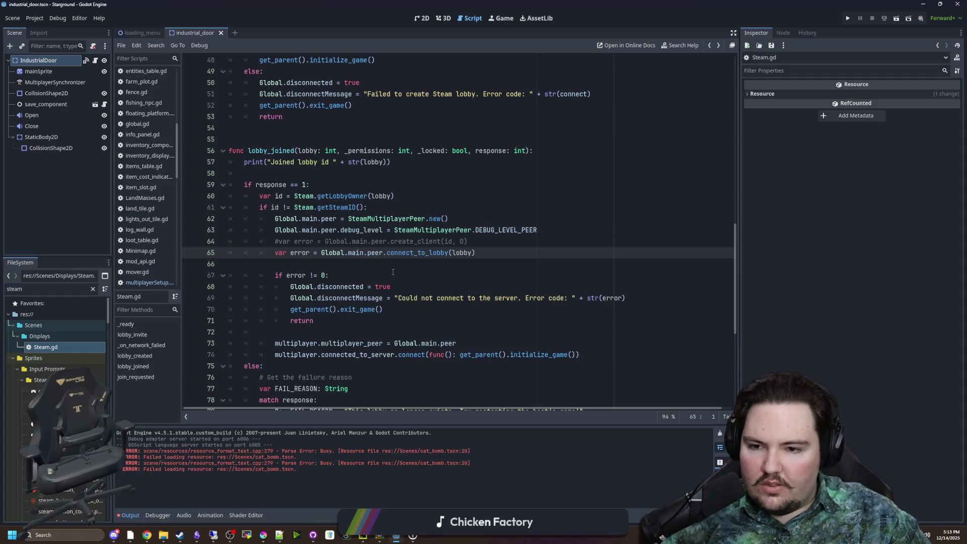
pyautogui.click(317, 264)
pyautogui.moveTo(481, 241); pyautogui.dragTo(290, 241)
pyautogui.click(315, 261)
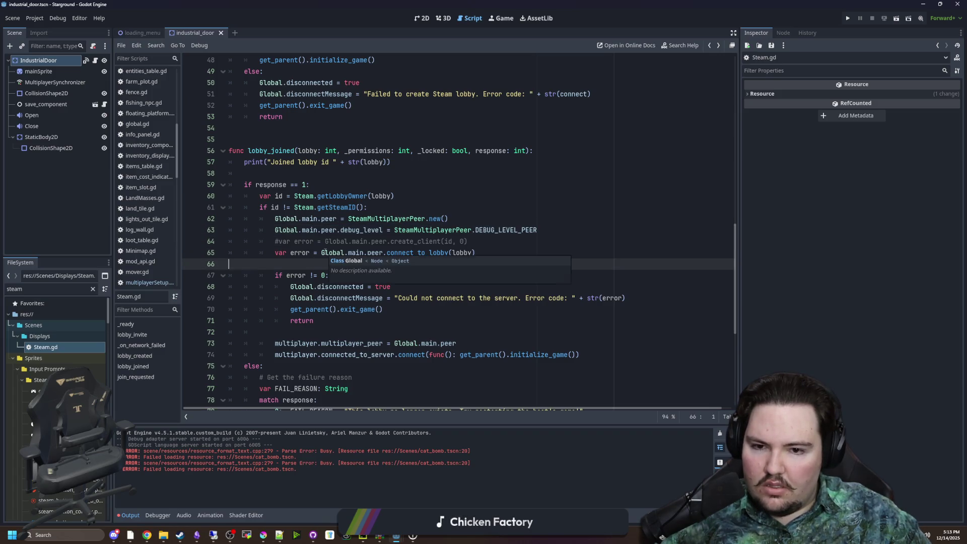
pyautogui.click(472, 221)
pyautogui.moveTo(563, 231); pyautogui.dragTo(275, 230)
pyautogui.click(331, 264)
pyautogui.scroll(-2, 331, 262)
pyautogui.scroll(-4, 331, 263)
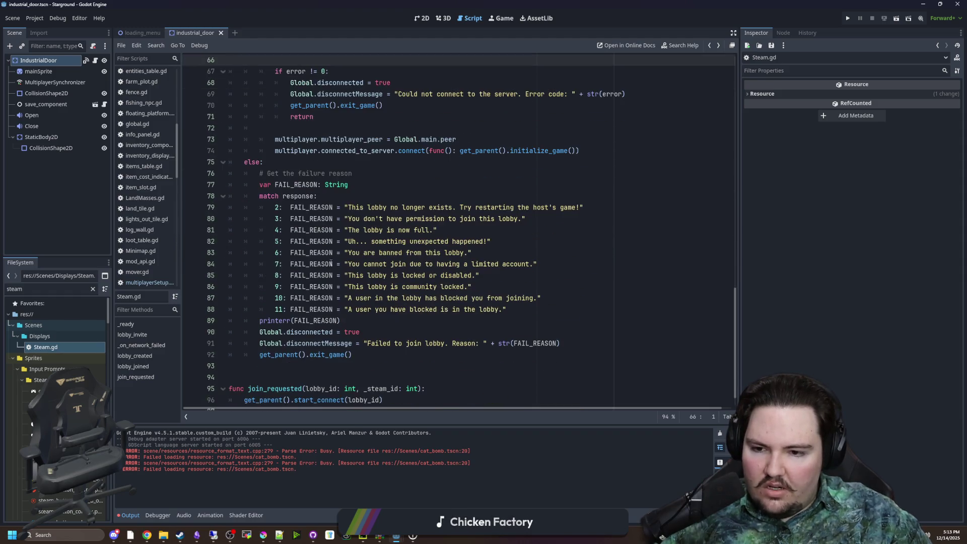
pyautogui.scroll(8, 365, 231)
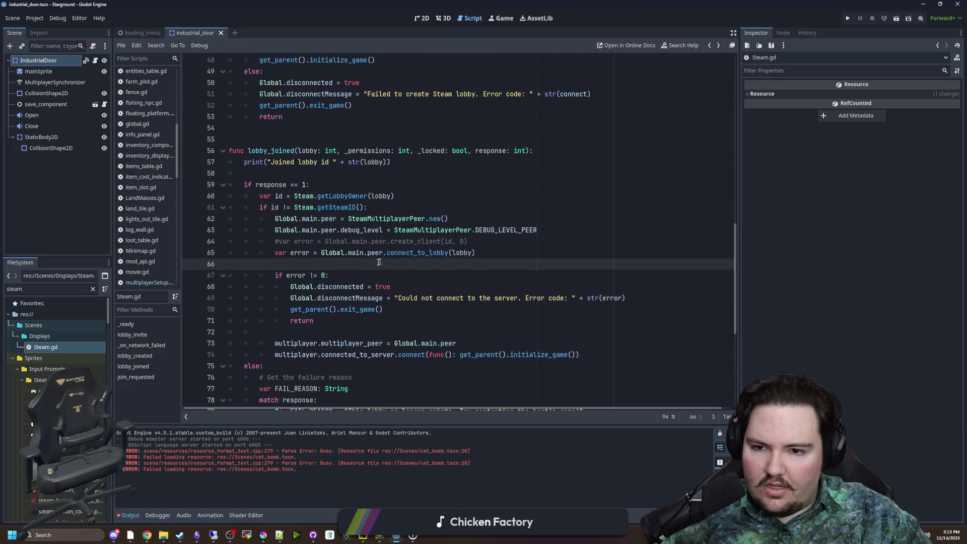
# Step: Open the SteamMultiplayerPeer reference and check no_nagle, then bring up the GodotSteam browser window
pyautogui.keyDown('ctrl'); pyautogui.click(382, 224); pyautogui.keyUp('ctrl')
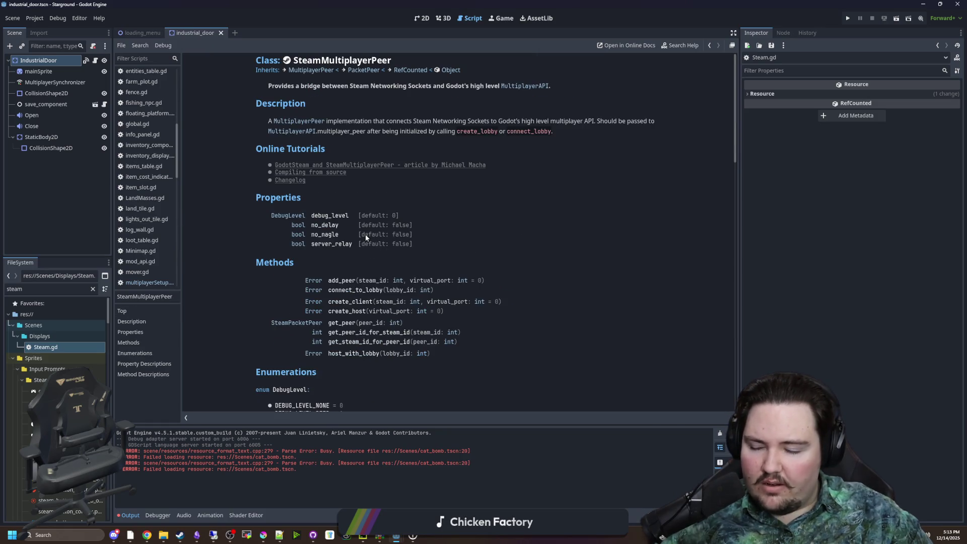
pyautogui.click(331, 235)
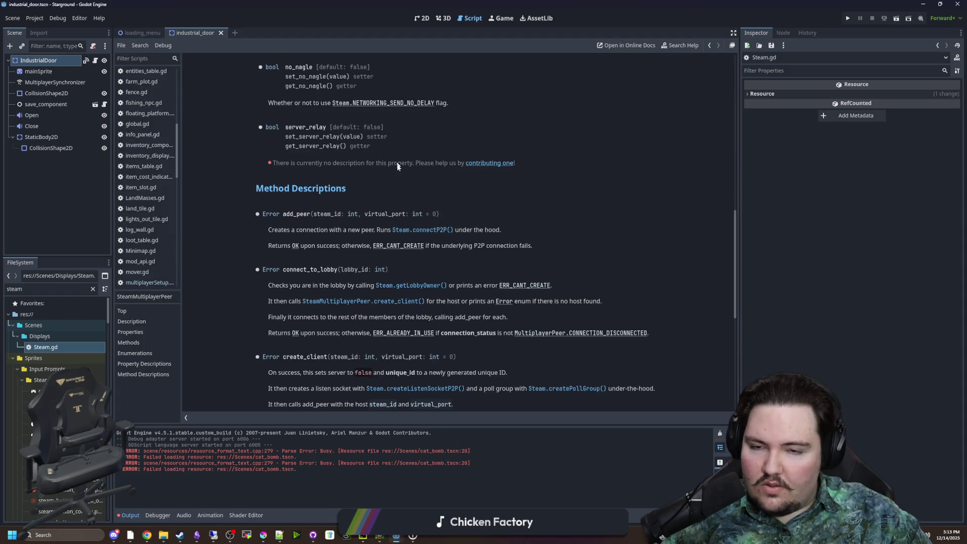
pyautogui.scroll(3, 398, 168)
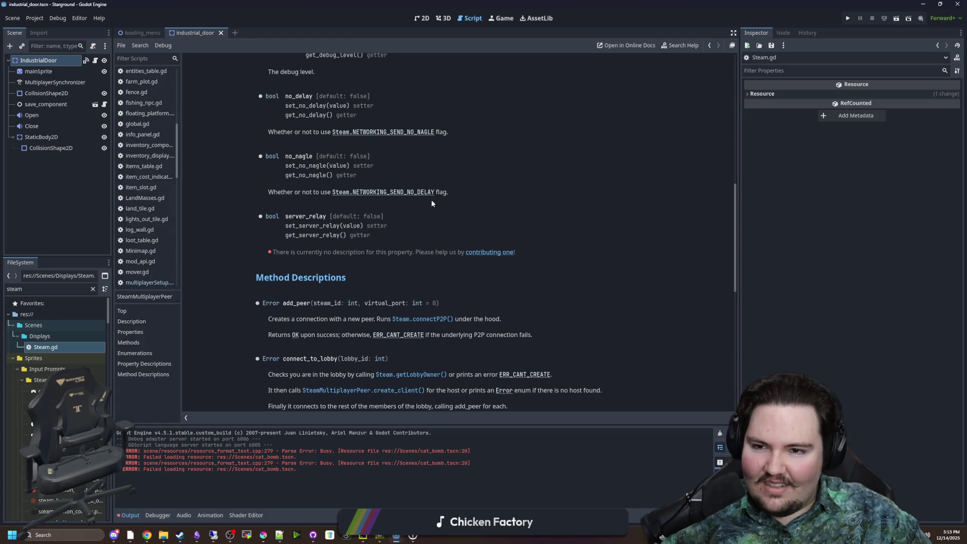
pyautogui.hotkey('alt', 'Left')
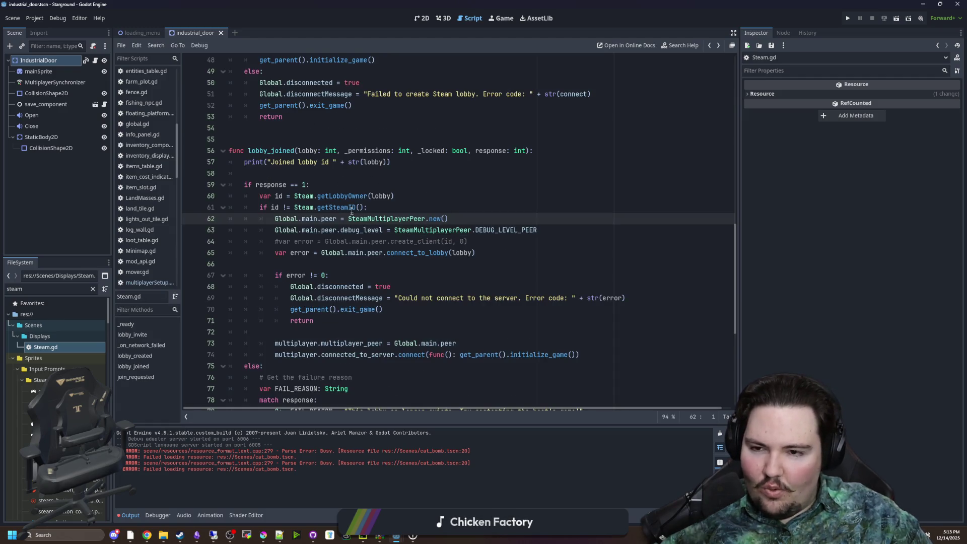
pyautogui.scroll(1, 355, 211)
pyautogui.keyDown('ctrl'); pyautogui.click(377, 252); pyautogui.keyUp('ctrl')
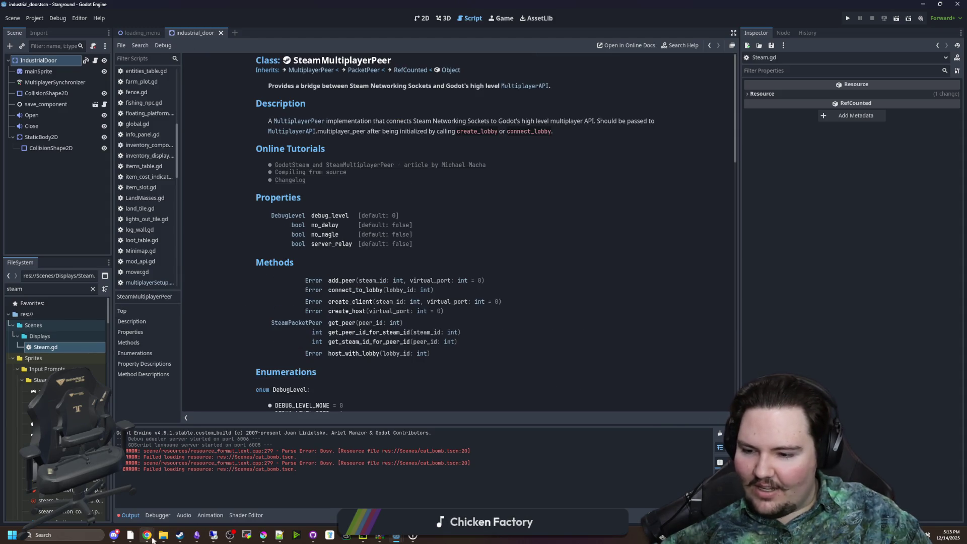
pyautogui.moveTo(149, 535)
pyautogui.click(389, 499)
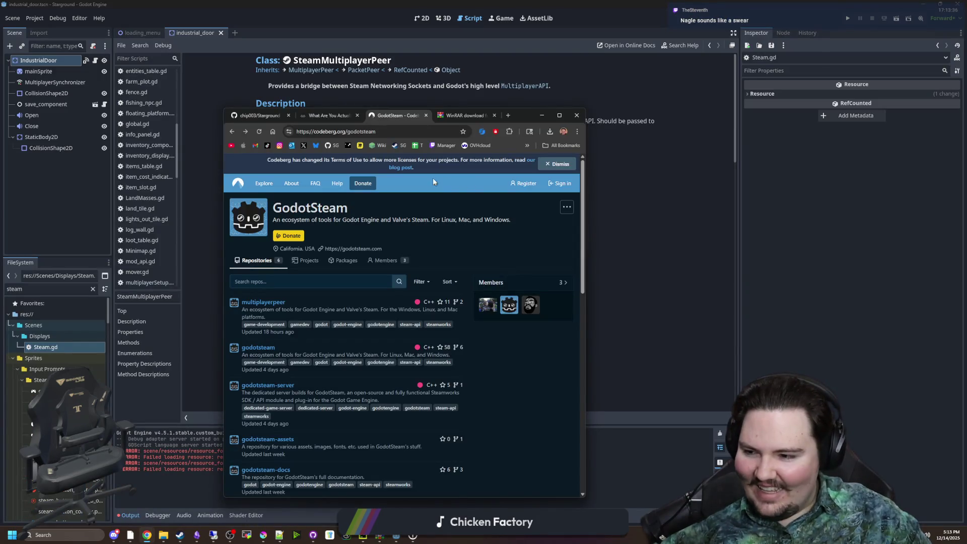
# Step: Search Google for 'steamworks nagle'
pyautogui.moveTo(468, 115); pyautogui.dragTo(879, 183)
pyautogui.hotkey('alt', 'Tab')
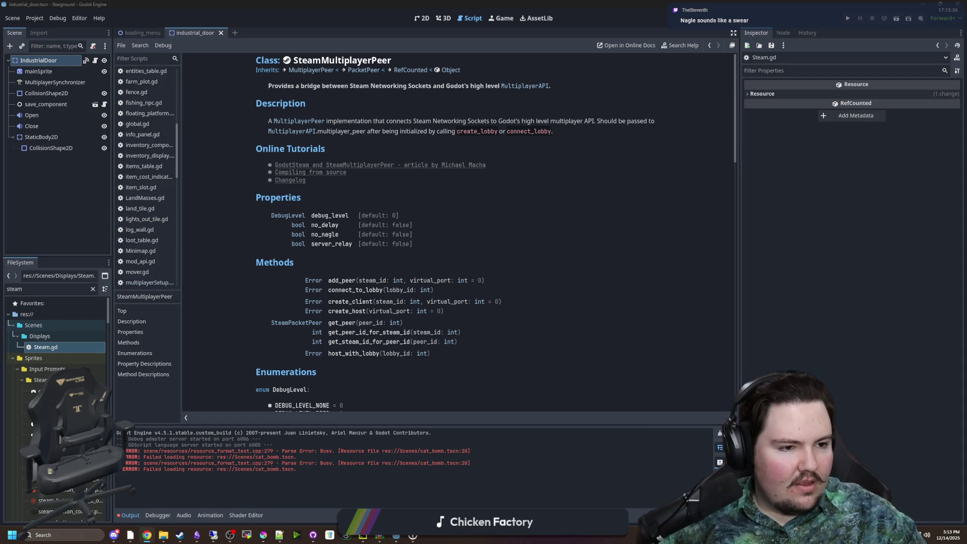
pyautogui.hotkey('alt', 'Tab')
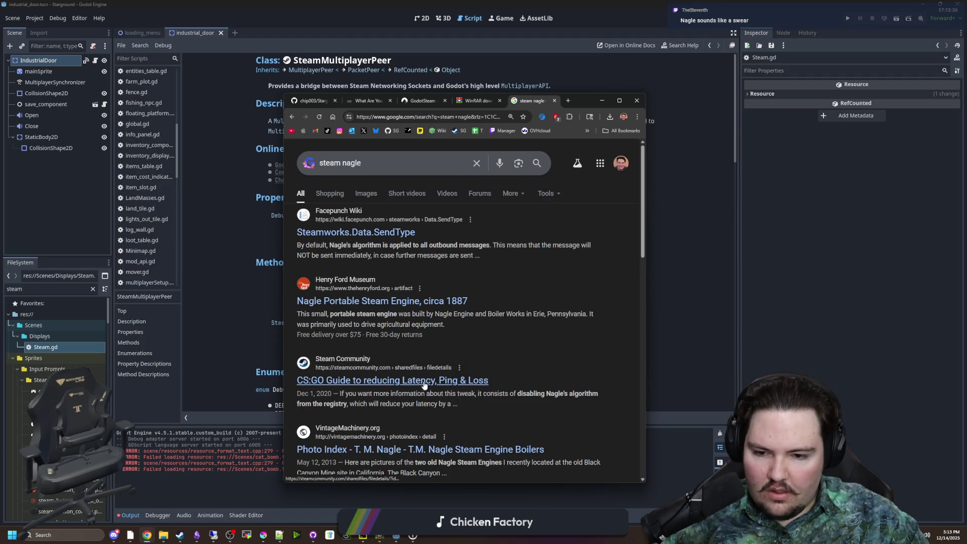
pyautogui.scroll(-2, 392, 383)
pyautogui.scroll(4, 392, 383)
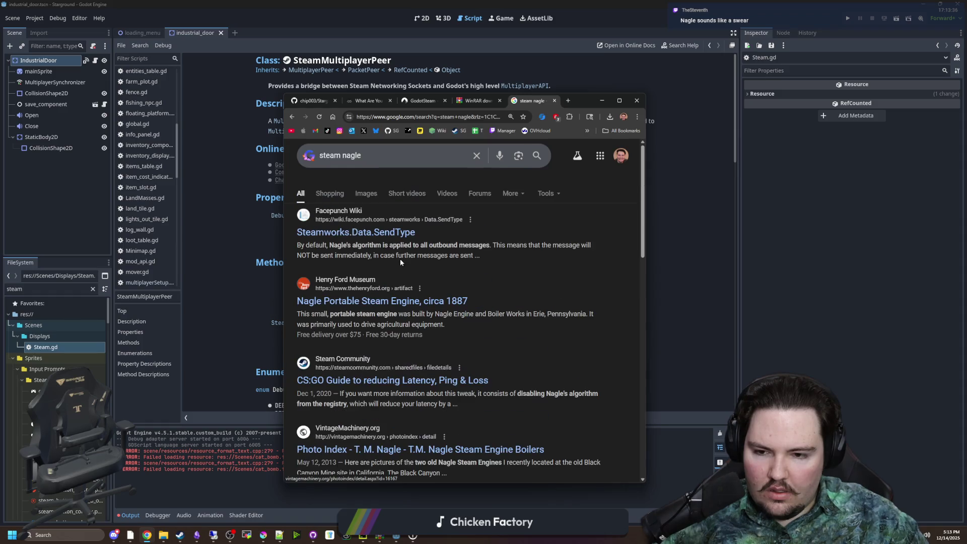
pyautogui.moveTo(363, 163); pyautogui.dragTo(302, 157)
pyautogui.write('steamworks nagle')
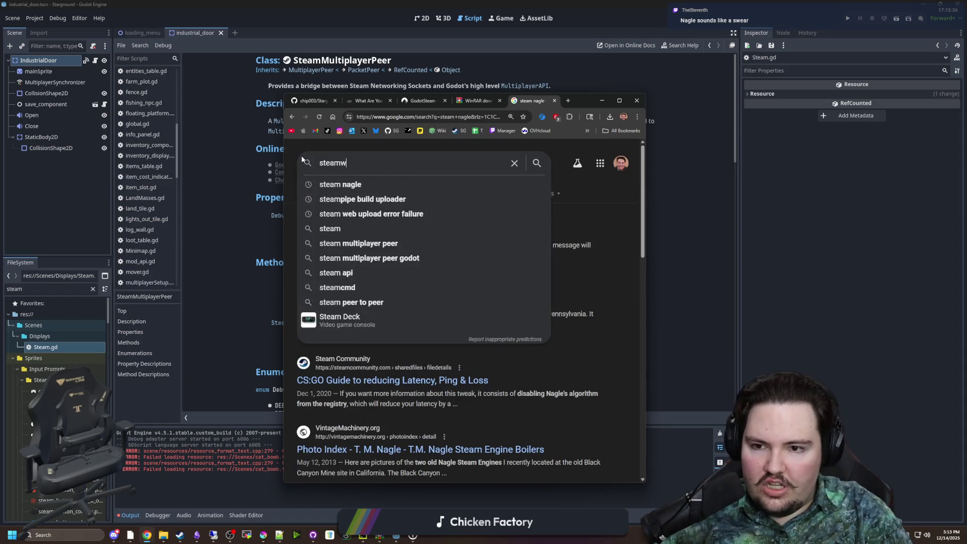
pyautogui.press('Return')
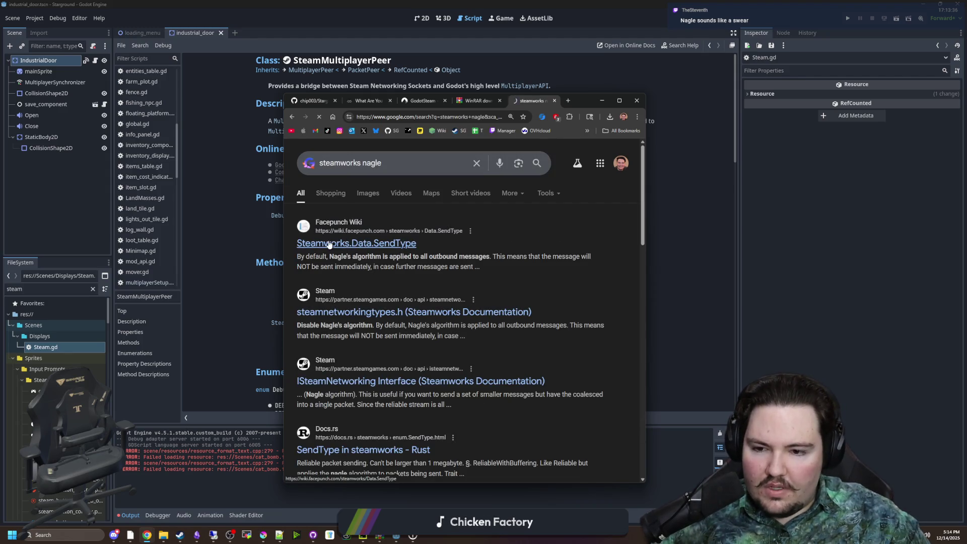
# Step: Read NoNagle and NoDelay on the Facepunch Wiki SendType page, then return to Godot
pyautogui.click(330, 244)
pyautogui.hotkey('alt', 'Left')
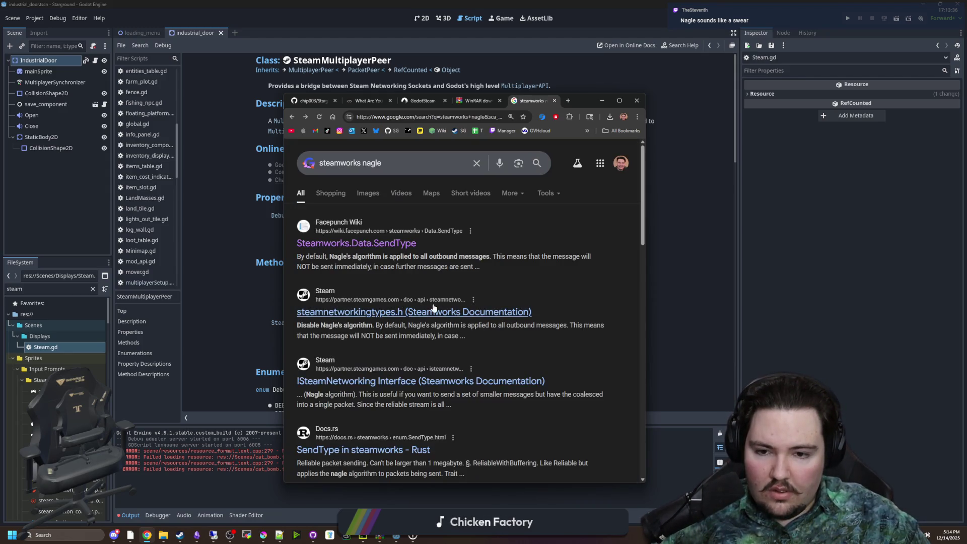
pyautogui.hotkey('alt', 'Right')
pyautogui.moveTo(452, 256)
pyautogui.mouseDown()
pyautogui.moveTo(613, 261)
pyautogui.moveTo(484, 267)
pyautogui.moveTo(594, 267)
pyautogui.moveTo(505, 261)
pyautogui.moveTo(483, 265)
pyautogui.moveTo(496, 272)
pyautogui.moveTo(604, 267)
pyautogui.moveTo(461, 278)
pyautogui.mouseUp()
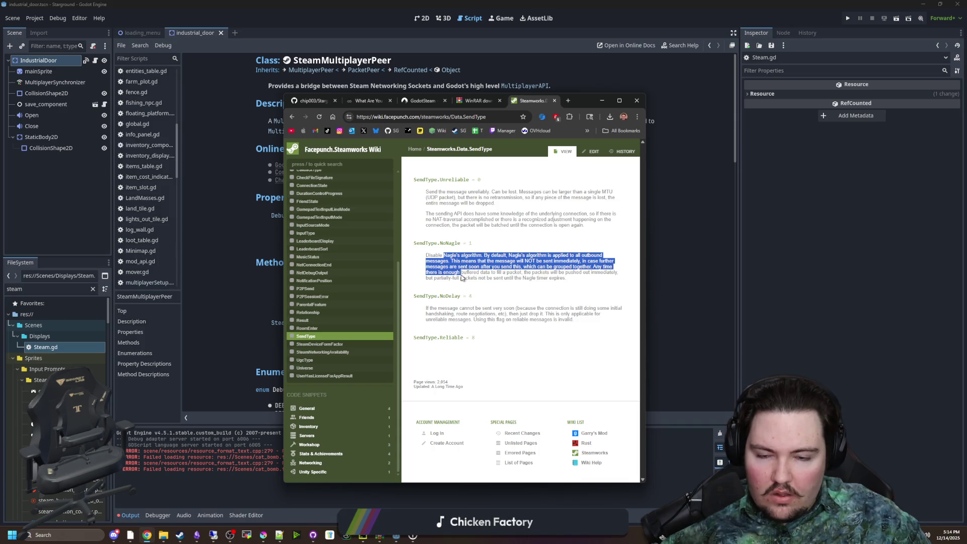
pyautogui.moveTo(550, 272)
pyautogui.mouseDown()
pyautogui.moveTo(619, 272)
pyautogui.moveTo(447, 273)
pyautogui.moveTo(473, 284)
pyautogui.moveTo(575, 281)
pyautogui.mouseUp()
pyautogui.click(575, 281)
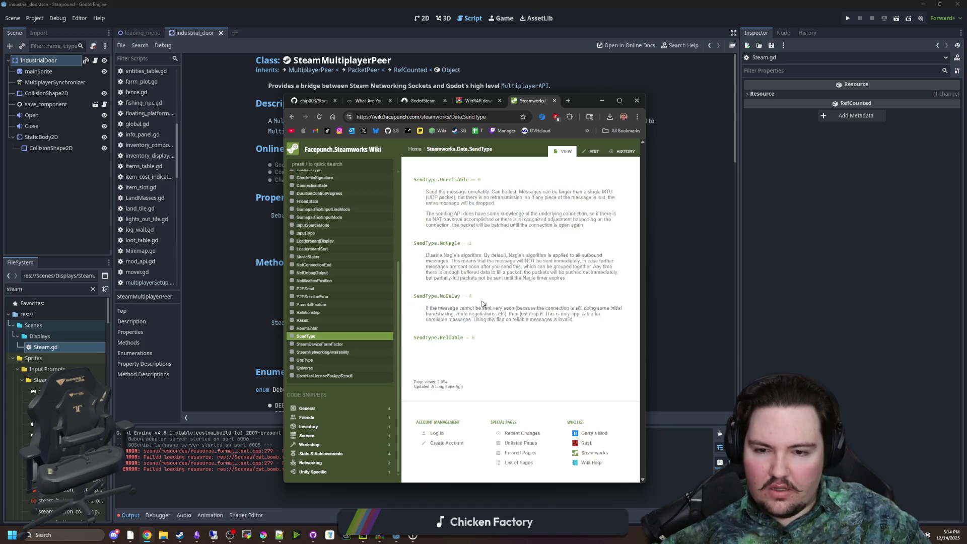
pyautogui.moveTo(441, 308)
pyautogui.mouseDown()
pyautogui.moveTo(544, 309)
pyautogui.moveTo(575, 328)
pyautogui.moveTo(559, 317)
pyautogui.moveTo(574, 308)
pyautogui.moveTo(455, 309)
pyautogui.moveTo(541, 319)
pyautogui.mouseUp()
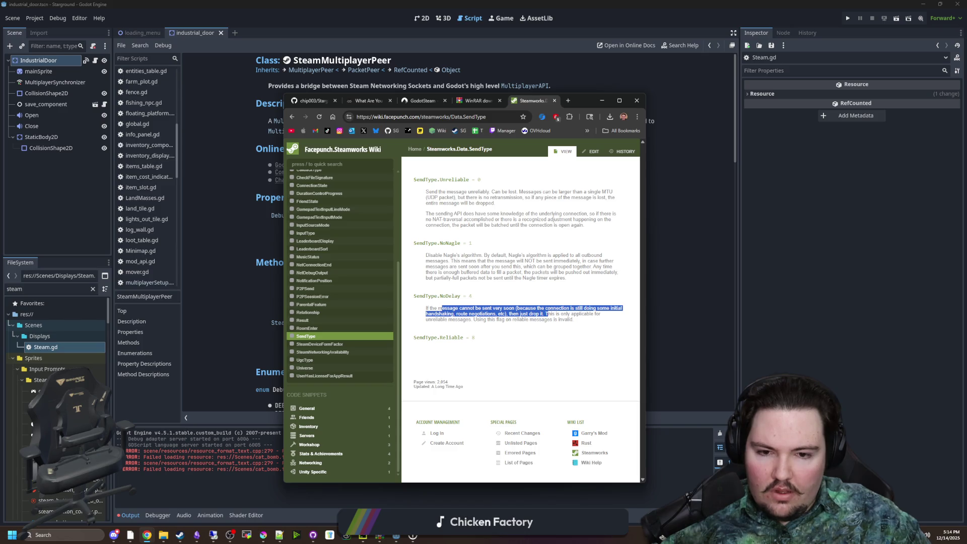
pyautogui.moveTo(571, 314)
pyautogui.mouseDown()
pyautogui.moveTo(608, 317)
pyautogui.moveTo(440, 313)
pyautogui.moveTo(582, 322)
pyautogui.mouseUp()
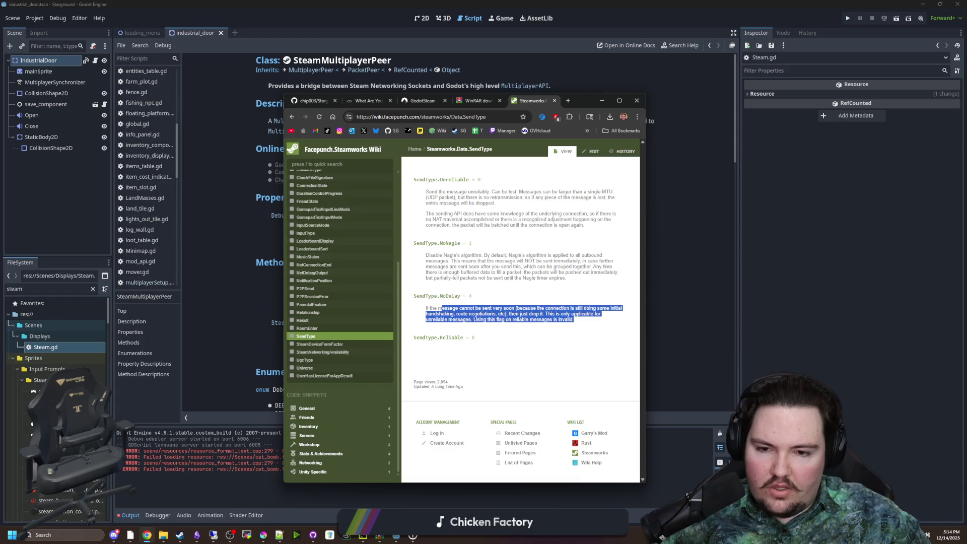
pyautogui.click(669, 281)
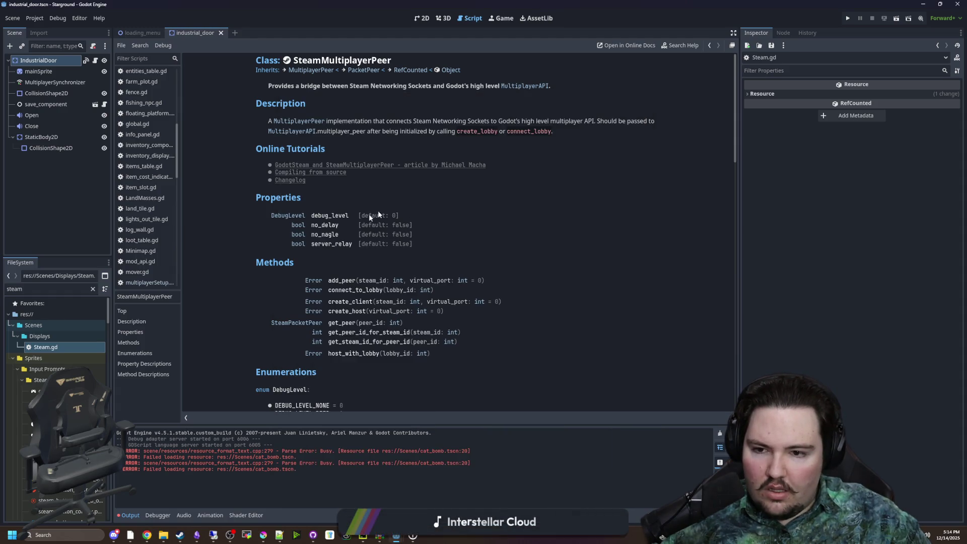
# Step: Add 'Global.main.peer.server_relay = true' on line 64 after the debug_level assignment
pyautogui.click(334, 245)
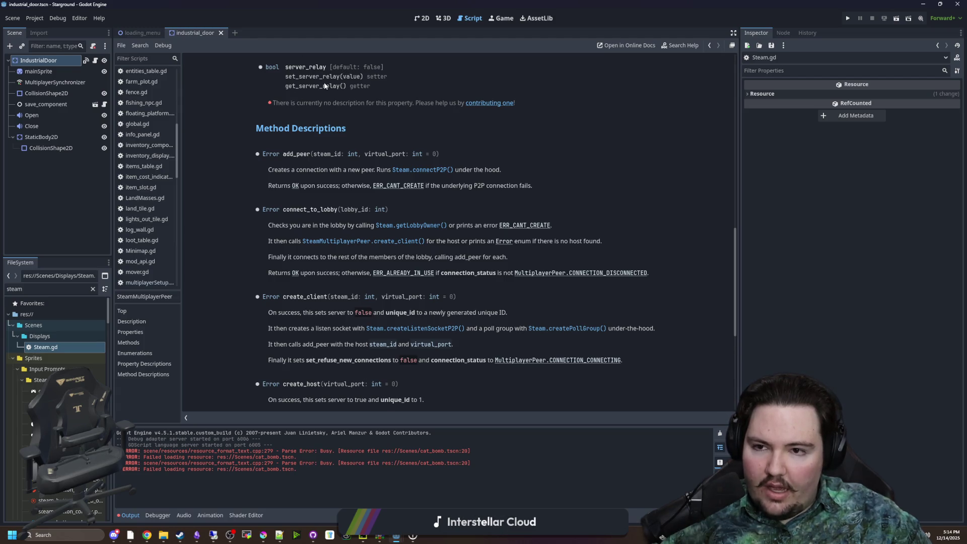
pyautogui.hotkey('alt', 'Left')
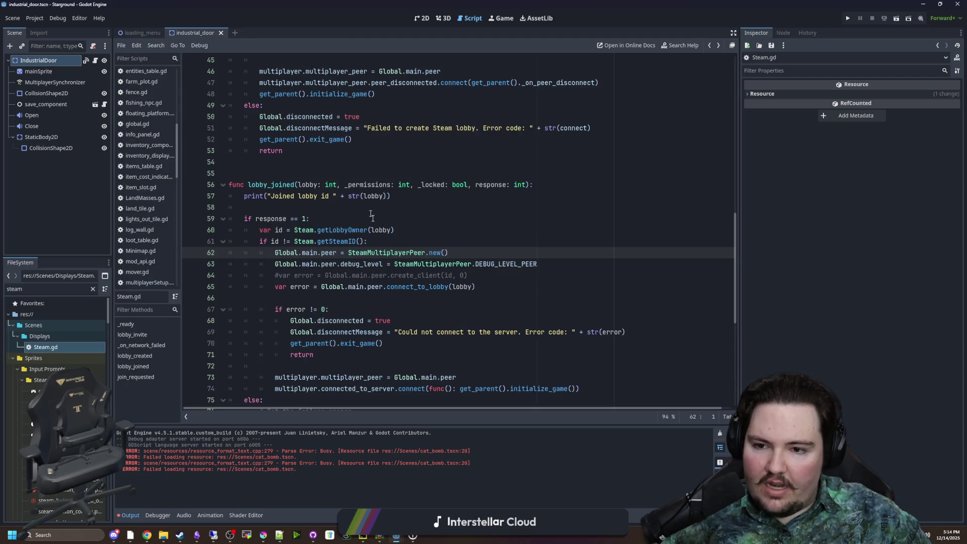
pyautogui.scroll(-2, 393, 240)
pyautogui.click(550, 198)
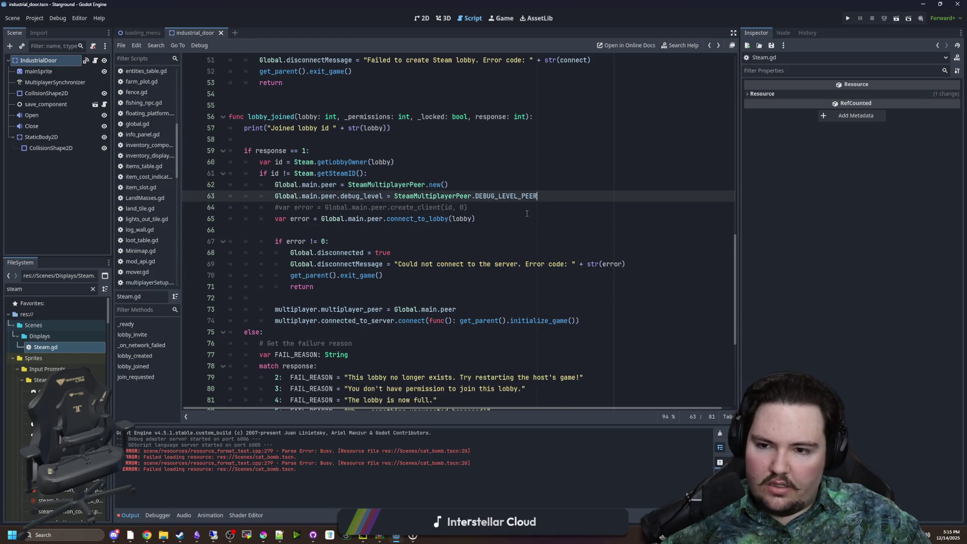
pyautogui.press('Return')
pyautogui.write('Global.main.')
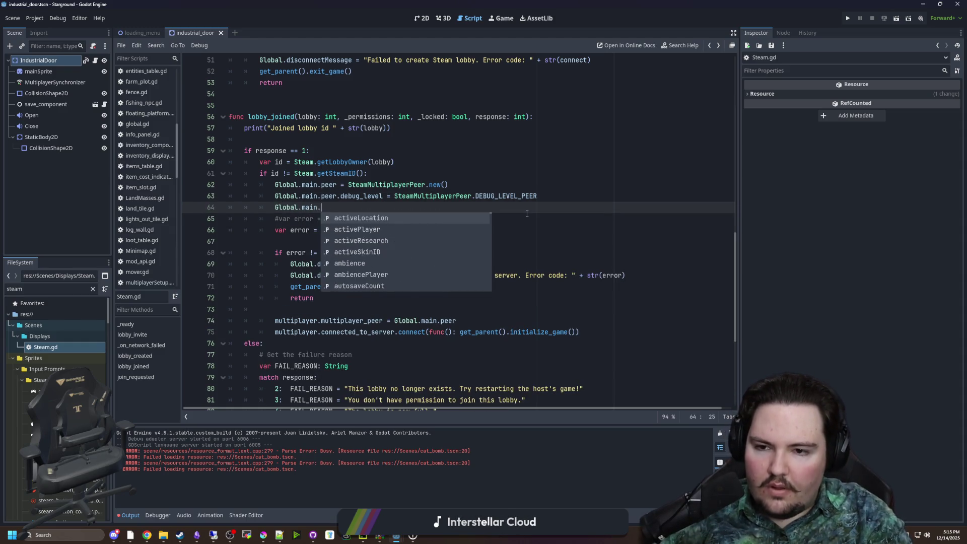
pyautogui.write('peer.server')
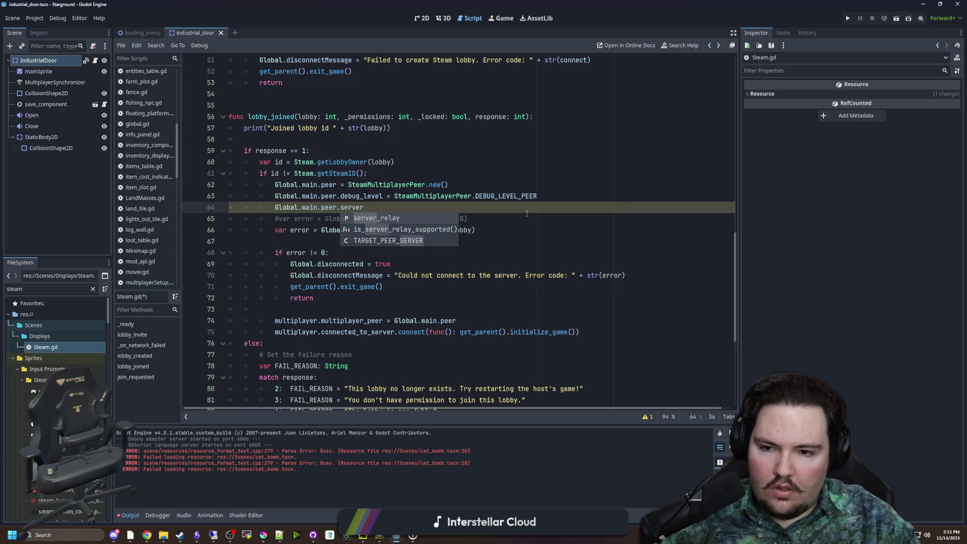
pyautogui.press('Return')
pyautogui.write('true')
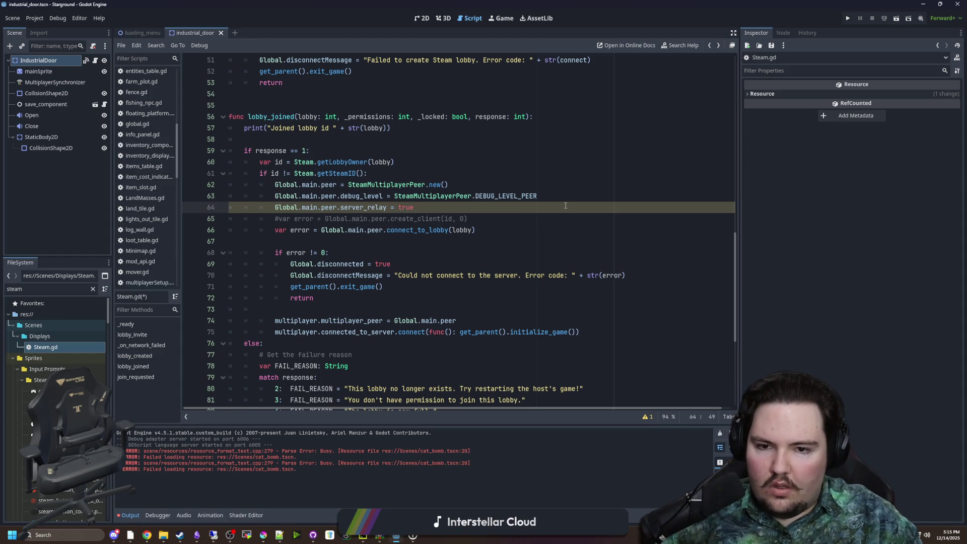
# Step: Bring the Steamworks browser window forward and begin a new web search
pyautogui.moveTo(146, 535)
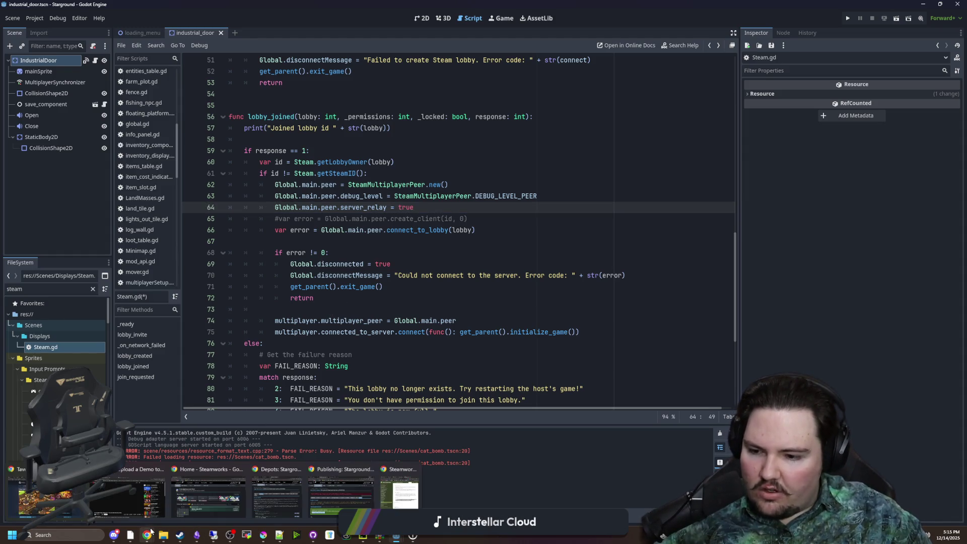
pyautogui.click(409, 499)
pyautogui.click(477, 117)
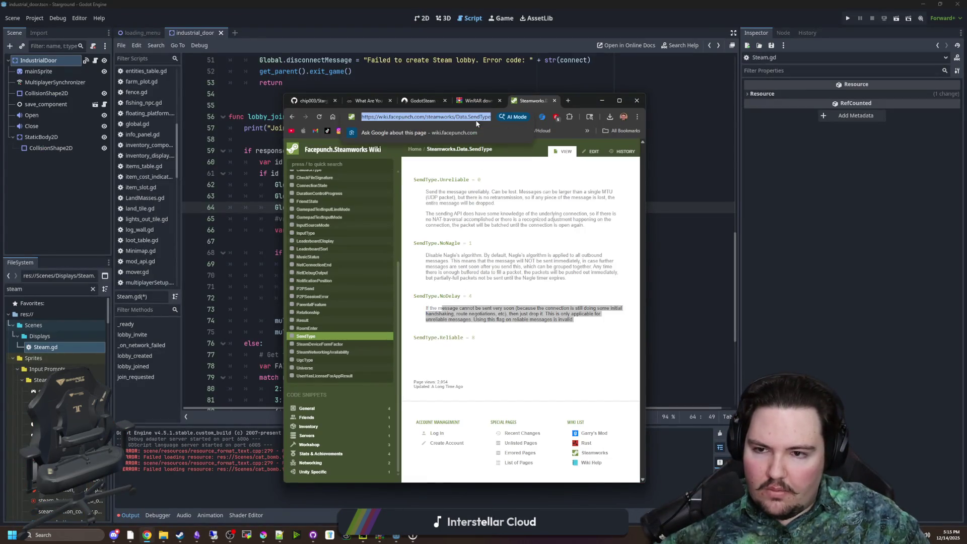
# Step: Search 'steamworks server relay' and open the Steam Datagram Relay documentation, maximized
pyautogui.write('steamworks serv')
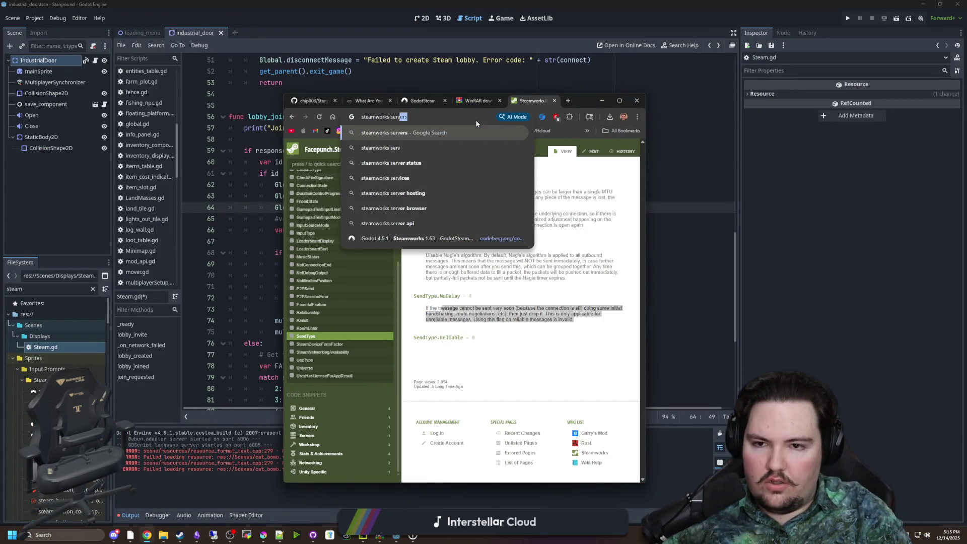
pyautogui.write('er relay')
pyautogui.press('Return')
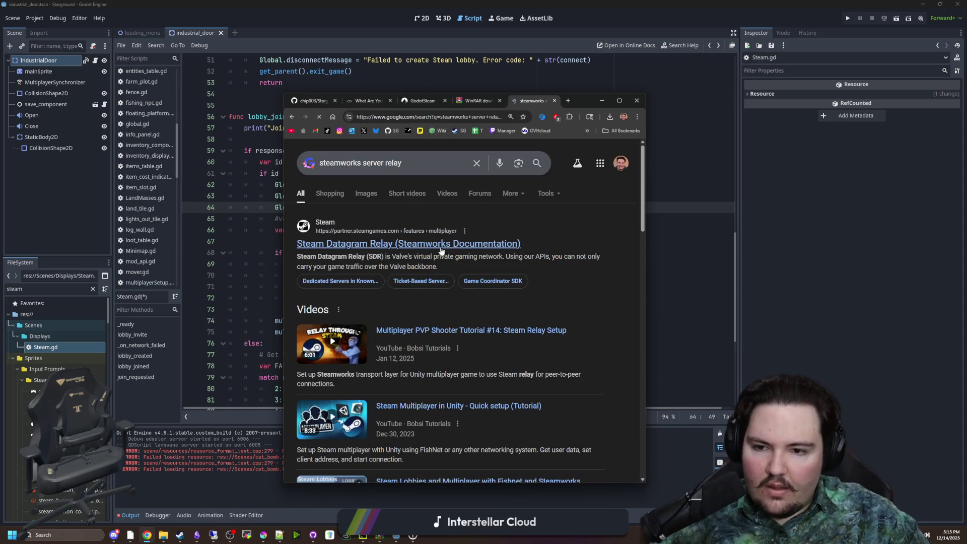
pyautogui.click(483, 244)
pyautogui.doubleClick(582, 104)
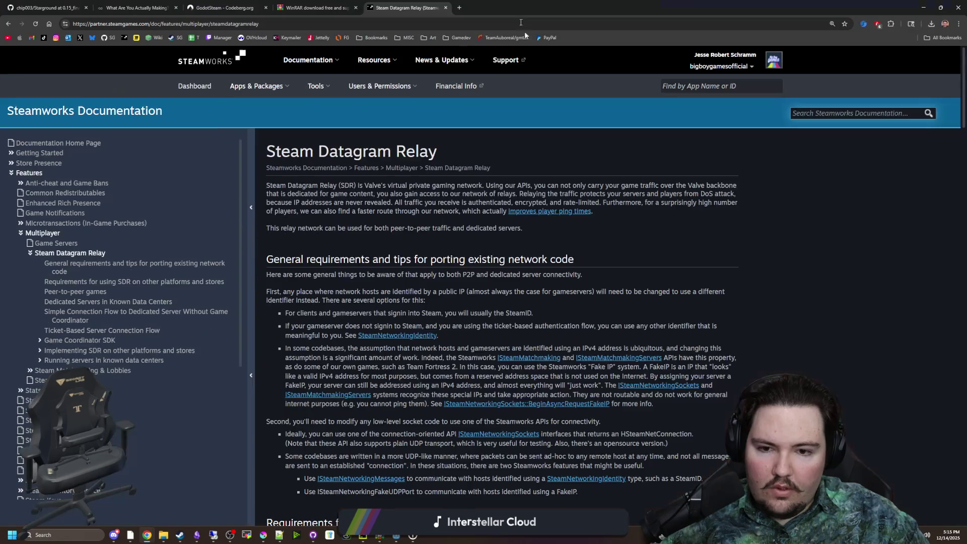
# Step: Read through the Steam Datagram Relay page, then return to the Godot editor
pyautogui.moveTo(397, 187)
pyautogui.mouseDown()
pyautogui.moveTo(448, 196)
pyautogui.moveTo(670, 177)
pyautogui.moveTo(735, 185)
pyautogui.moveTo(364, 203)
pyautogui.moveTo(353, 187)
pyautogui.moveTo(727, 195)
pyautogui.moveTo(334, 212)
pyautogui.moveTo(503, 212)
pyautogui.mouseUp()
pyautogui.click(503, 212)
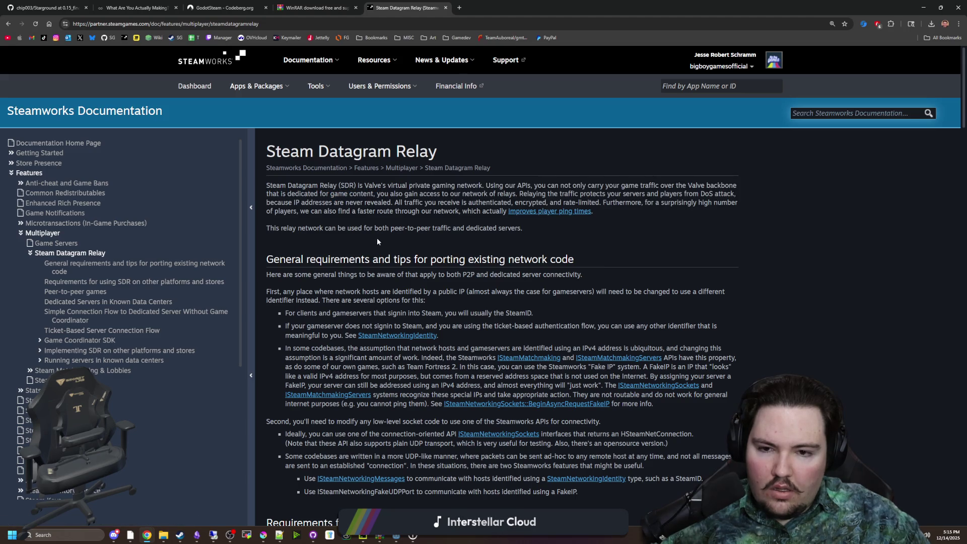
pyautogui.moveTo(345, 228); pyautogui.dragTo(487, 259)
pyautogui.click(486, 260)
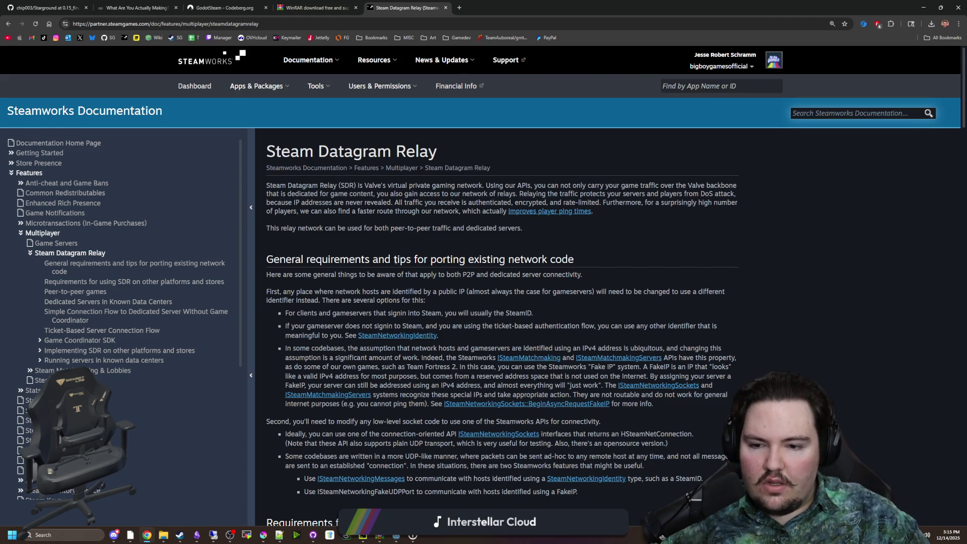
pyautogui.scroll(-4, 407, 261)
pyautogui.scroll(-1, 406, 258)
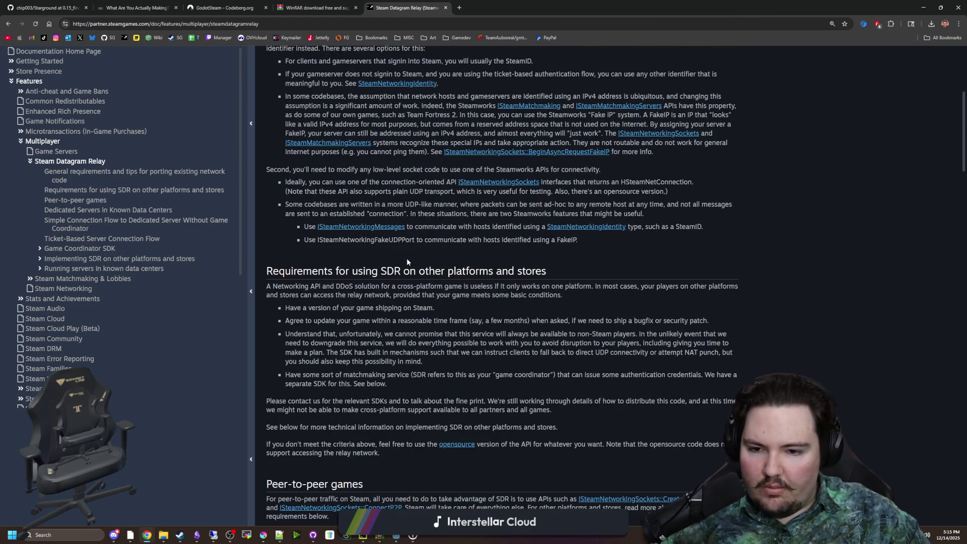
pyautogui.scroll(-4, 366, 234)
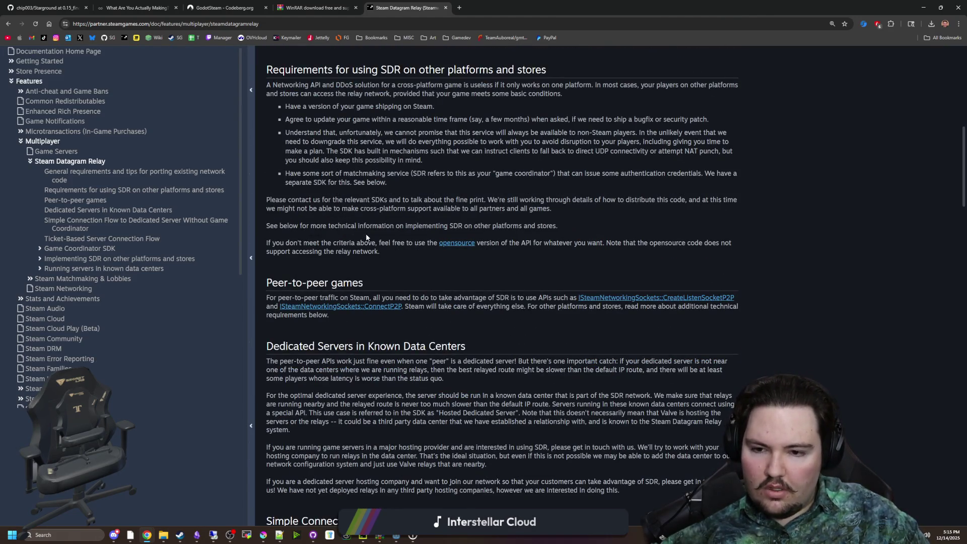
pyautogui.scroll(-3, 348, 332)
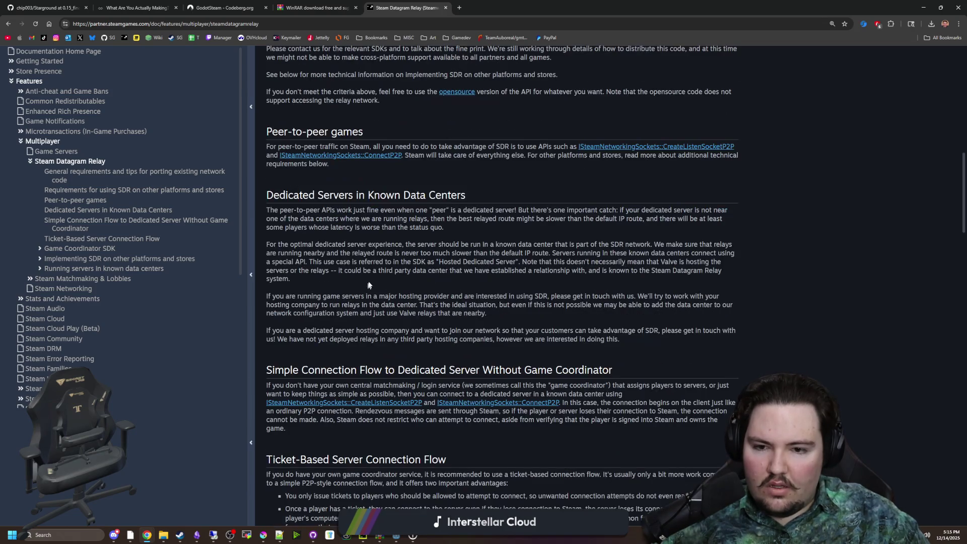
pyautogui.scroll(-10, 364, 260)
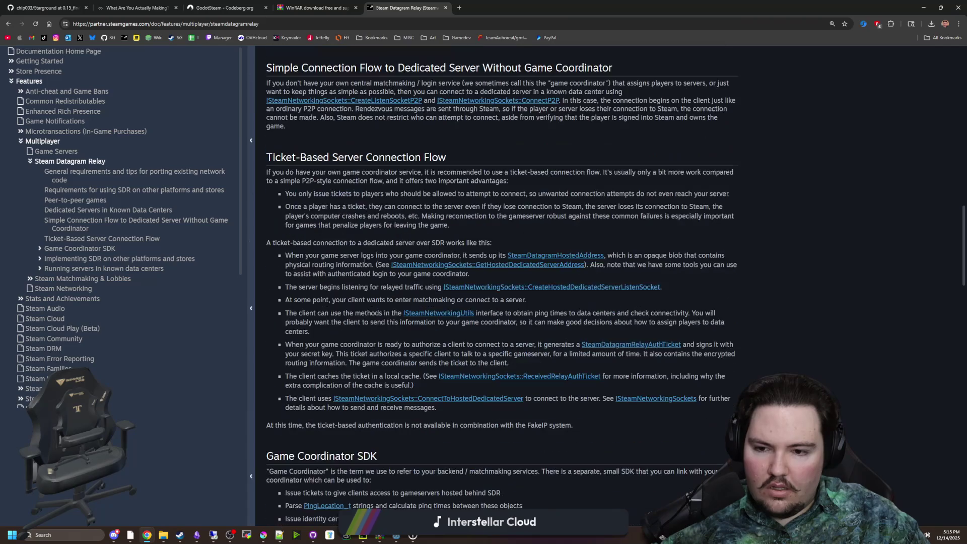
pyautogui.scroll(-4, 364, 259)
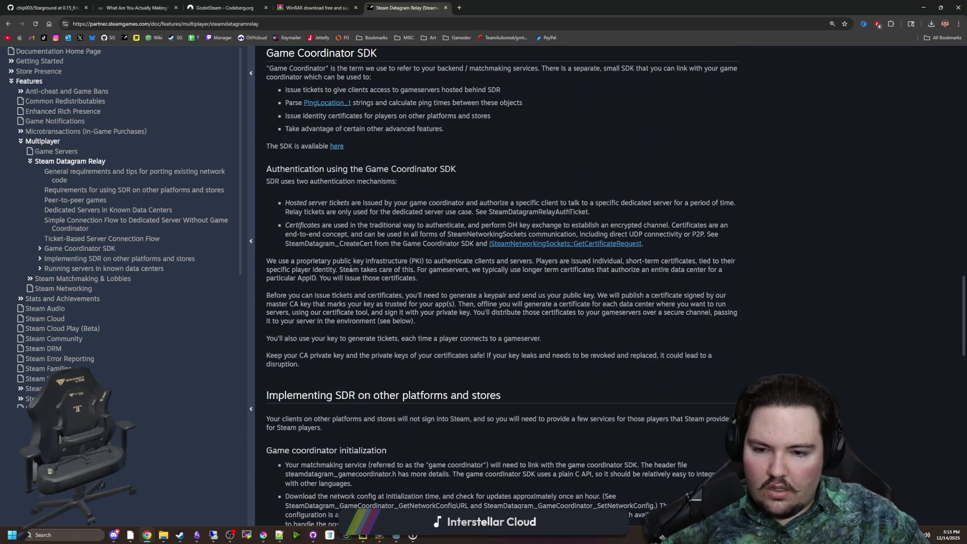
pyautogui.hotkey('alt', 'Tab')
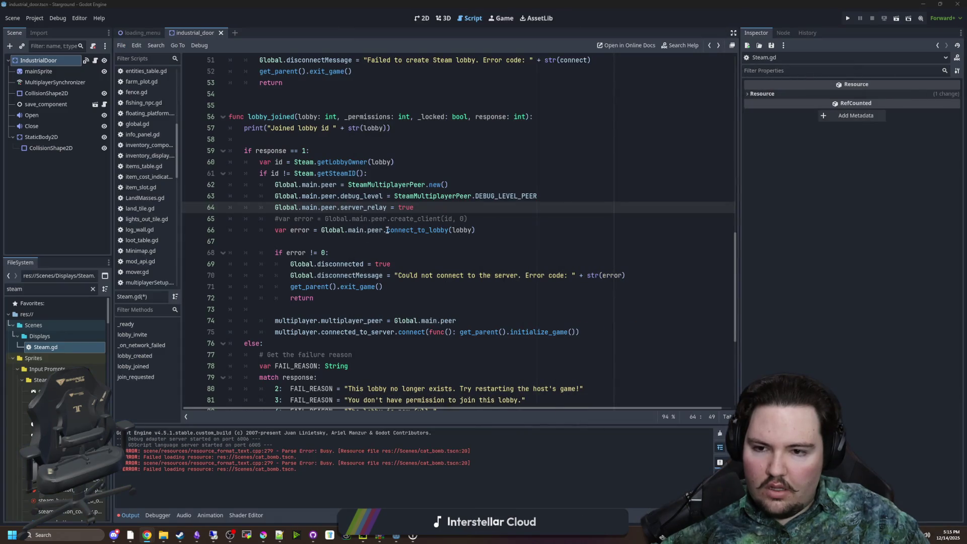
# Step: Add a new line 64 calling Global.main.peer.is_server_relay_supported()
pyautogui.click(574, 195)
pyautogui.press('Return')
pyautogui.write('S')
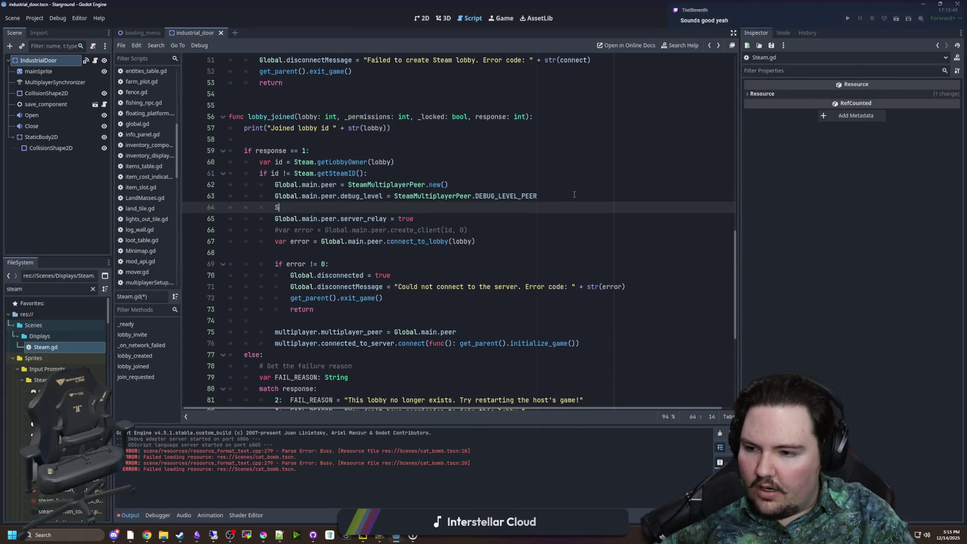
pyautogui.press('BackSpace')
pyautogui.write('Global.main,.')
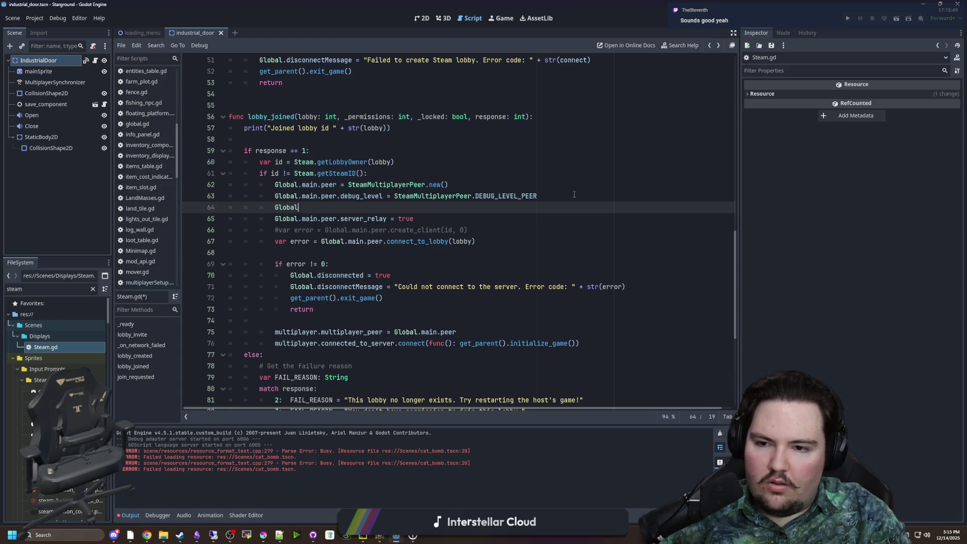
pyautogui.press('BackSpace')
pyautogui.press('BackSpace')
pyautogui.write('.peer.is')
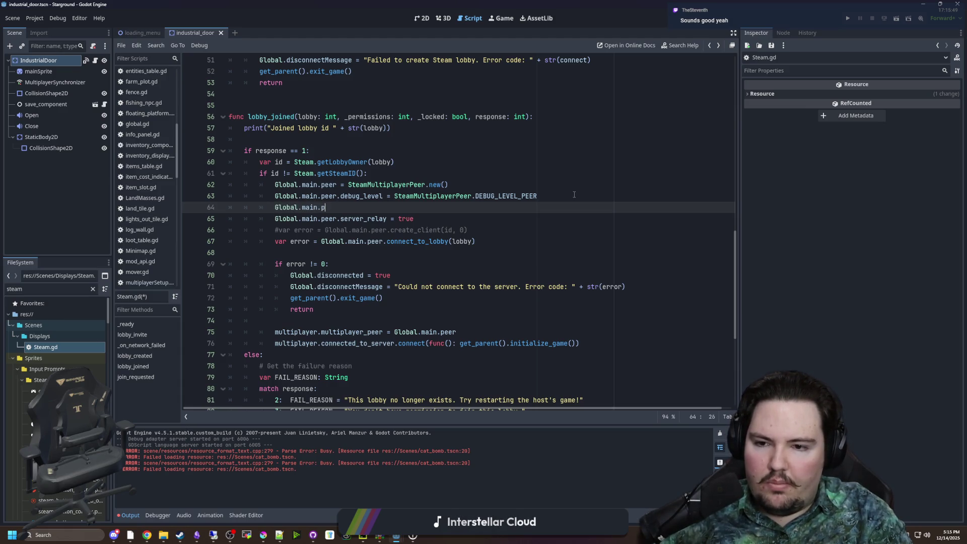
pyautogui.press('Return')
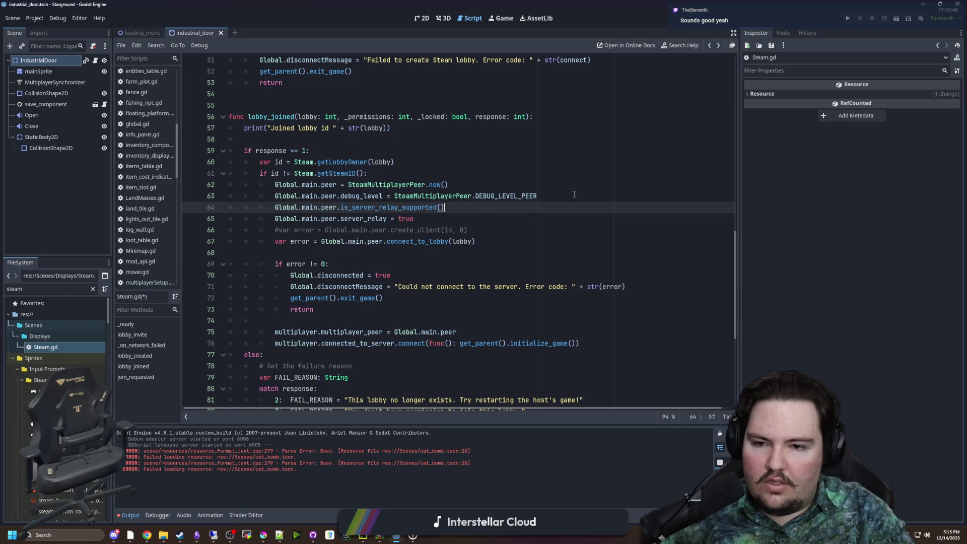
# Step: Read the is_server_relay_supported documentation, then return to the Steam.gd code
pyautogui.keyDown('ctrl'); pyautogui.click(416, 208); pyautogui.keyUp('ctrl')
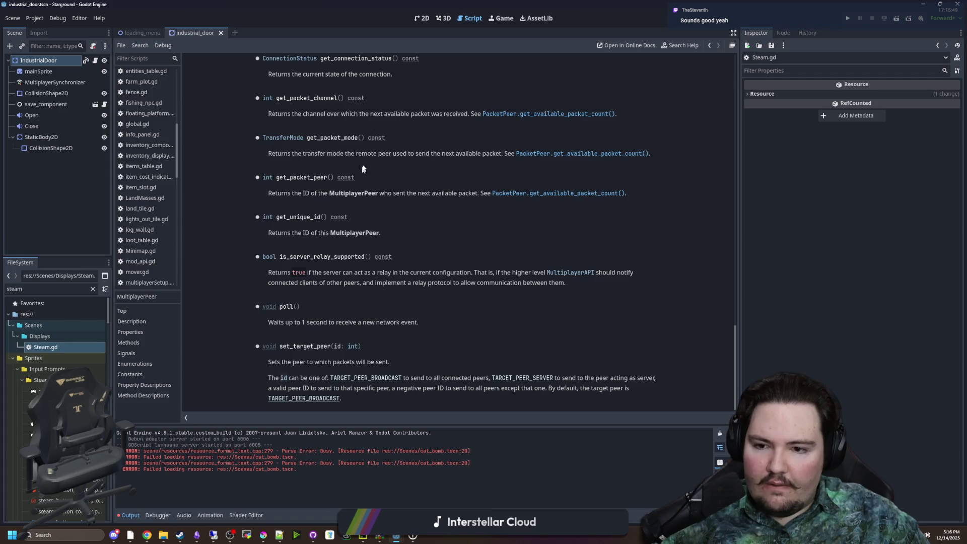
pyautogui.moveTo(325, 273); pyautogui.dragTo(529, 279)
pyautogui.click(528, 279)
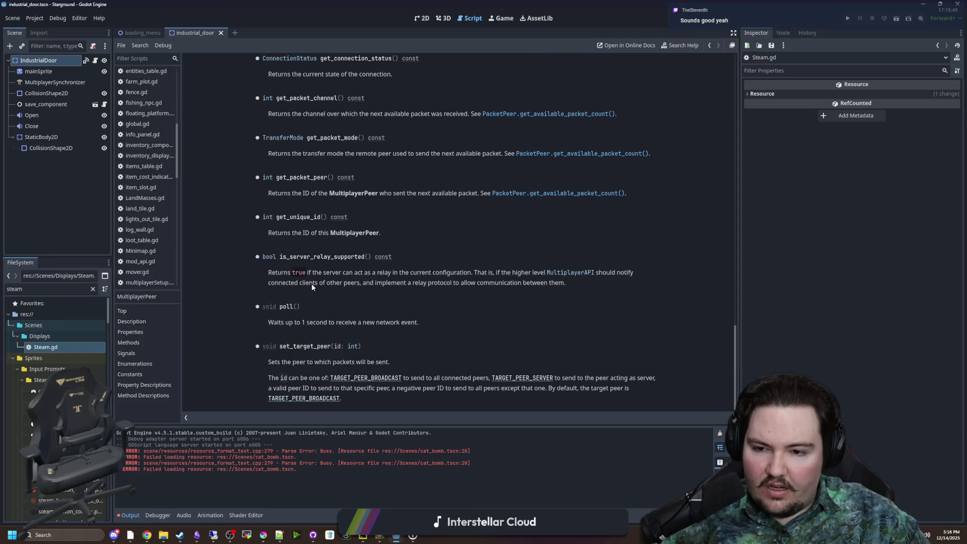
pyautogui.moveTo(311, 283); pyautogui.dragTo(557, 284)
pyautogui.click(426, 247)
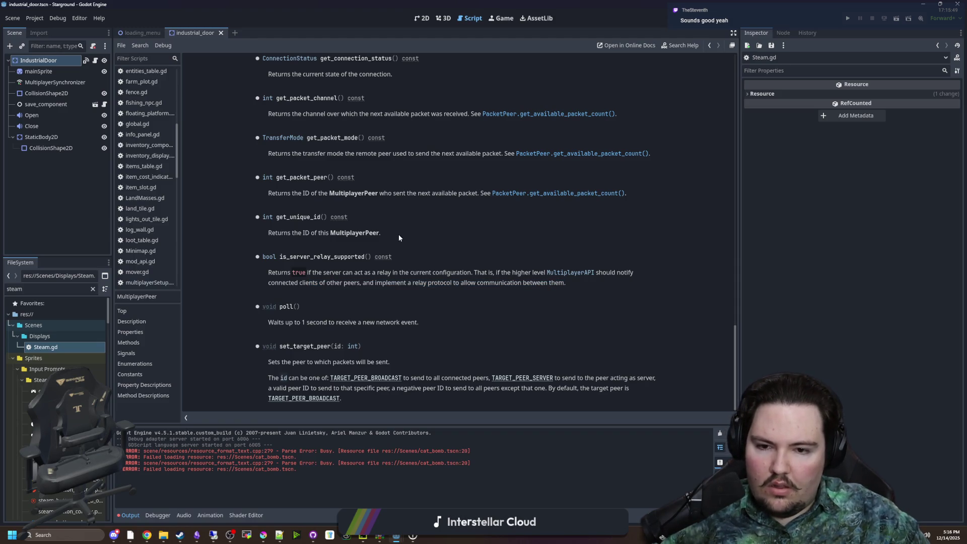
pyautogui.hotkey('alt', 'Left')
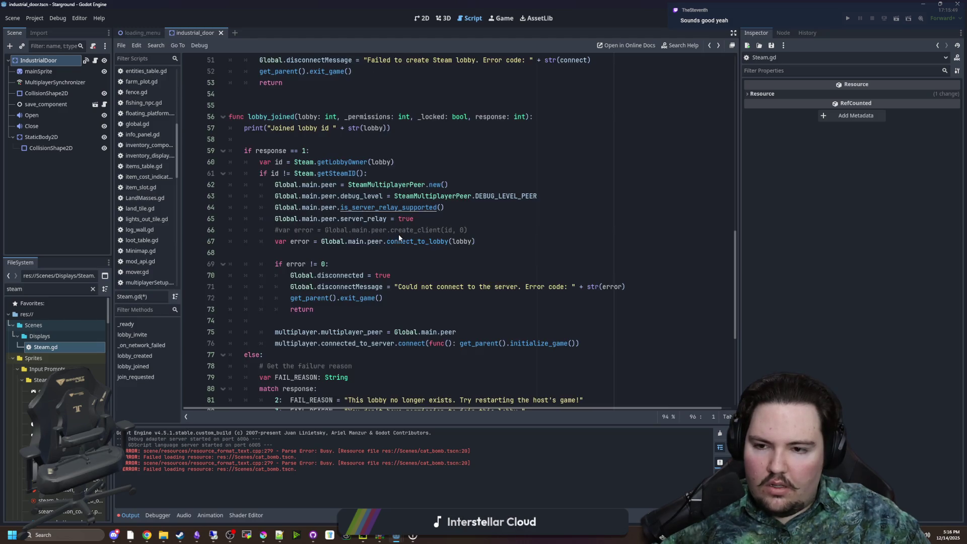
# Step: Delete the is_server_relay_supported line and the commented-out create_client line
pyautogui.moveTo(452, 207); pyautogui.dragTo(206, 213)
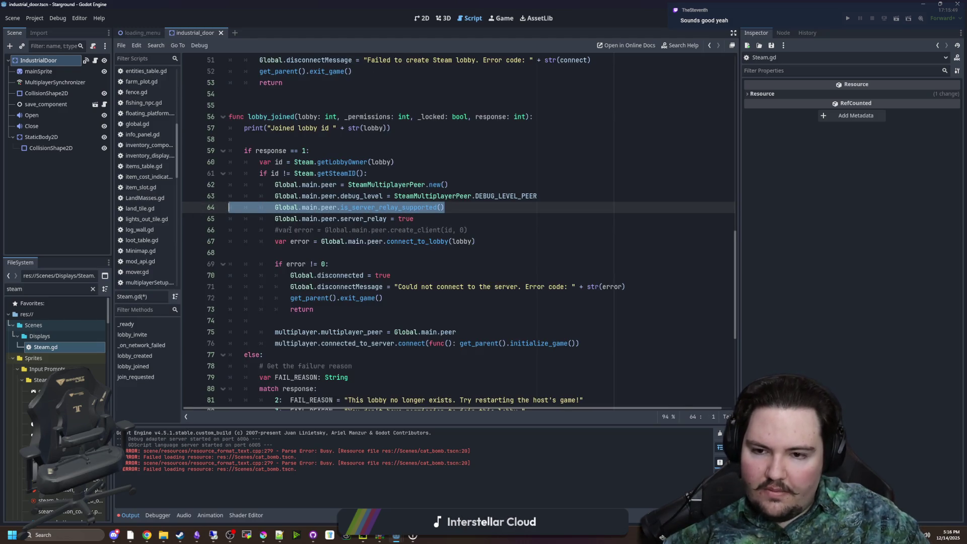
pyautogui.press('BackSpace')
pyautogui.press('BackSpace')
pyautogui.moveTo(469, 219); pyautogui.dragTo(275, 208)
pyautogui.press('BackSpace')
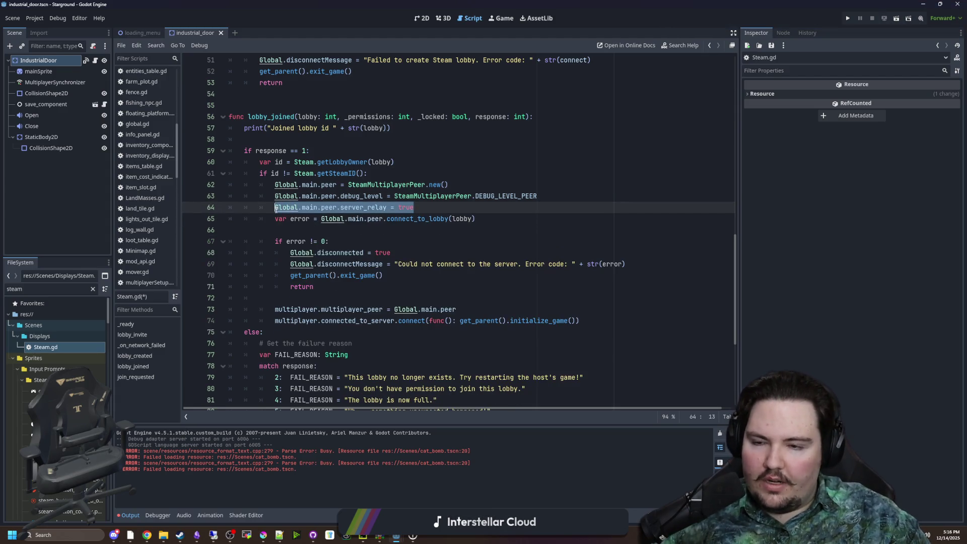
pyautogui.scroll(6, 361, 295)
# Step: Paste Global.main.peer.server_relay = true above host_with_lobby in lobby_created
pyautogui.scroll(4, 361, 294)
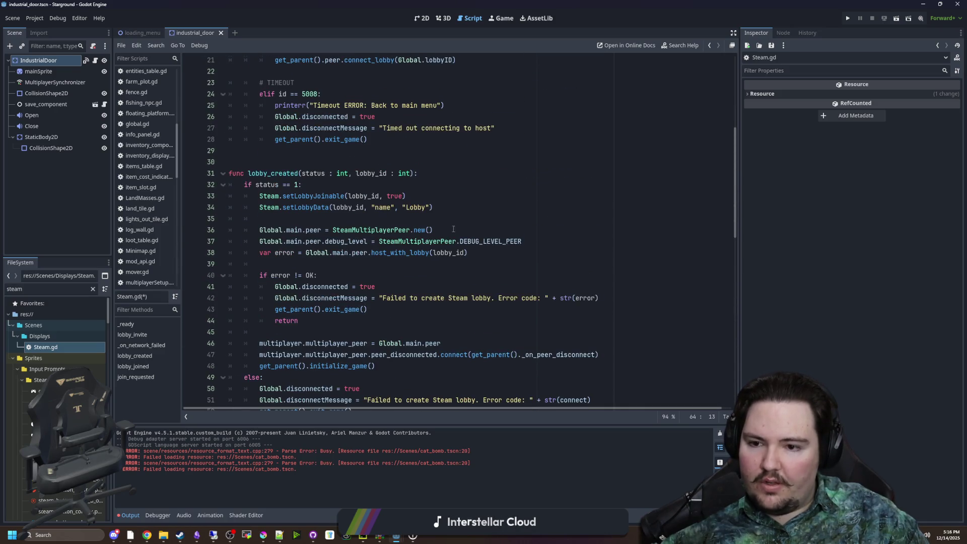
pyautogui.click(493, 252)
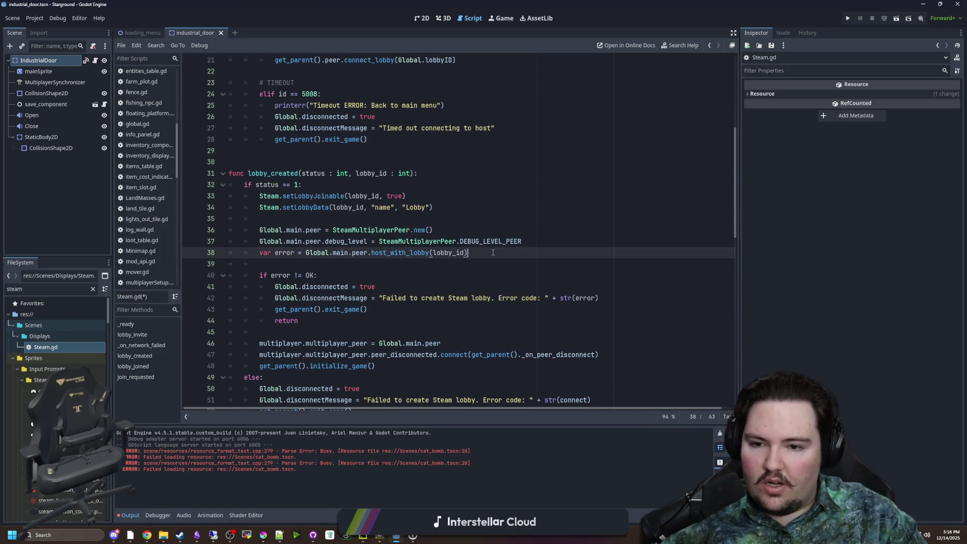
pyautogui.click(549, 234)
pyautogui.press('Return')
pyautogui.write('Global.main.peer.server_relay = true')
# Step: Remove a duplicated server_relay line, then switch back to the Steam Datagram Relay page
pyautogui.click(459, 212)
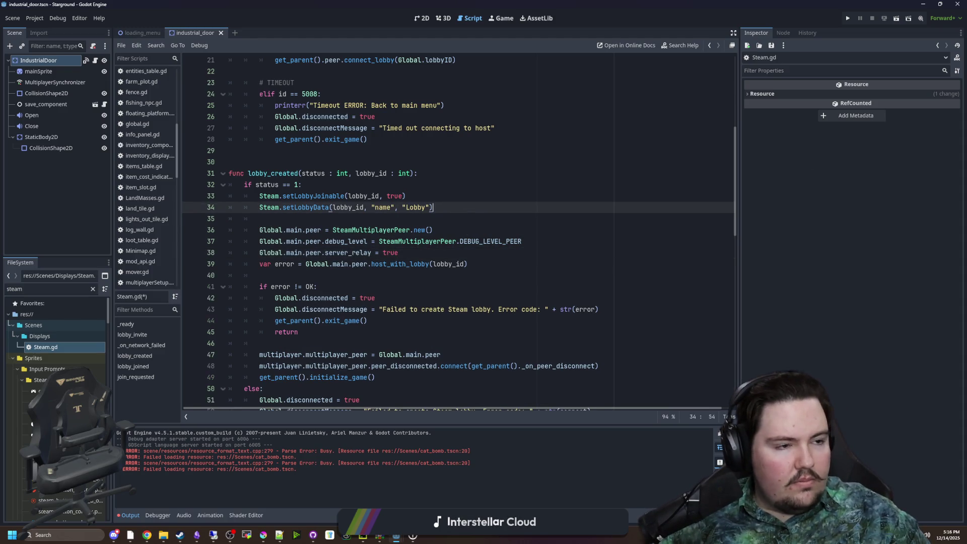
pyautogui.moveTo(399, 253)
pyautogui.mouseDown()
pyautogui.moveTo(302, 242)
pyautogui.moveTo(254, 250)
pyautogui.mouseUp()
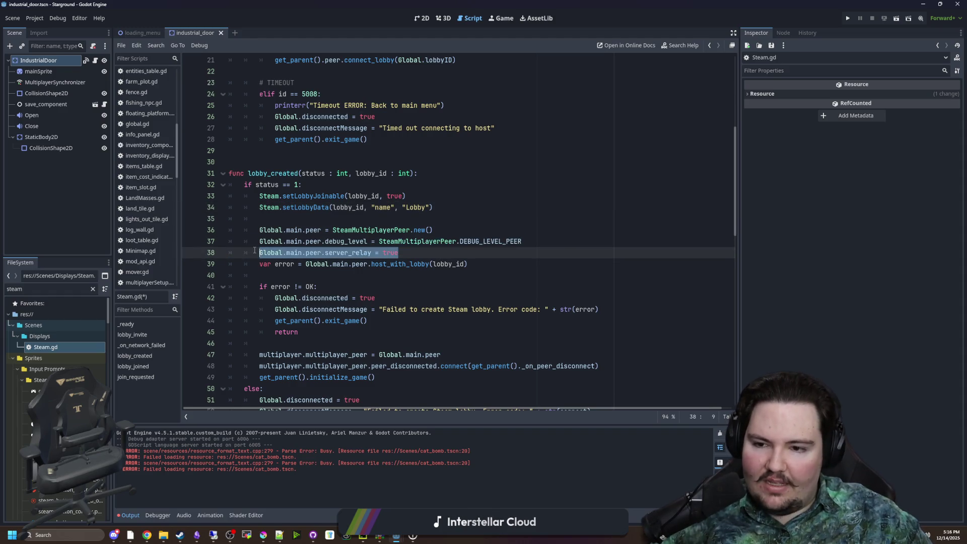
pyautogui.hotkey('ctrl', 'c')
pyautogui.click(418, 253)
pyautogui.press('Return')
pyautogui.hotkey('ctrl', 'v')
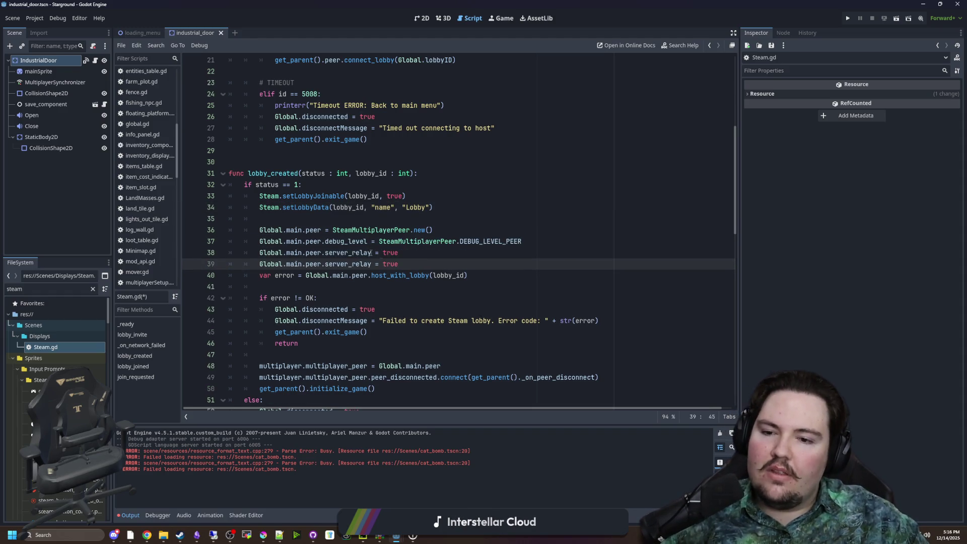
pyautogui.hotkey('shift', 'Home')
pyautogui.hotkey('shift', 'Home')
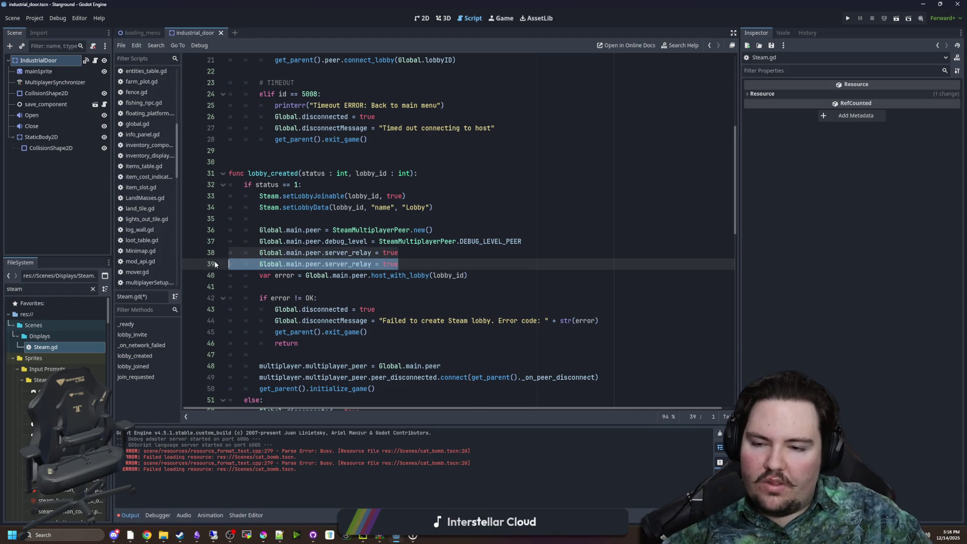
pyautogui.press('BackSpace')
pyautogui.press('BackSpace')
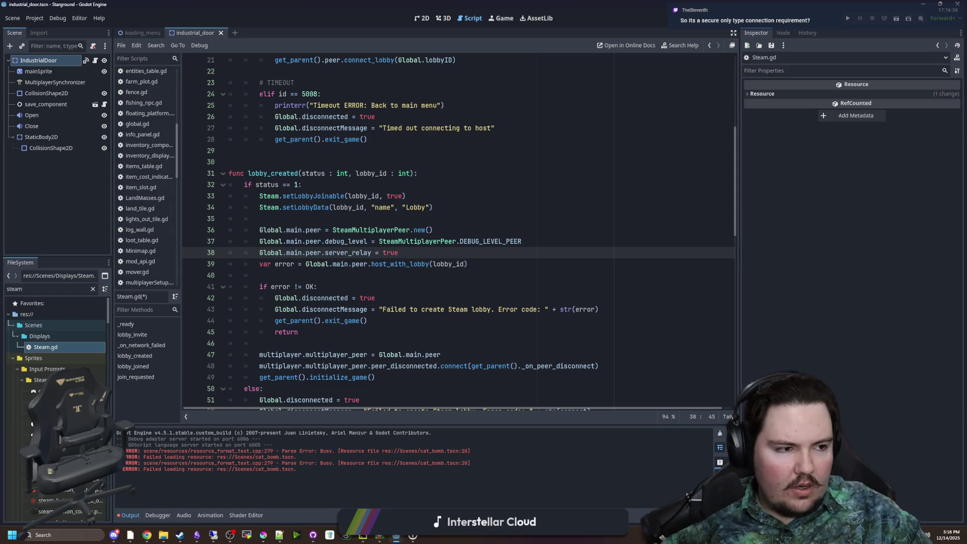
pyautogui.hotkey('alt', 'Tab')
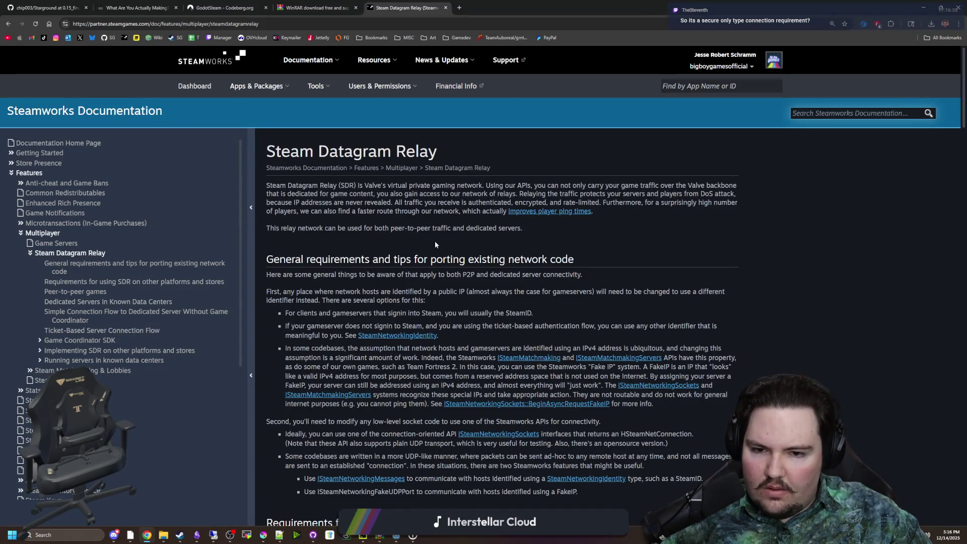
pyautogui.moveTo(326, 185)
pyautogui.mouseDown()
pyautogui.moveTo(600, 204)
pyautogui.moveTo(702, 187)
pyautogui.moveTo(762, 205)
pyautogui.mouseUp()
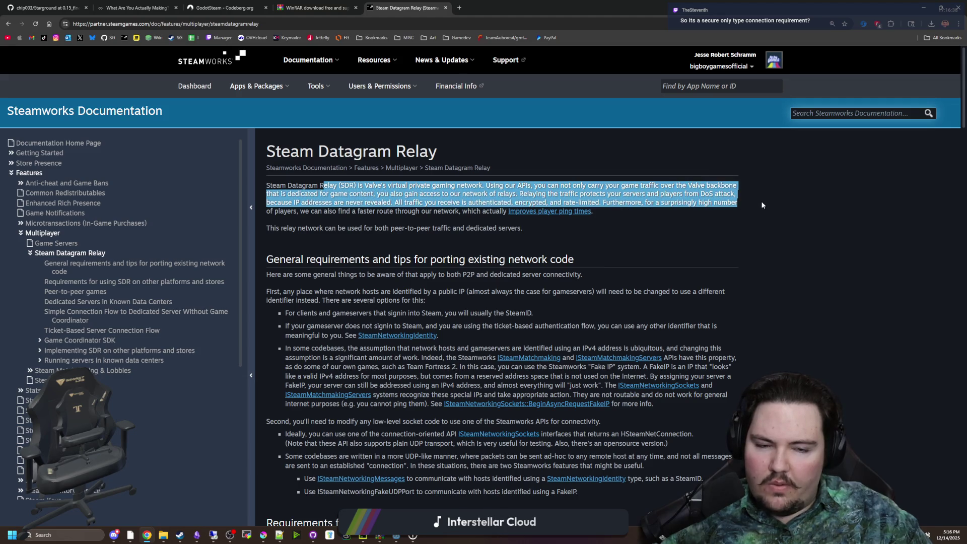
pyautogui.click(378, 190)
pyautogui.moveTo(270, 185)
pyautogui.mouseDown()
pyautogui.moveTo(423, 196)
pyautogui.moveTo(439, 185)
pyautogui.moveTo(511, 185)
pyautogui.mouseUp()
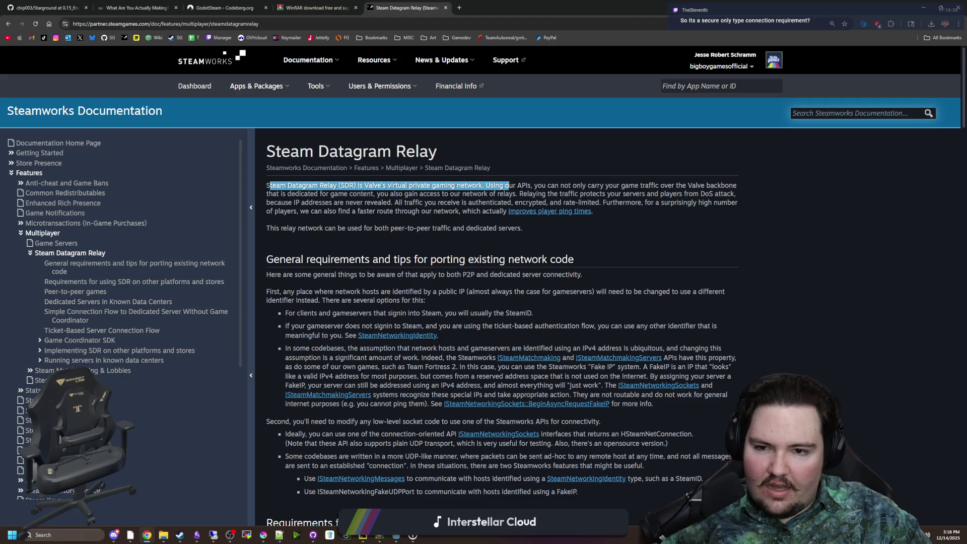
pyautogui.moveTo(362, 185)
pyautogui.mouseDown()
pyautogui.moveTo(755, 185)
pyautogui.moveTo(278, 194)
pyautogui.moveTo(595, 212)
pyautogui.moveTo(430, 194)
pyautogui.moveTo(526, 194)
pyautogui.moveTo(382, 194)
pyautogui.moveTo(603, 203)
pyautogui.moveTo(742, 194)
pyautogui.mouseUp()
pyautogui.click(516, 185)
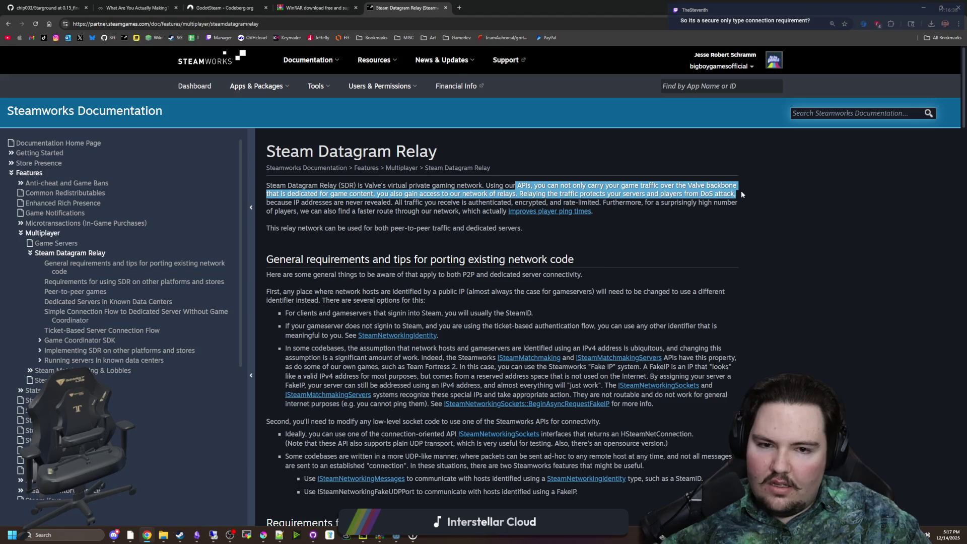
pyautogui.click(569, 187)
pyautogui.moveTo(516, 194)
pyautogui.mouseDown()
pyautogui.moveTo(751, 200)
pyautogui.moveTo(431, 215)
pyautogui.mouseUp()
pyautogui.click(429, 216)
pyautogui.scroll(-2, 403, 283)
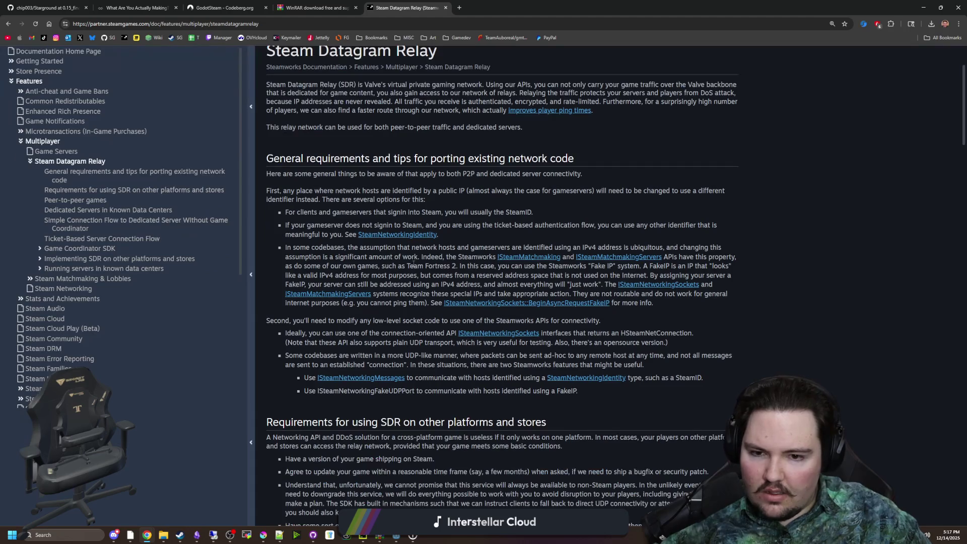
pyautogui.scroll(-6, 419, 249)
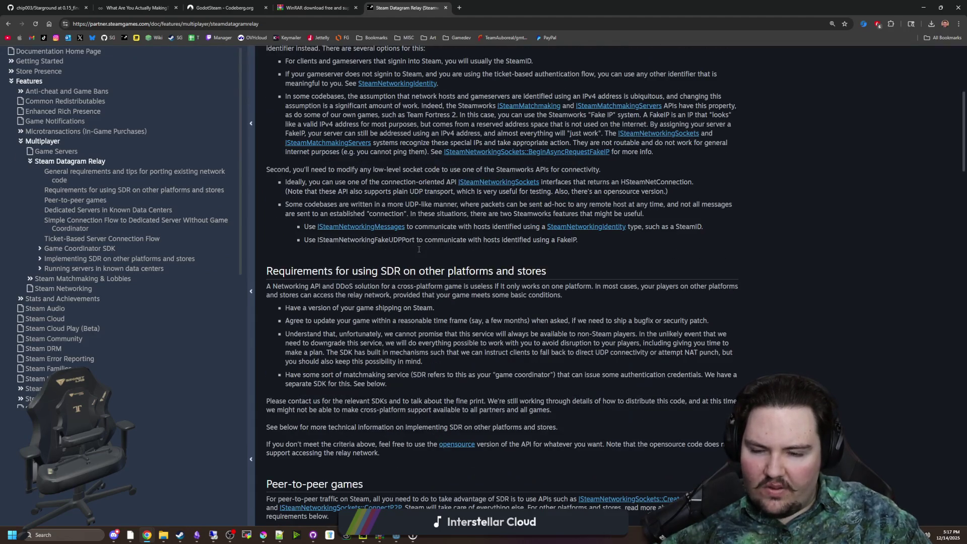
pyautogui.scroll(-3, 419, 249)
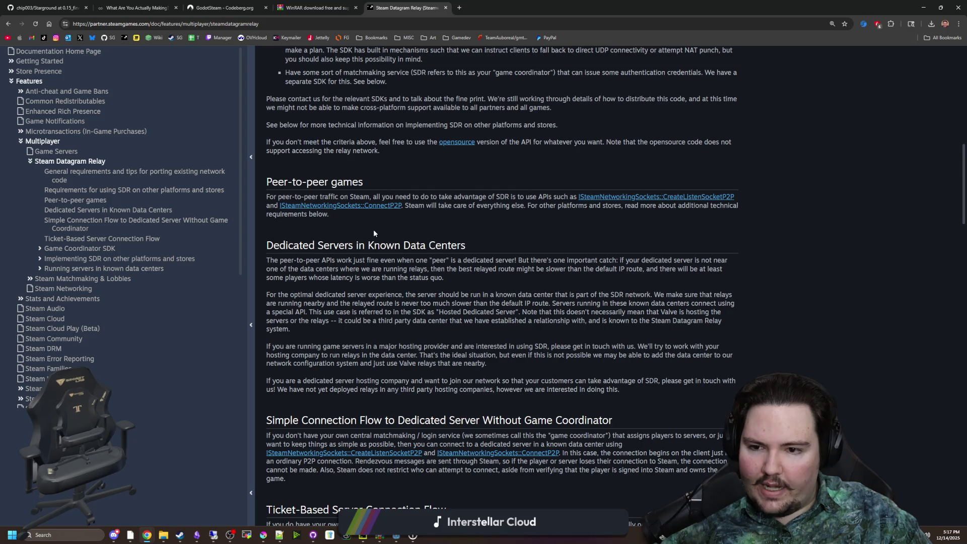
pyautogui.scroll(-4, 373, 228)
pyautogui.scroll(-4, 374, 231)
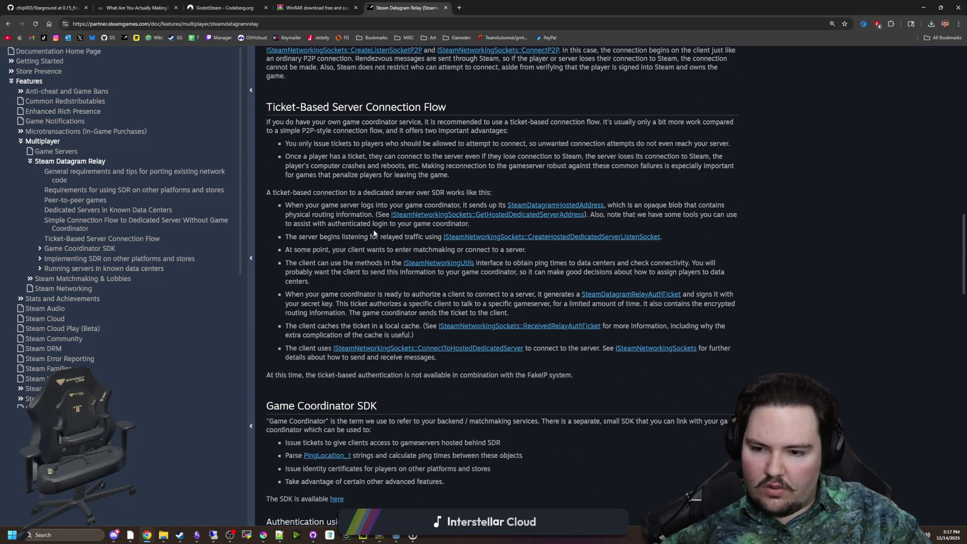
pyautogui.scroll(-10, 373, 229)
pyautogui.scroll(-9, 374, 231)
pyautogui.hotkey('alt', 'Tab')
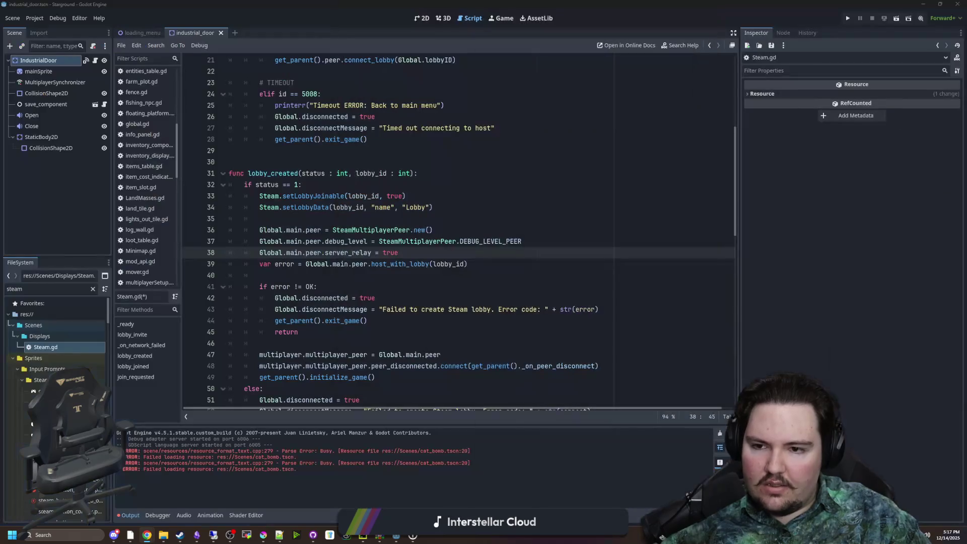
# Step: Read the server_relay property in the SteamMultiplayerPeer reference, then switch to Discord
pyautogui.keyDown('ctrl'); pyautogui.click(347, 252); pyautogui.keyUp('ctrl')
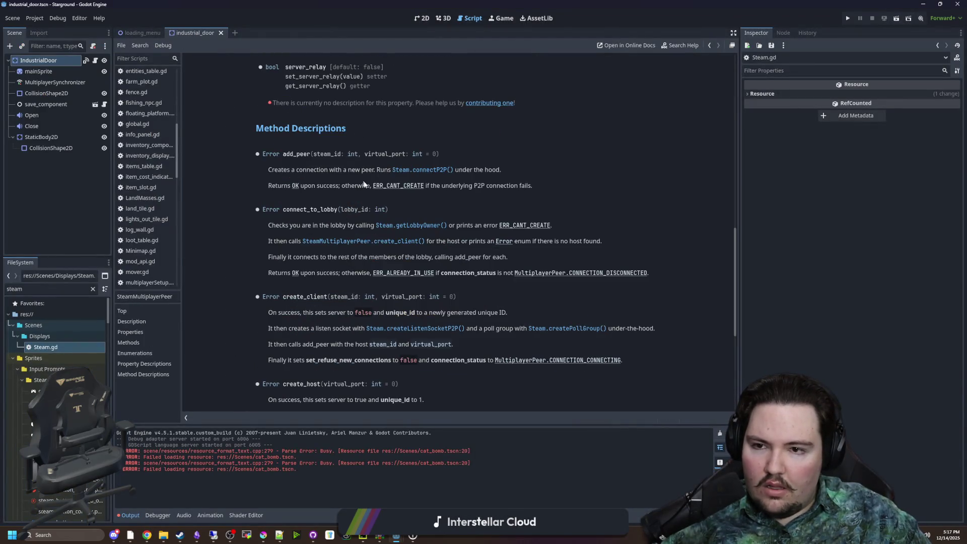
pyautogui.scroll(15, 362, 177)
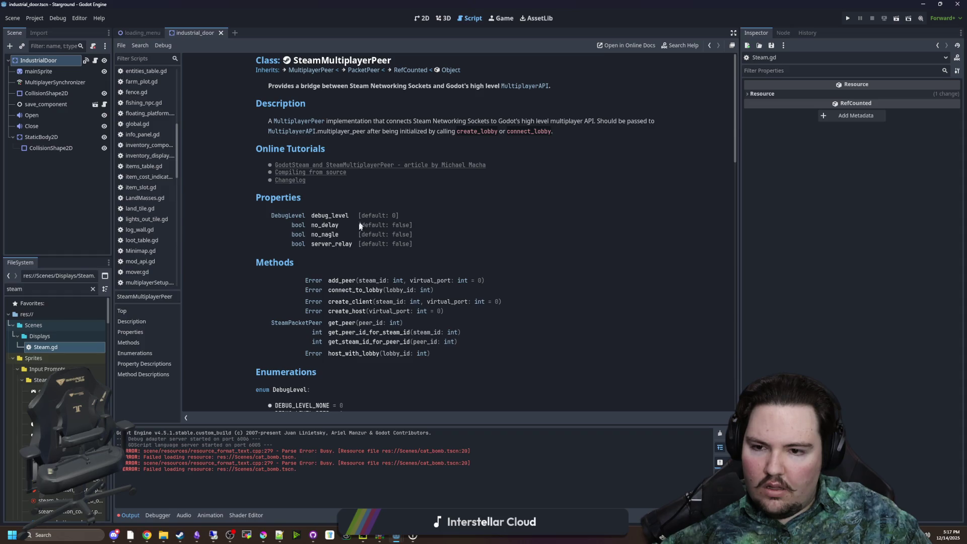
pyautogui.click(328, 243)
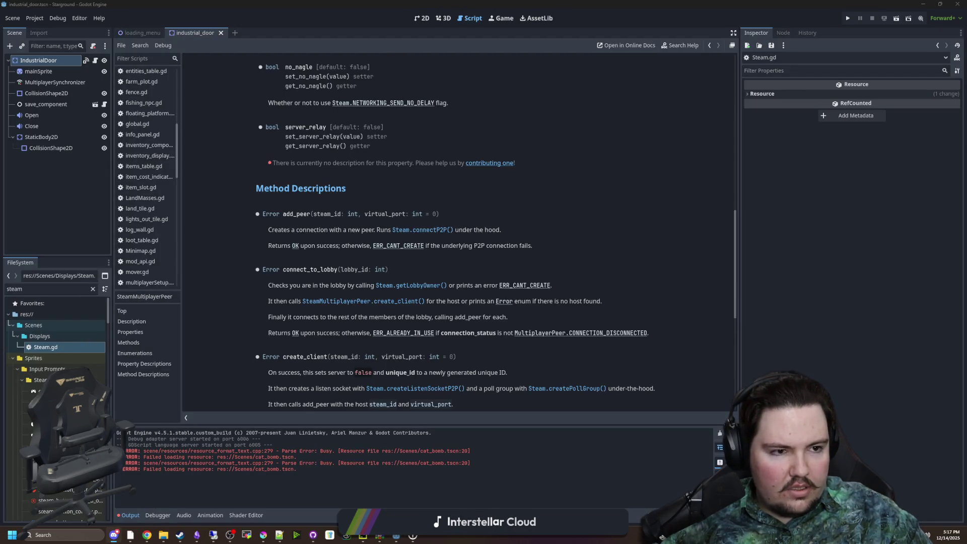
pyautogui.hotkey('alt', 'Tab')
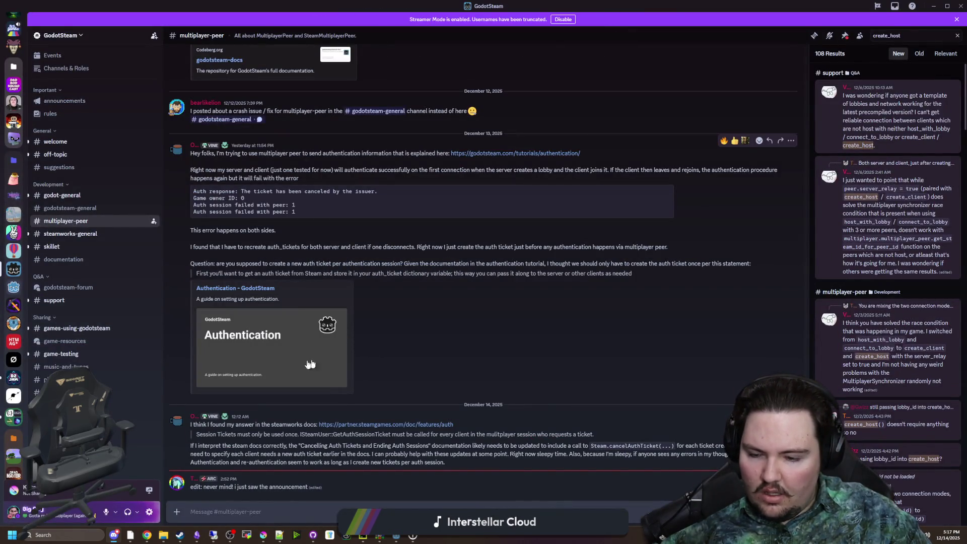
pyautogui.scroll(2, 496, 335)
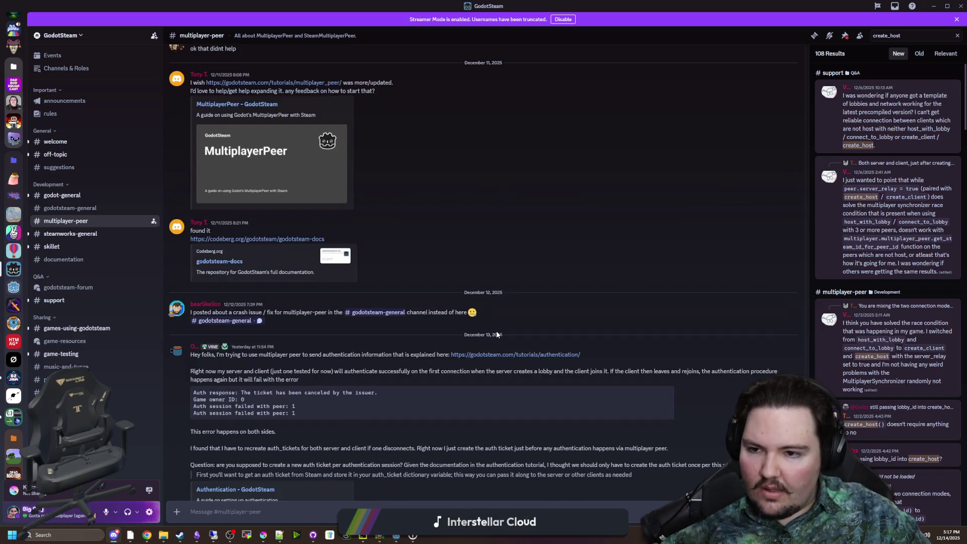
pyautogui.scroll(5, 503, 336)
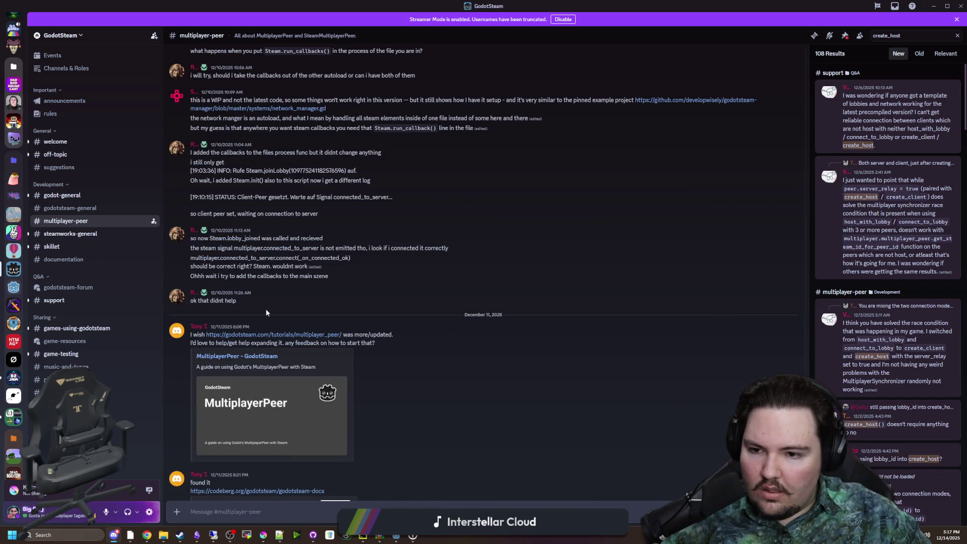
pyautogui.scroll(5, 272, 302)
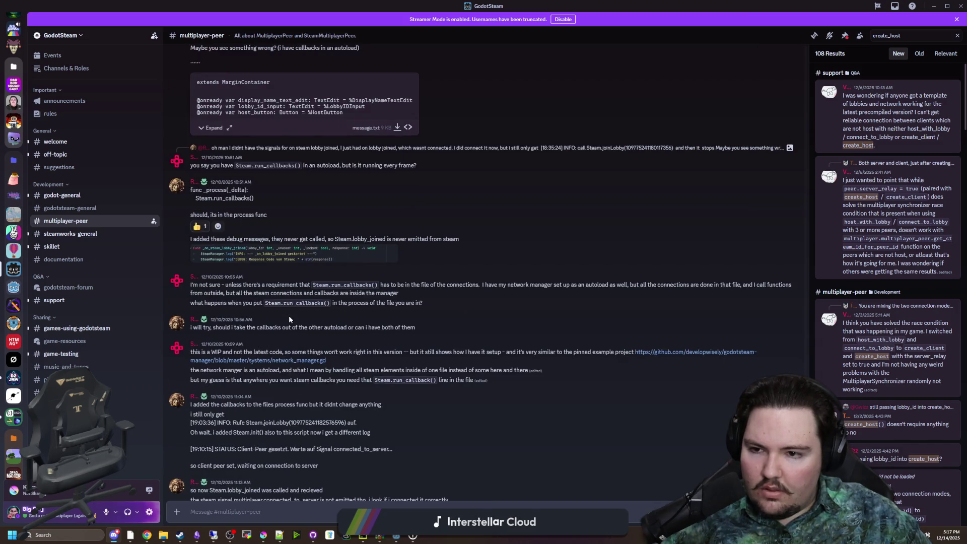
pyautogui.scroll(4, 288, 315)
pyautogui.scroll(4, 442, 324)
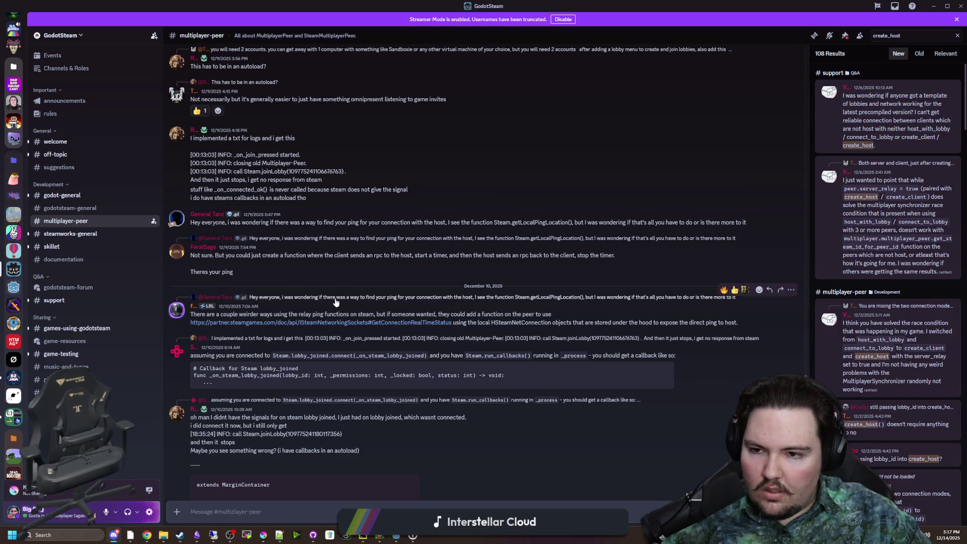
pyautogui.scroll(3, 340, 302)
pyautogui.scroll(4, 304, 341)
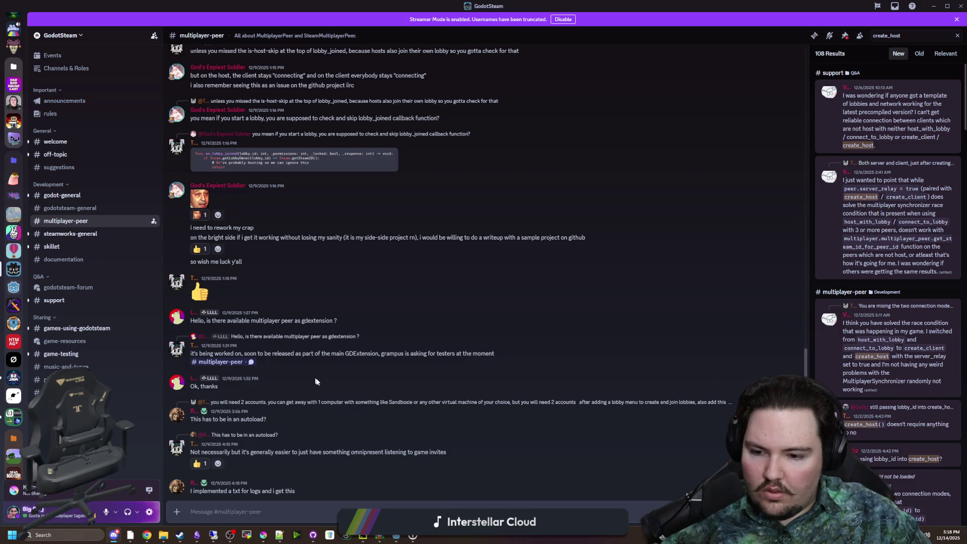
pyautogui.scroll(5, 326, 384)
pyautogui.scroll(6, 543, 300)
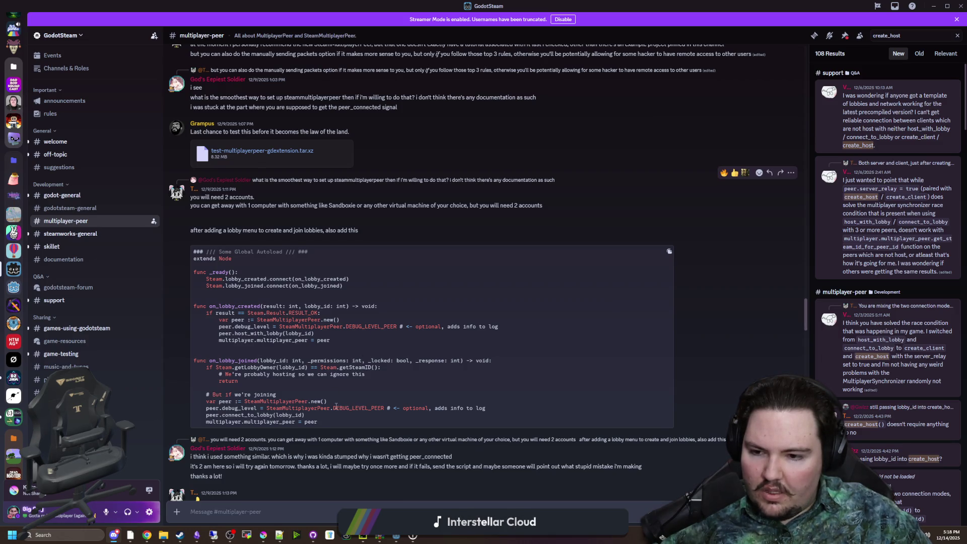
pyautogui.scroll(5, 379, 328)
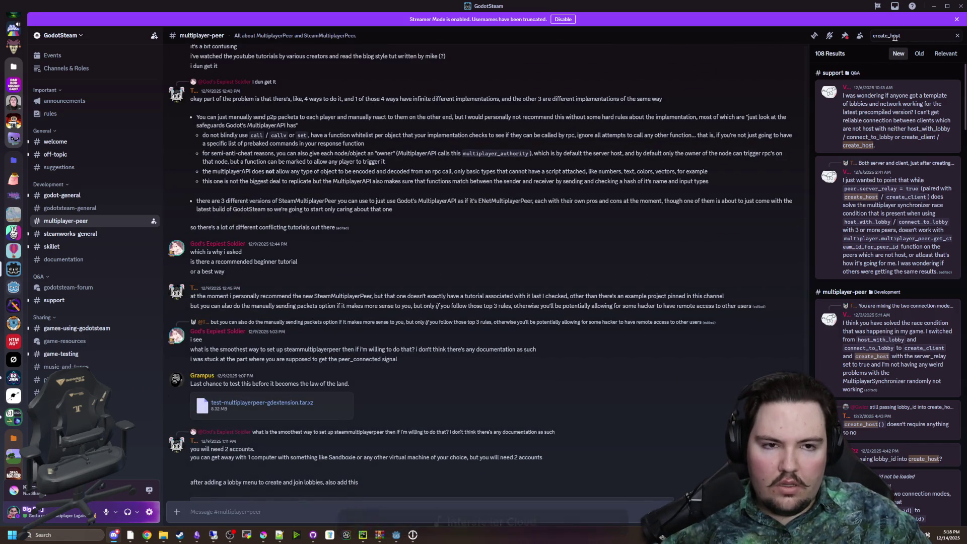
pyautogui.click(879, 35)
# Step: Search Discord for no_delay and jump to the godotsteam-general message about it
pyautogui.write('no_delay')
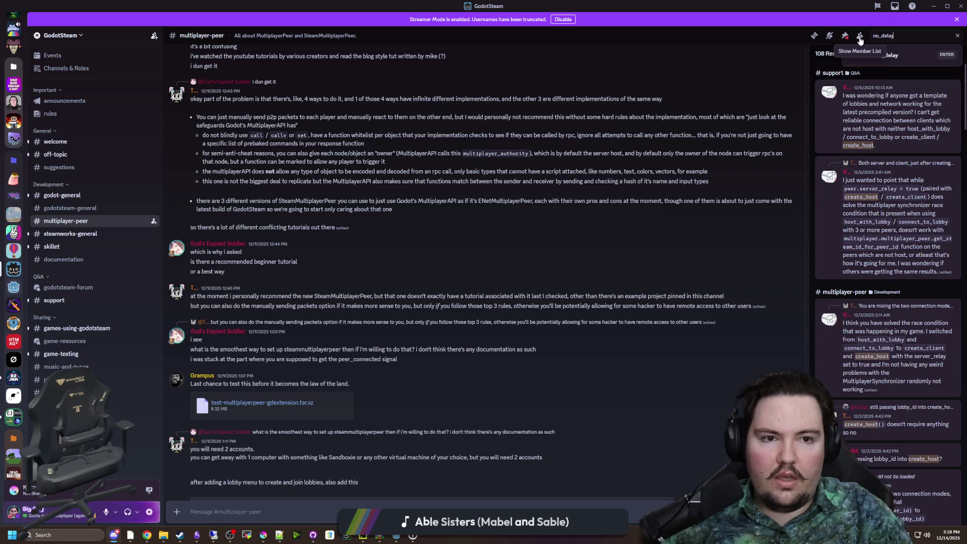
pyautogui.press('Return')
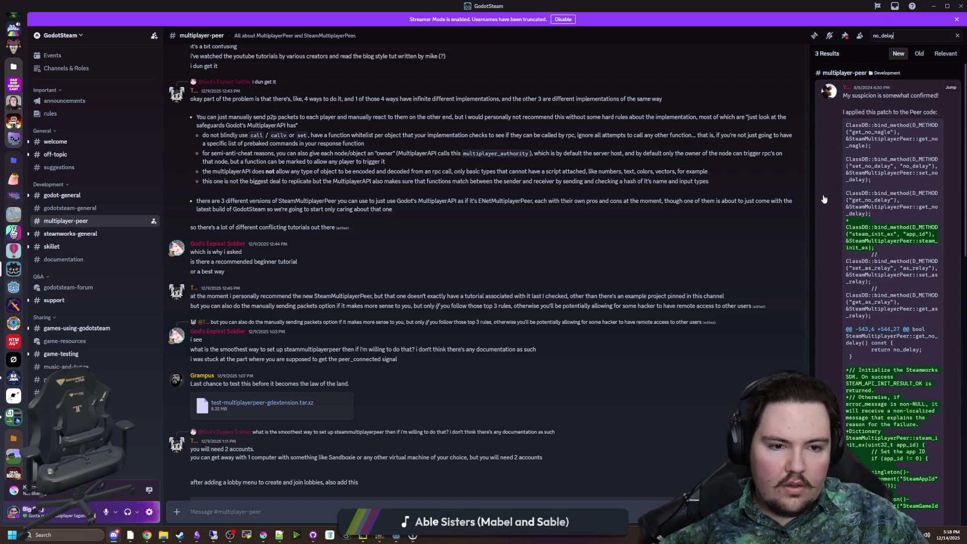
pyautogui.scroll(-5, 851, 191)
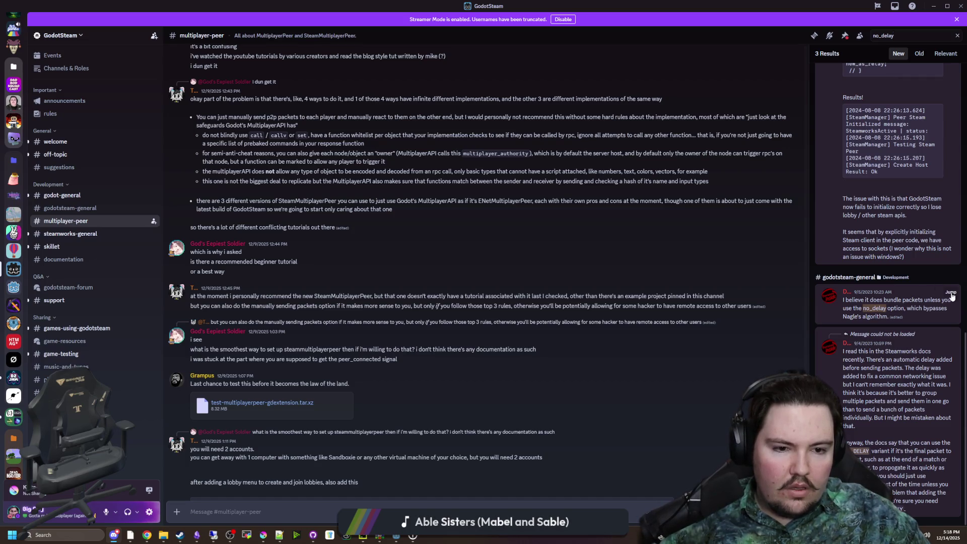
pyautogui.click(951, 293)
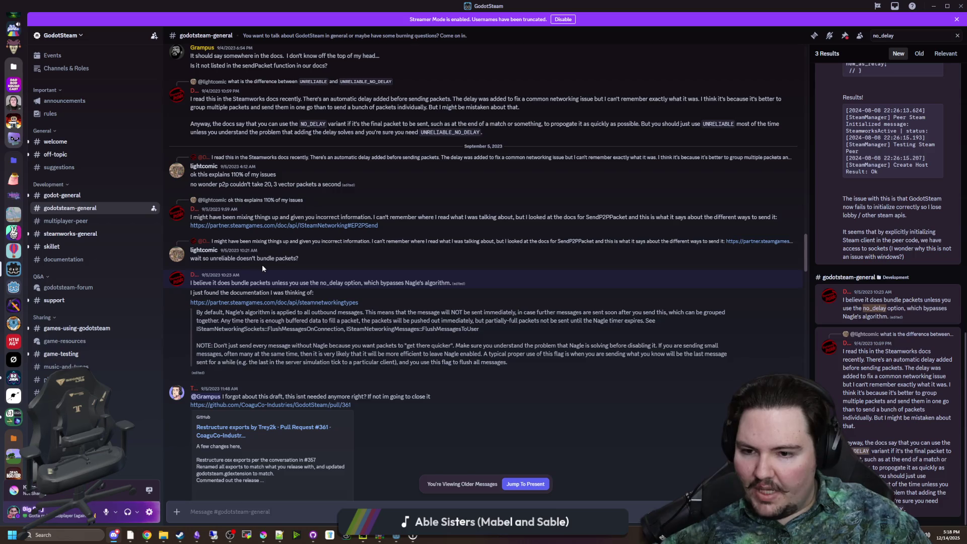
# Step: Read the explanation of Nagle's algorithm and when to leave it enabled
pyautogui.moveTo(304, 312)
pyautogui.mouseDown()
pyautogui.moveTo(464, 317)
pyautogui.moveTo(429, 354)
pyautogui.mouseUp()
pyautogui.click(384, 354)
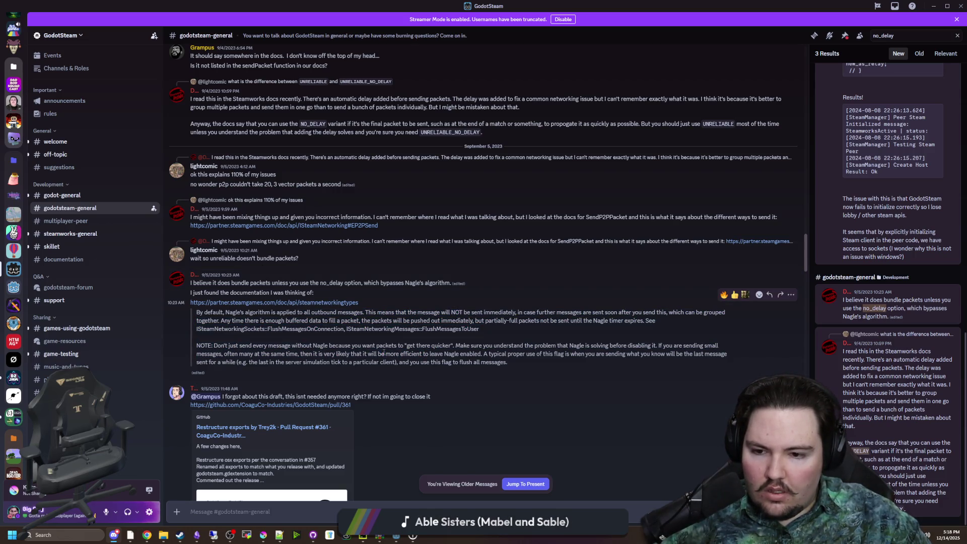
pyautogui.moveTo(368, 345)
pyautogui.mouseDown()
pyautogui.moveTo(508, 354)
pyautogui.moveTo(526, 346)
pyautogui.moveTo(431, 346)
pyautogui.moveTo(718, 347)
pyautogui.moveTo(229, 346)
pyautogui.moveTo(392, 351)
pyautogui.mouseUp()
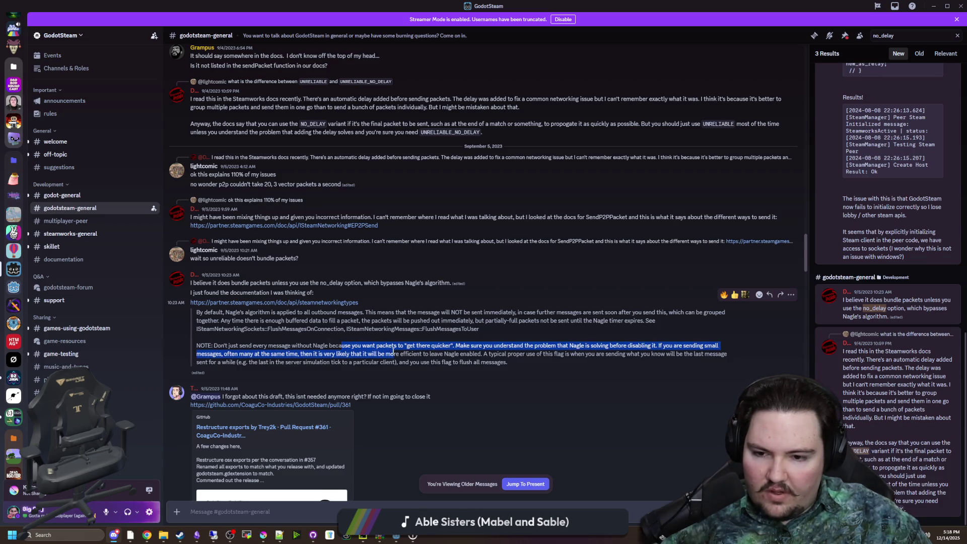
pyautogui.moveTo(475, 354)
pyautogui.mouseDown()
pyautogui.moveTo(585, 355)
pyautogui.moveTo(262, 370)
pyautogui.moveTo(292, 362)
pyautogui.moveTo(428, 371)
pyautogui.mouseUp()
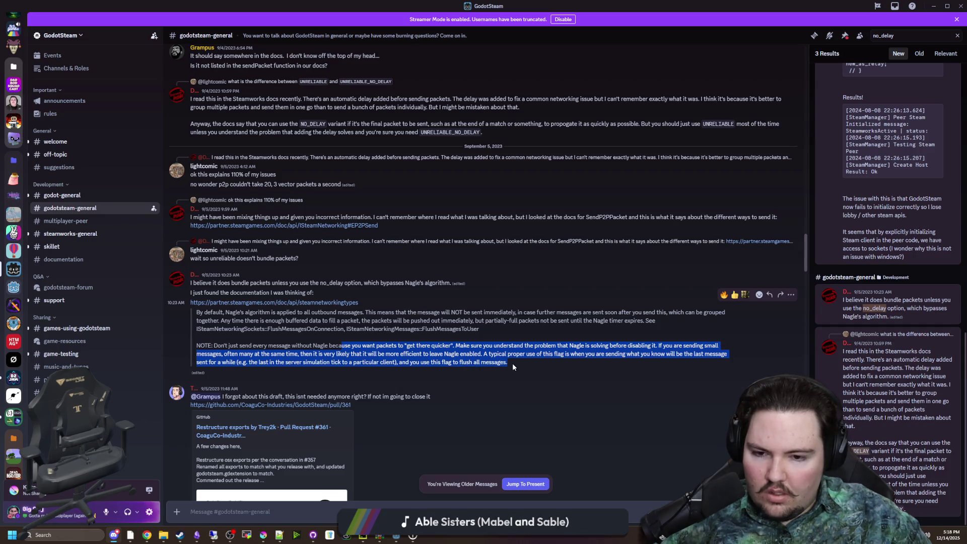
pyautogui.click(454, 352)
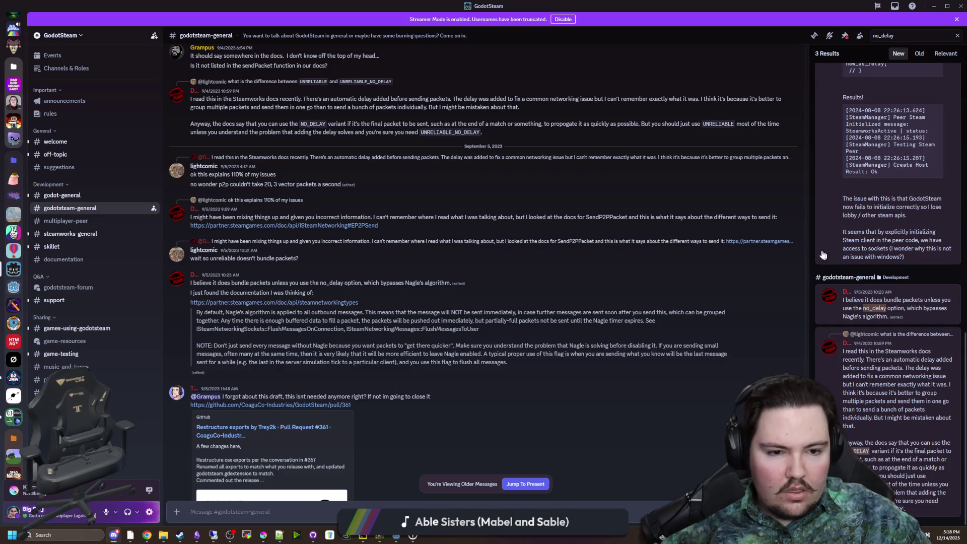
pyautogui.moveTo(949, 292)
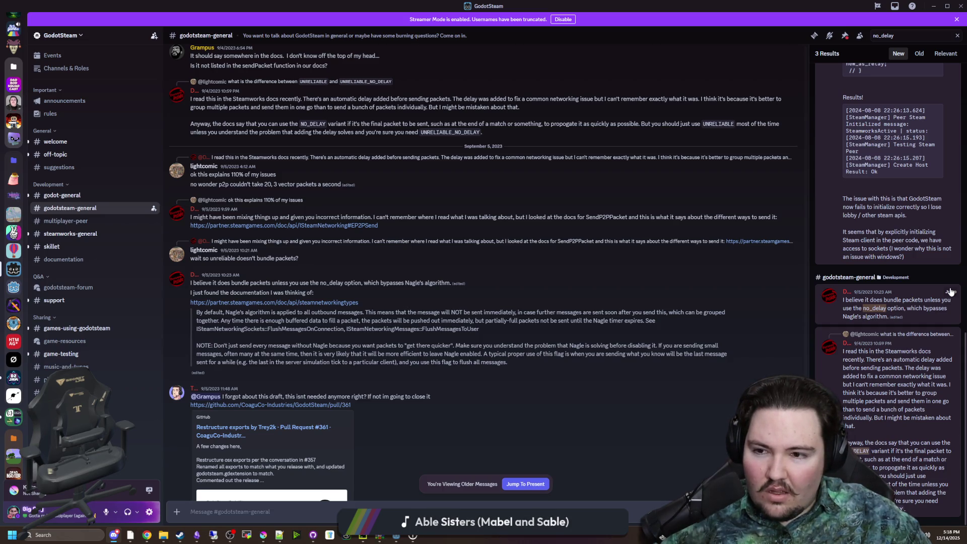
pyautogui.scroll(2, 368, 232)
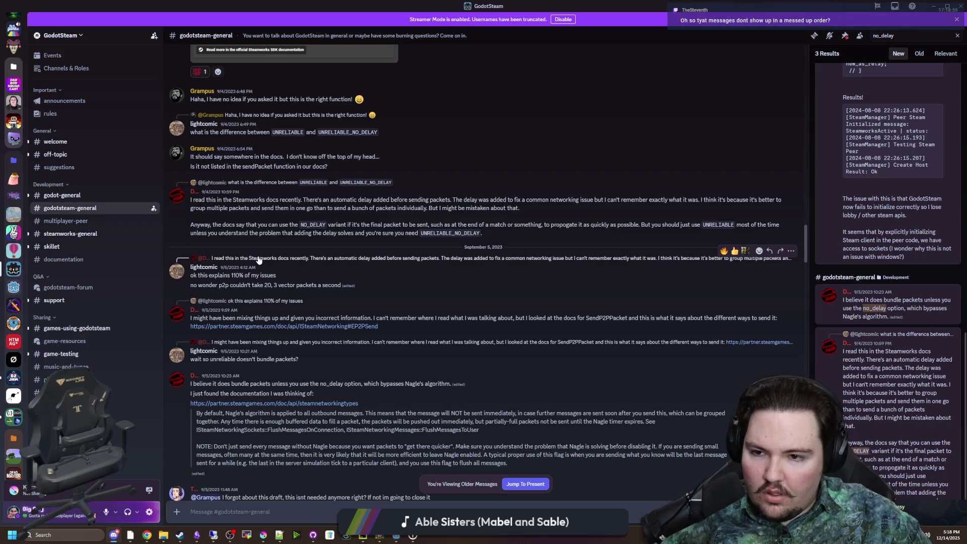
pyautogui.scroll(2, 258, 260)
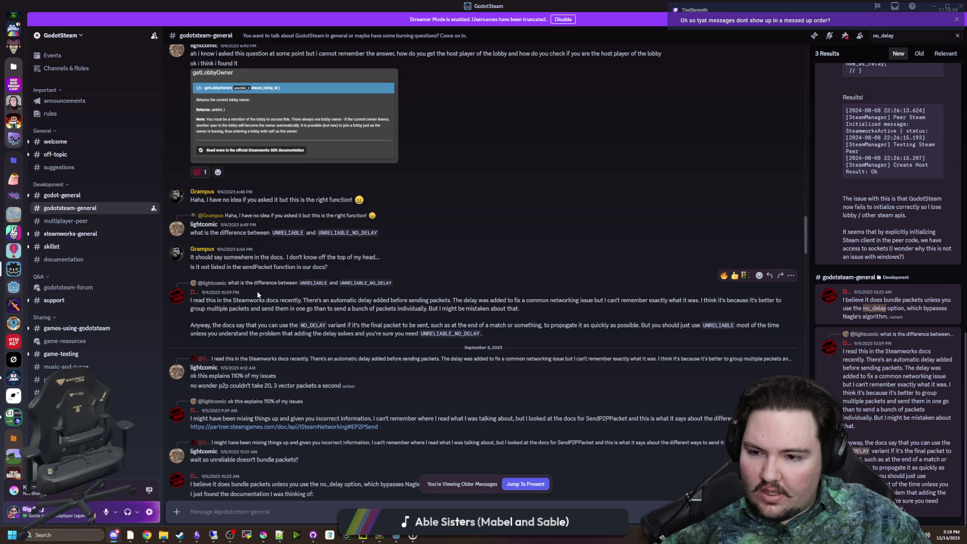
pyautogui.moveTo(263, 300)
pyautogui.mouseDown()
pyautogui.moveTo(431, 308)
pyautogui.moveTo(627, 301)
pyautogui.moveTo(229, 309)
pyautogui.moveTo(519, 309)
pyautogui.moveTo(430, 309)
pyautogui.mouseUp()
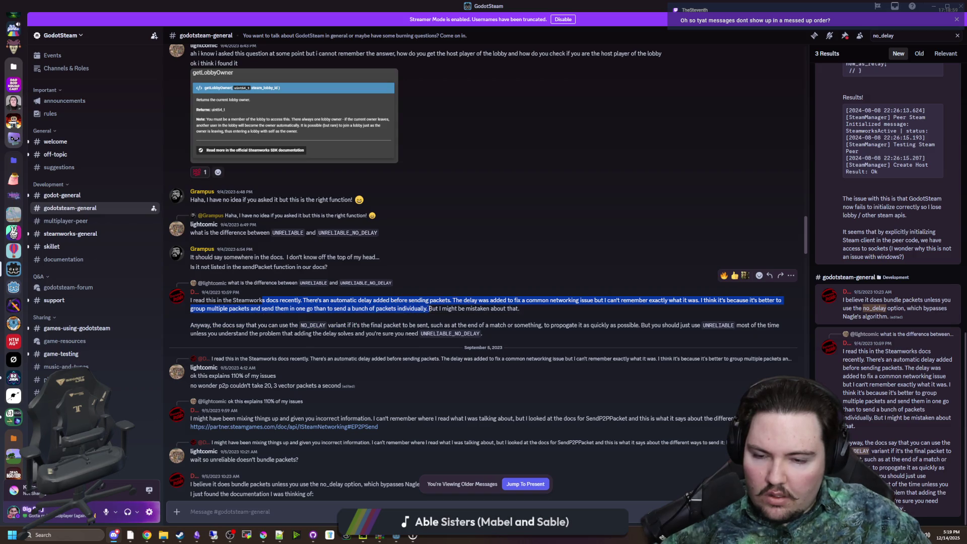
pyautogui.click(432, 308)
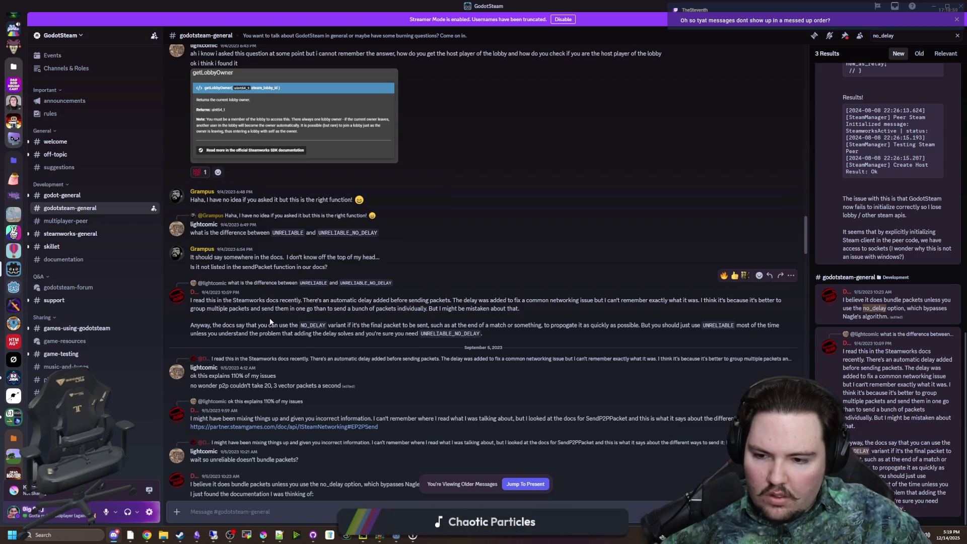
pyautogui.scroll(-5, 269, 318)
pyautogui.scroll(-1, 270, 318)
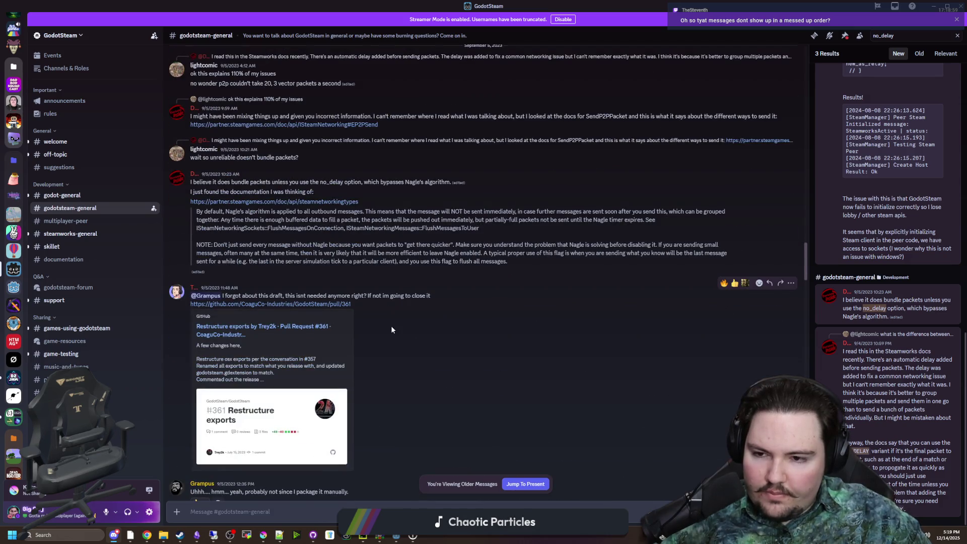
pyautogui.scroll(-6, 391, 330)
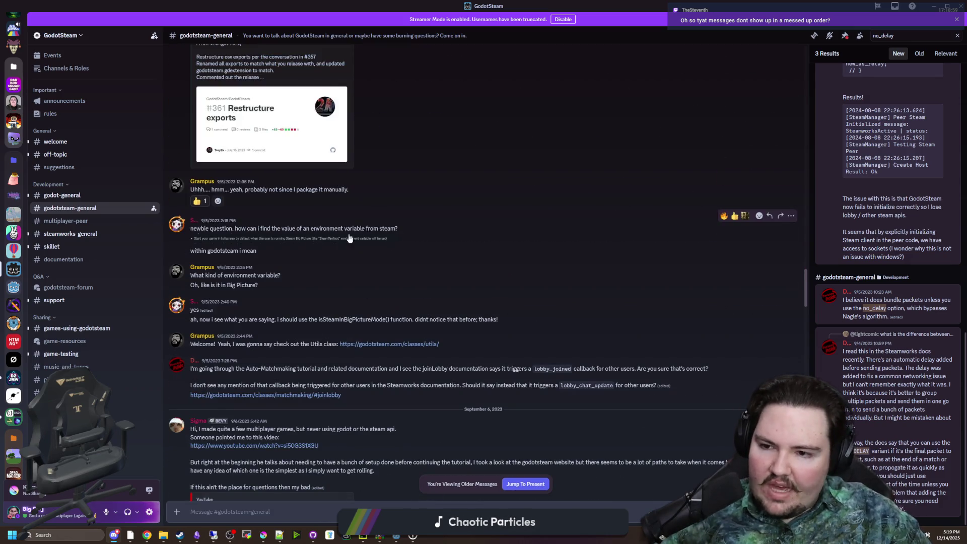
pyautogui.scroll(-4, 349, 236)
pyautogui.scroll(-5, 347, 234)
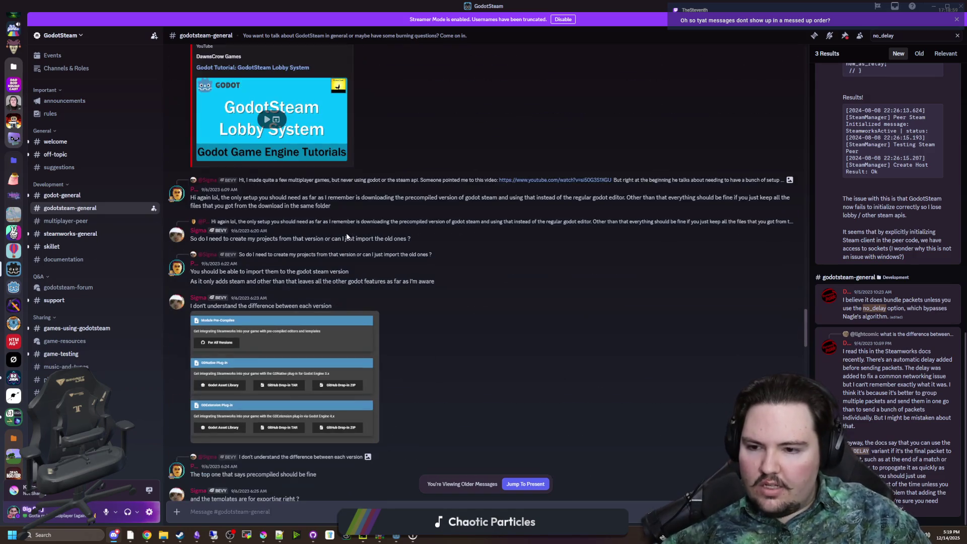
pyautogui.scroll(-10, 348, 252)
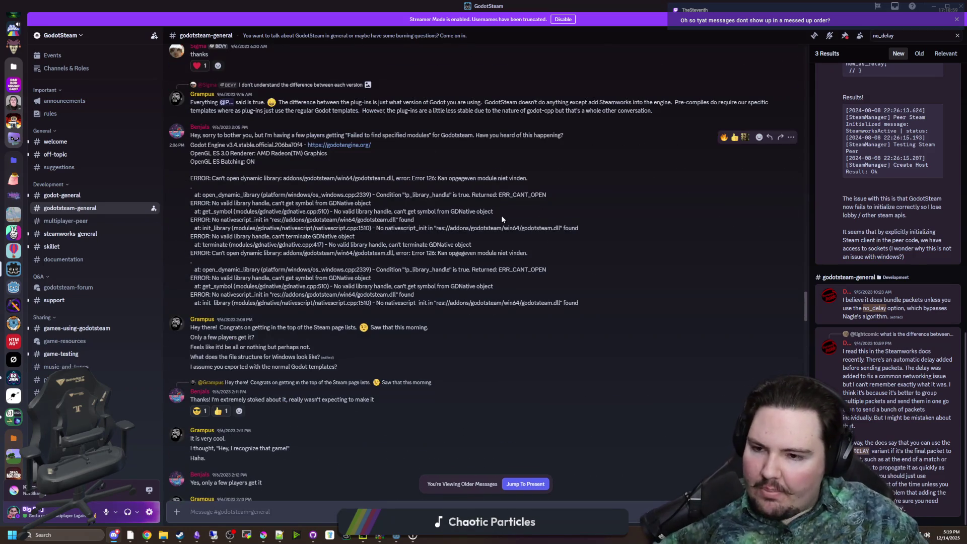
pyautogui.scroll(-6, 448, 261)
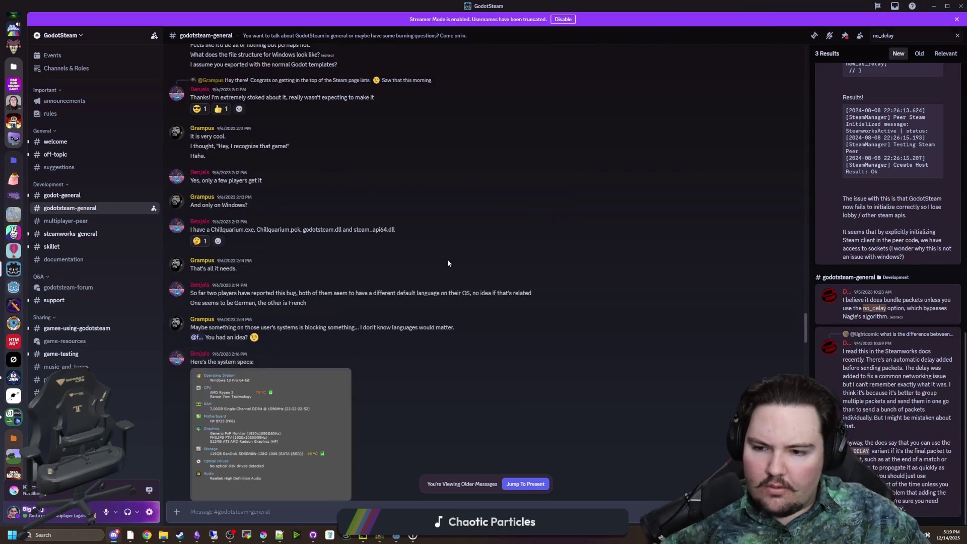
pyautogui.scroll(-10, 447, 261)
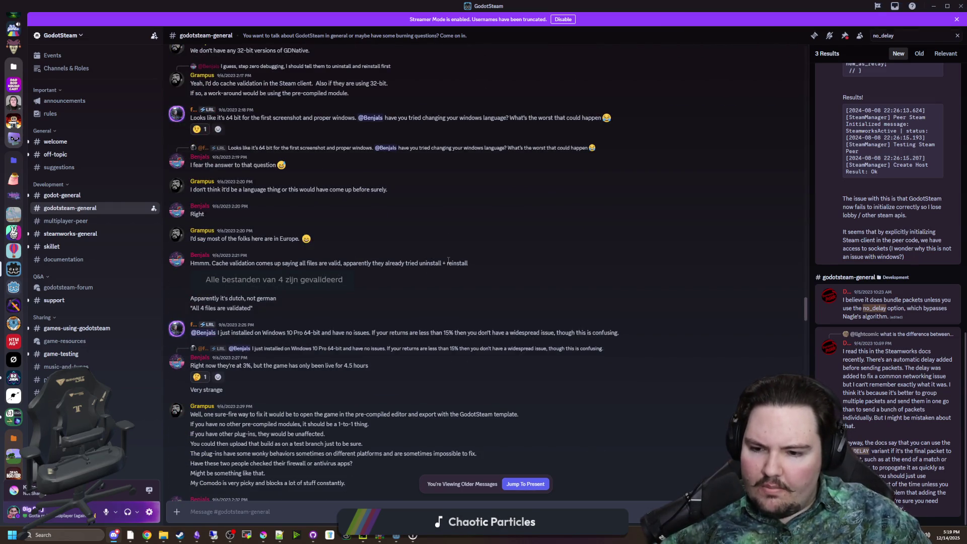
pyautogui.scroll(-20, 447, 260)
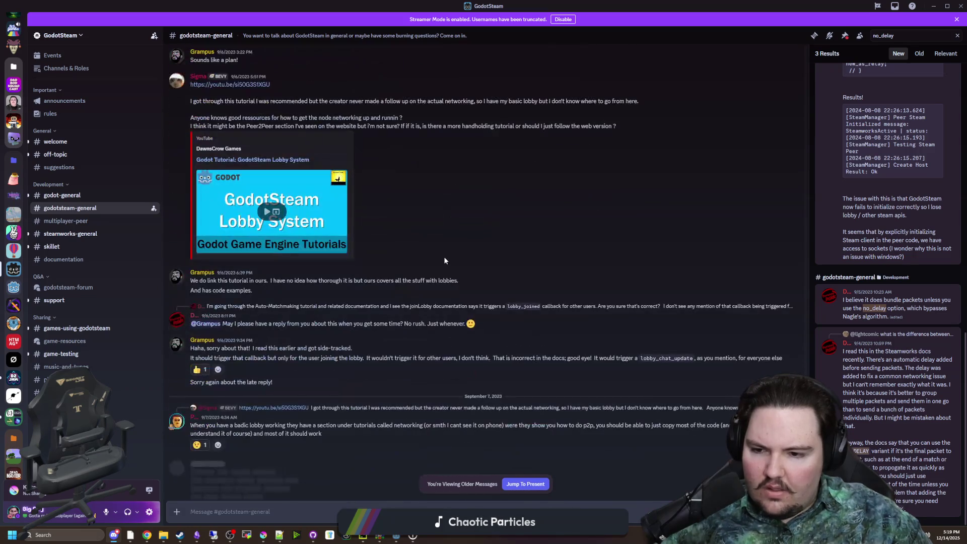
pyautogui.scroll(-20, 443, 259)
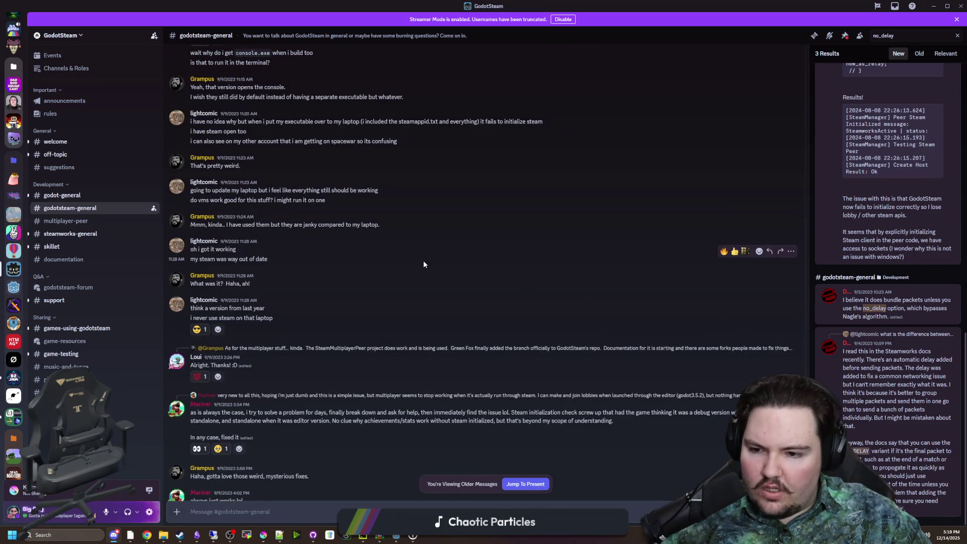
pyautogui.scroll(4, 873, 309)
pyautogui.scroll(5, 873, 309)
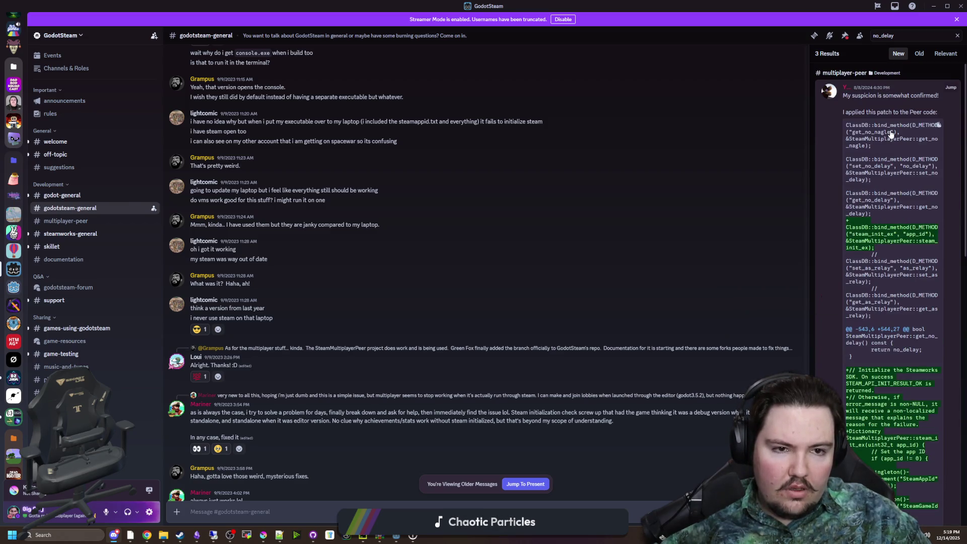
pyautogui.scroll(-10, 879, 166)
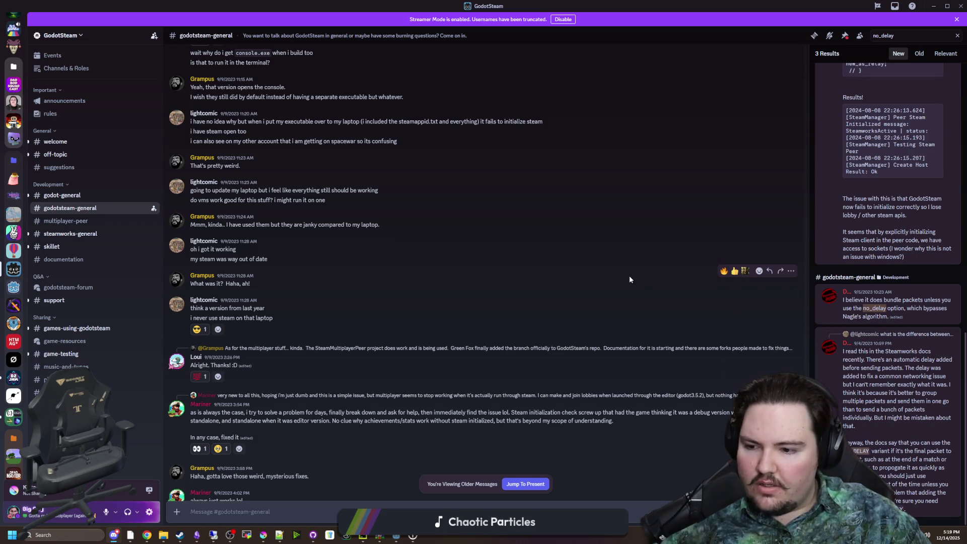
# Step: Scroll back through #multiplayer-peer messages, then bring the Remote Desktop session forward
pyautogui.click(74, 221)
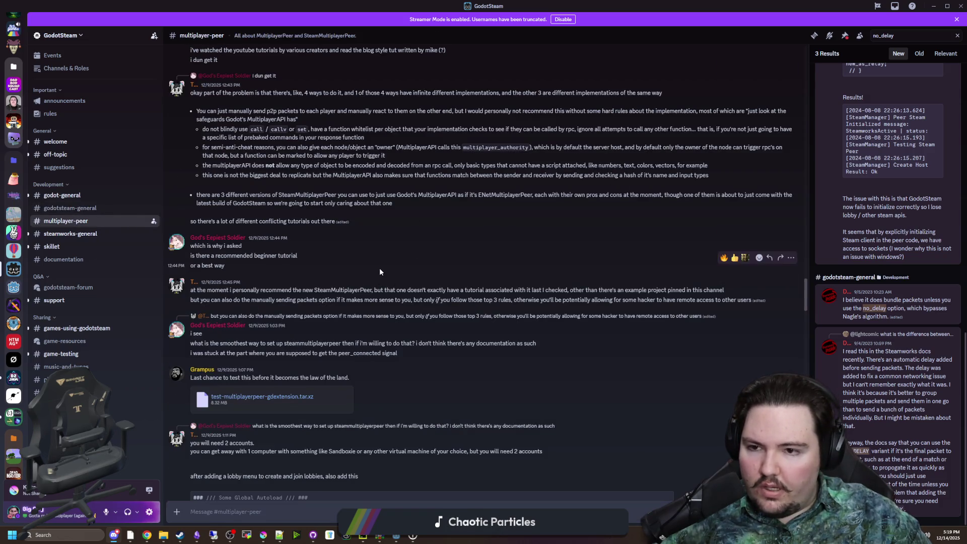
pyautogui.scroll(-10, 380, 268)
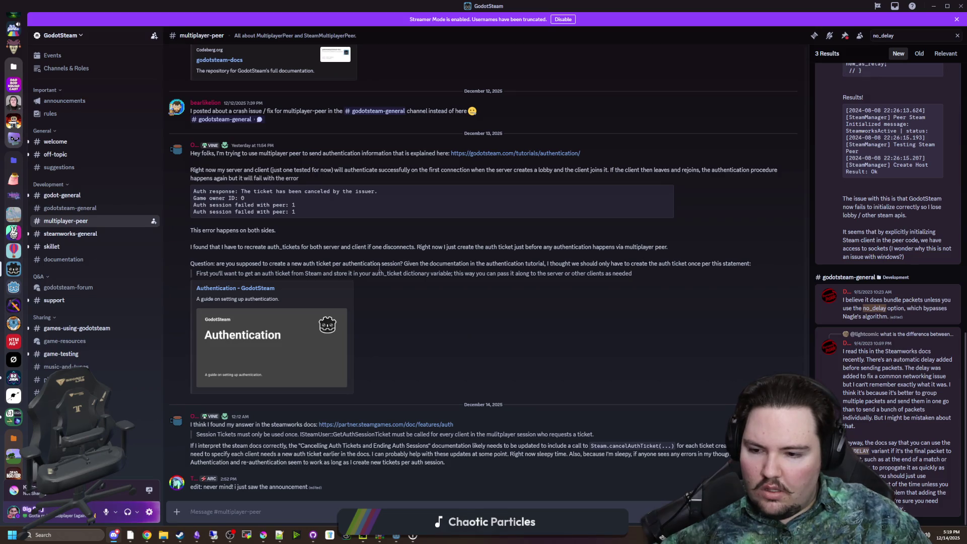
pyautogui.scroll(10, 379, 268)
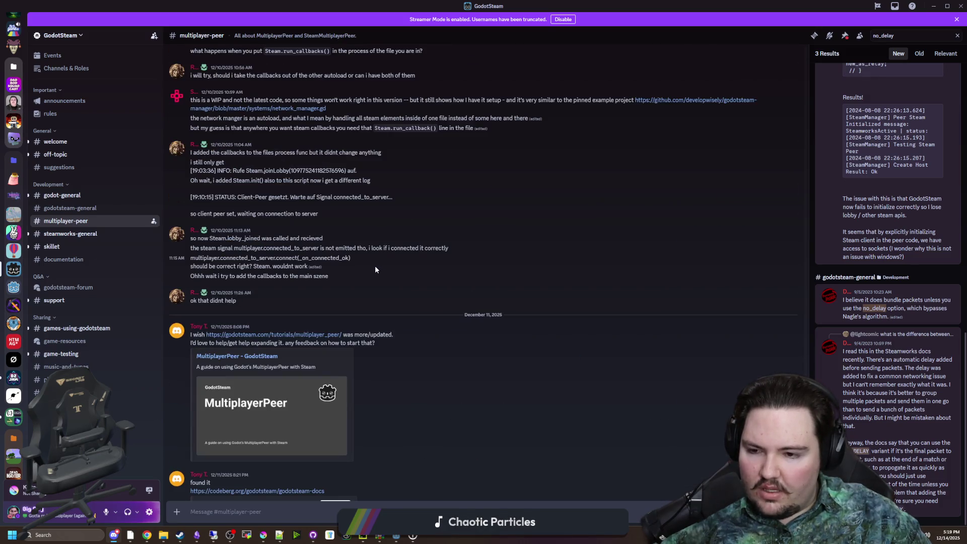
pyautogui.scroll(3, 358, 301)
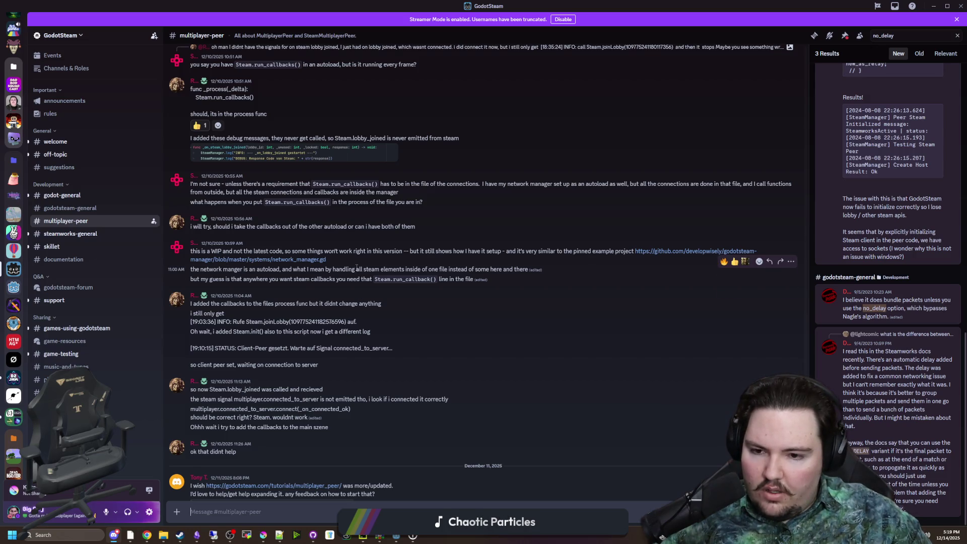
pyautogui.scroll(4, 446, 328)
pyautogui.scroll(4, 446, 331)
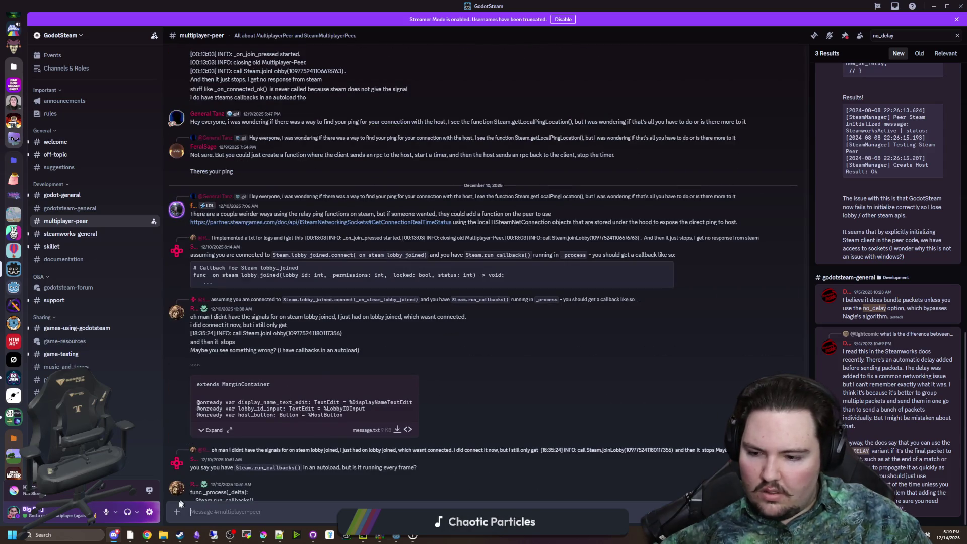
pyautogui.click(221, 515)
# Step: Launch GitHub Desktop on the remote machine and check the repository is on main
pyautogui.moveTo(483, 155)
pyautogui.mouseDown()
pyautogui.moveTo(402, 101)
pyautogui.moveTo(402, 54)
pyautogui.mouseUp()
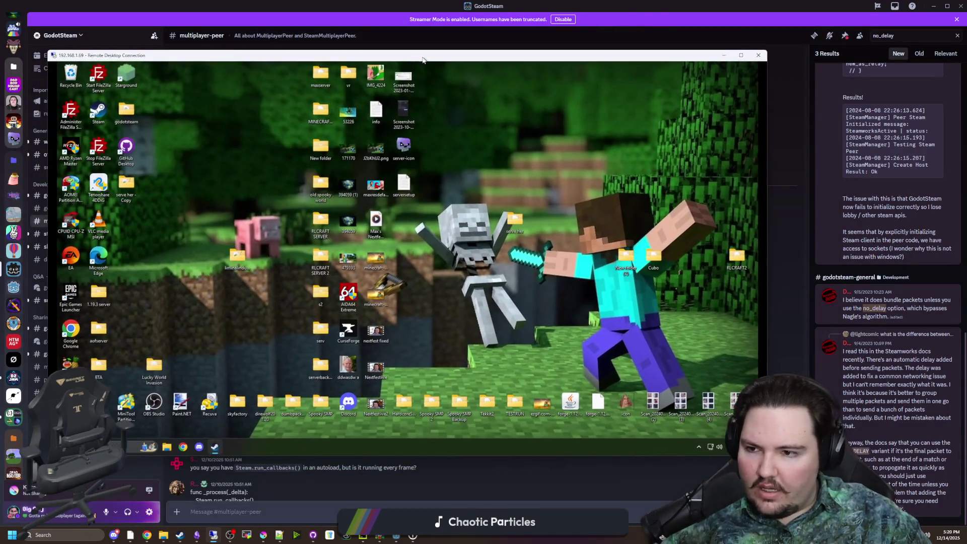
pyautogui.doubleClick(130, 151)
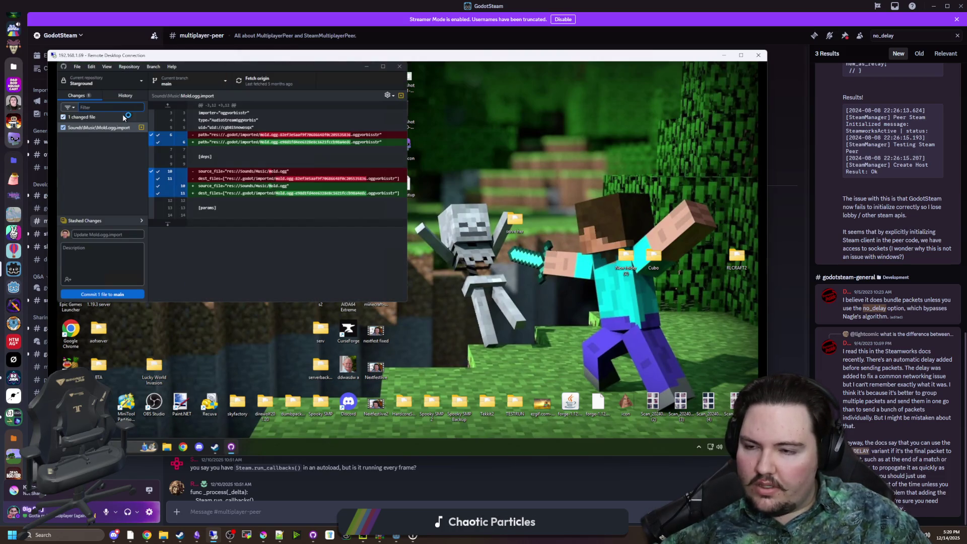
pyautogui.click(172, 81)
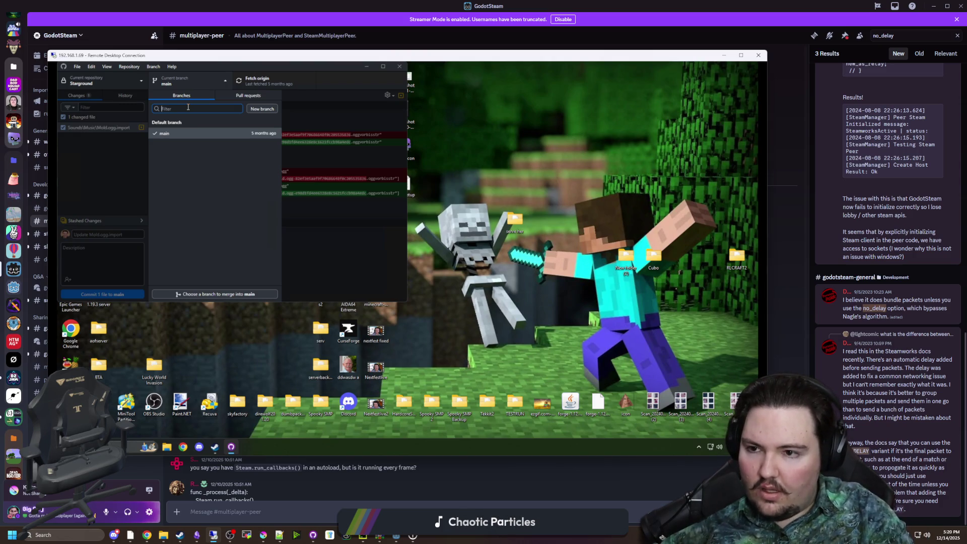
pyautogui.press('Down')
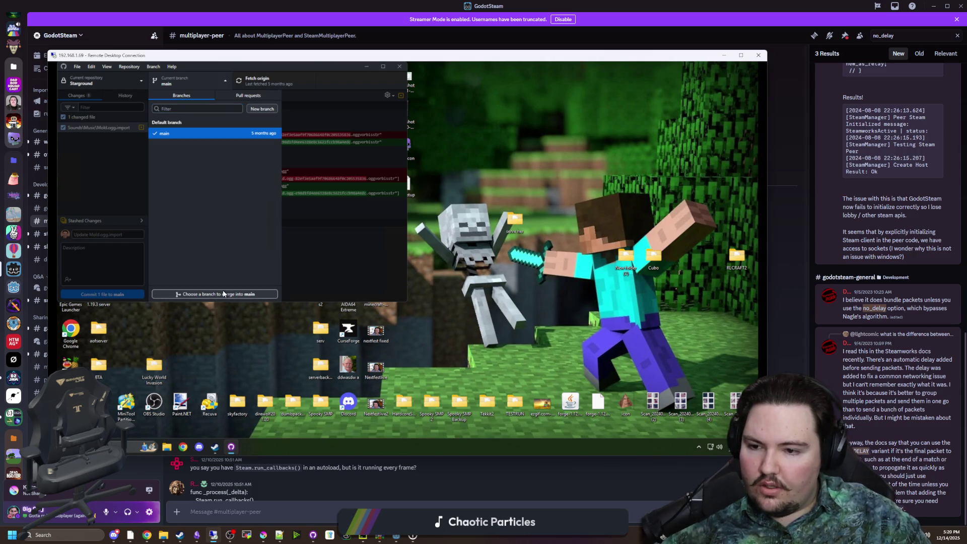
pyautogui.click(202, 74)
pyautogui.click(201, 73)
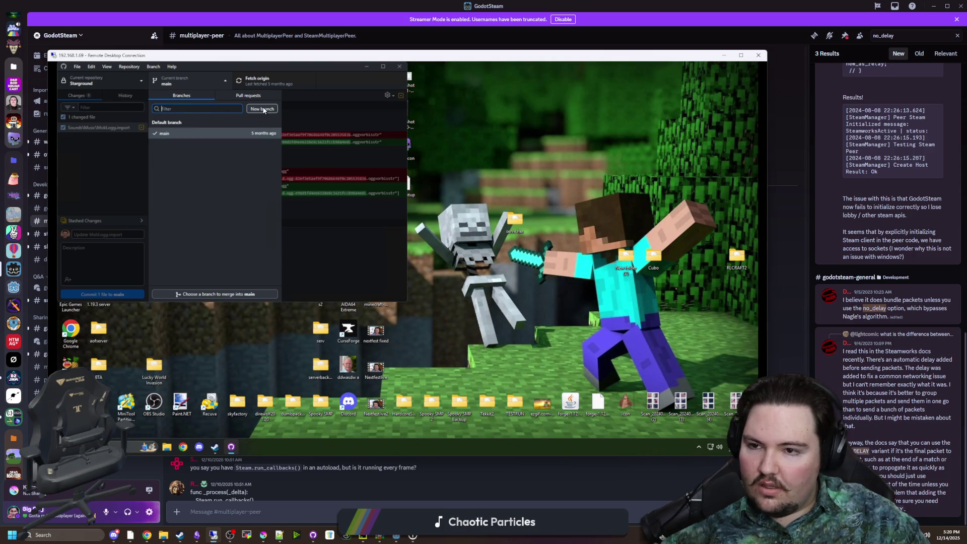
pyautogui.click(202, 80)
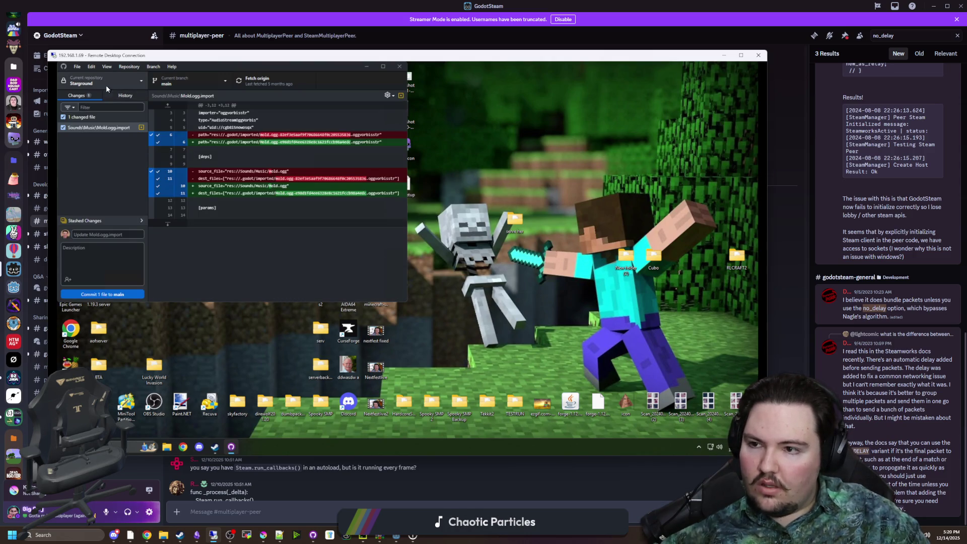
# Step: Discard the pending change to Mold.ogg.import
pyautogui.moveTo(214, 71); pyautogui.dragTo(276, 111)
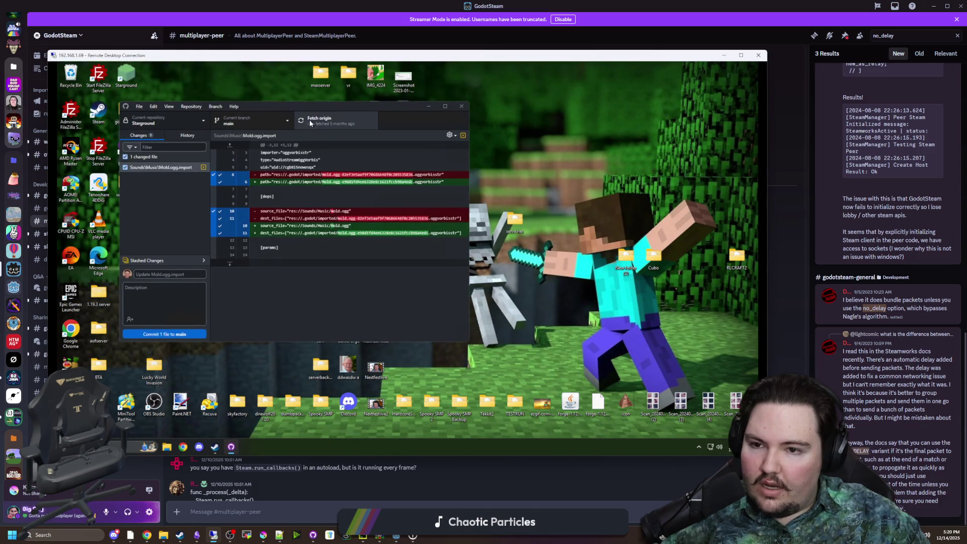
pyautogui.rightClick(163, 166)
pyautogui.click(177, 176)
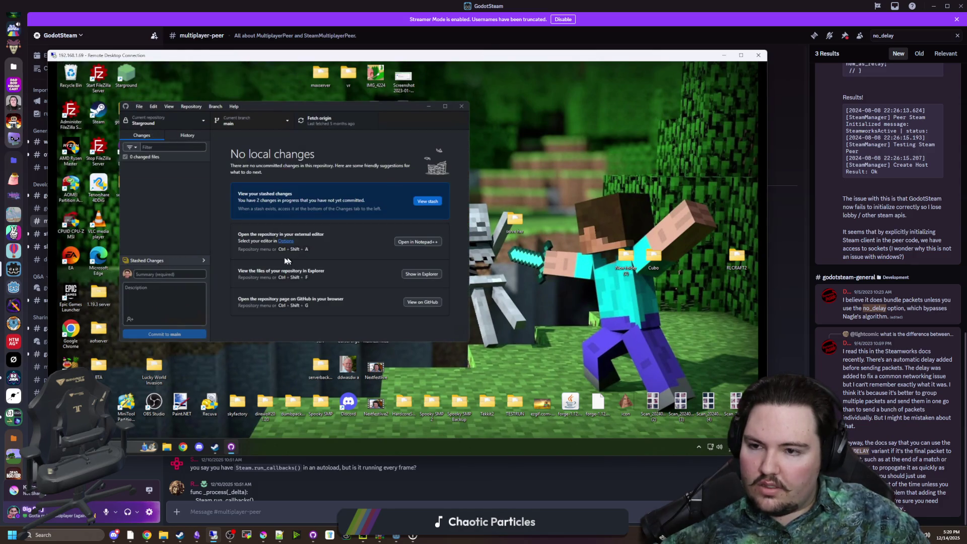
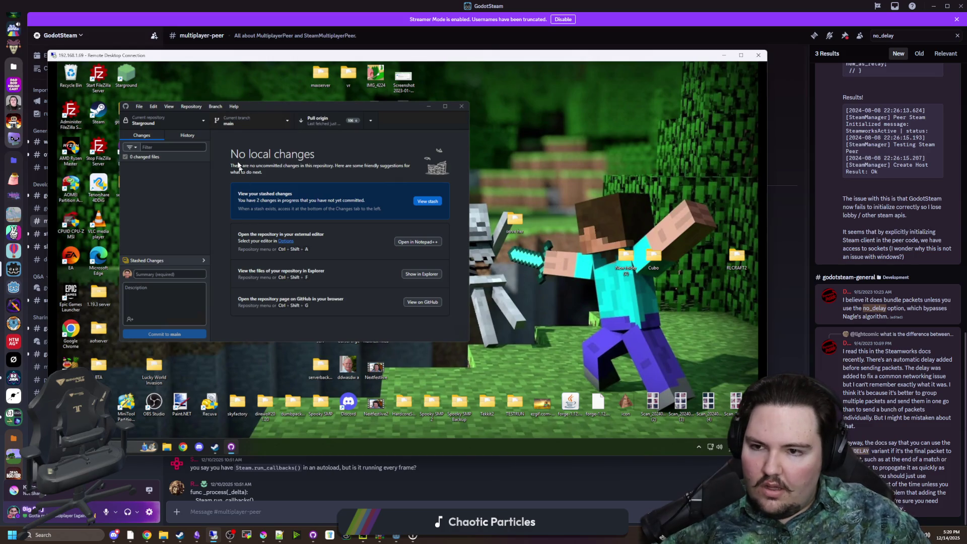
# Step: Pull the latest commits from origin on the remote PC and open its godotsteam desktop folder
pyautogui.click(330, 126)
pyautogui.moveTo(337, 106); pyautogui.dragTo(516, 94)
pyautogui.doubleClick(119, 112)
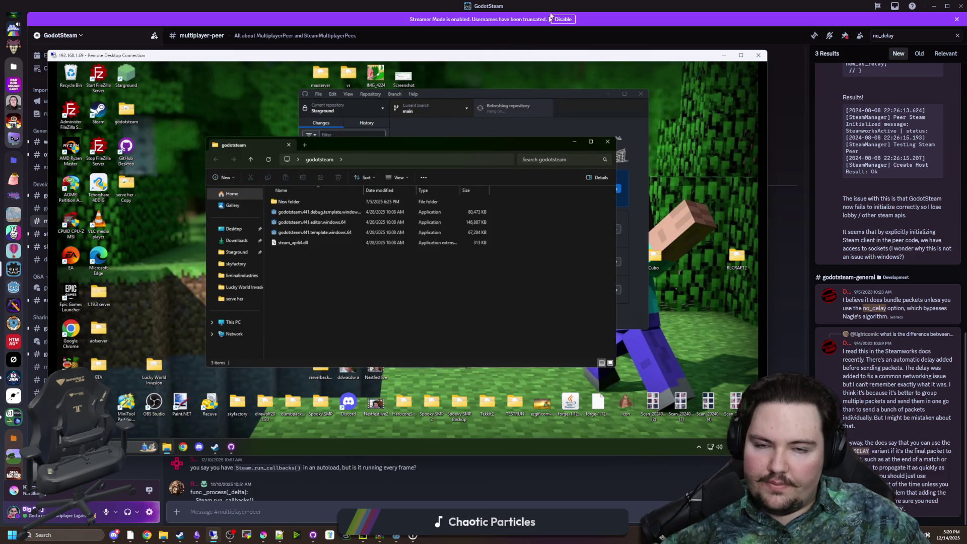
pyautogui.hotkey('alt', 'Tab')
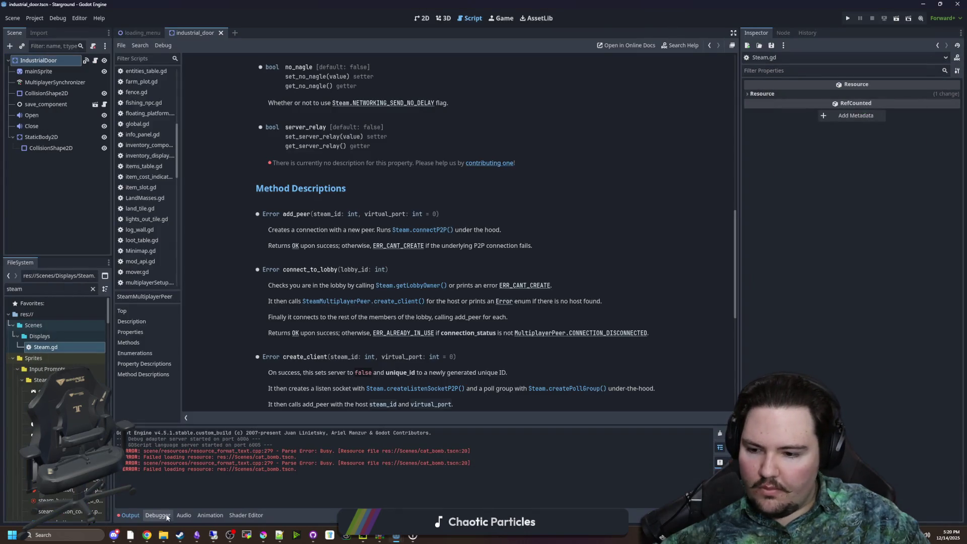
# Step: Copy steam_api64.dll and libsteam_api.so from the godoteditor folder
pyautogui.moveTo(163, 539)
pyautogui.click(166, 509)
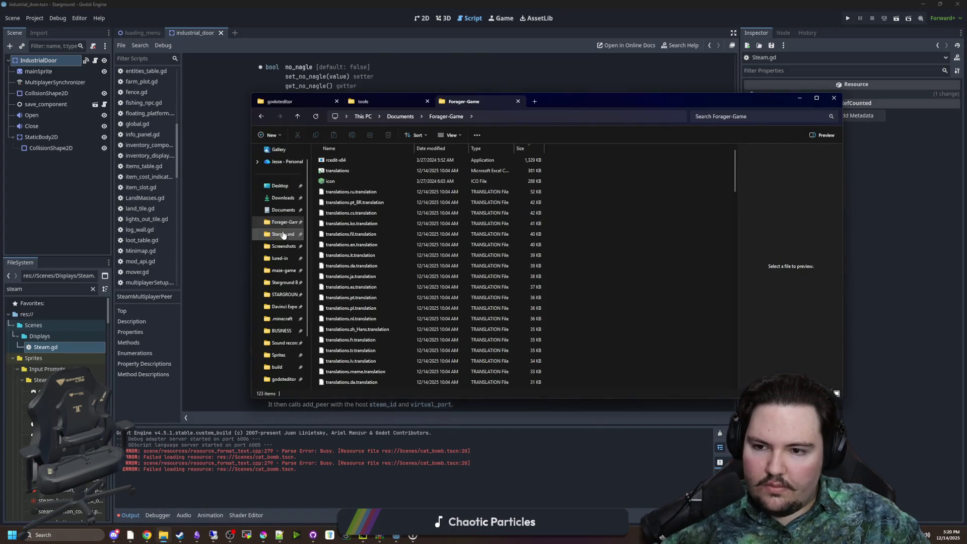
pyautogui.scroll(-20, 418, 231)
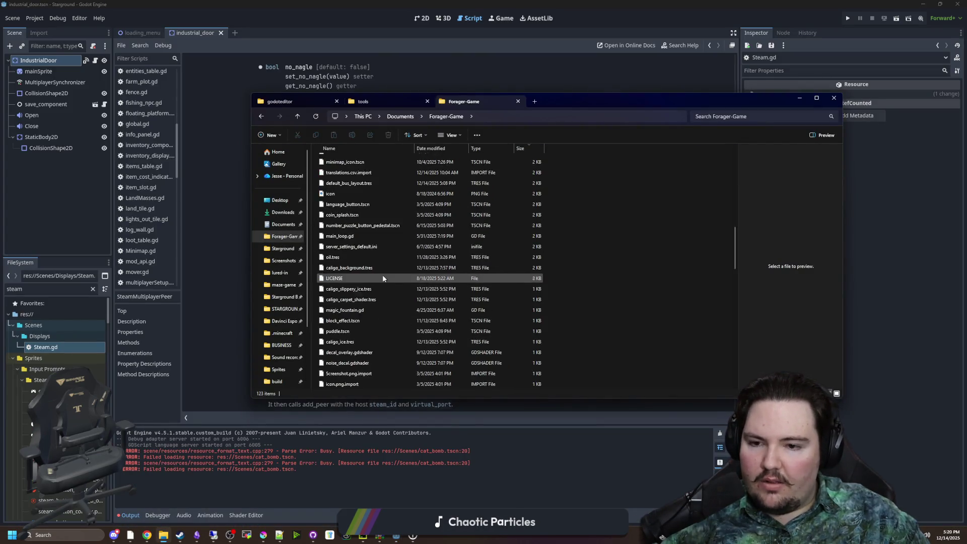
pyautogui.scroll(-2, 379, 273)
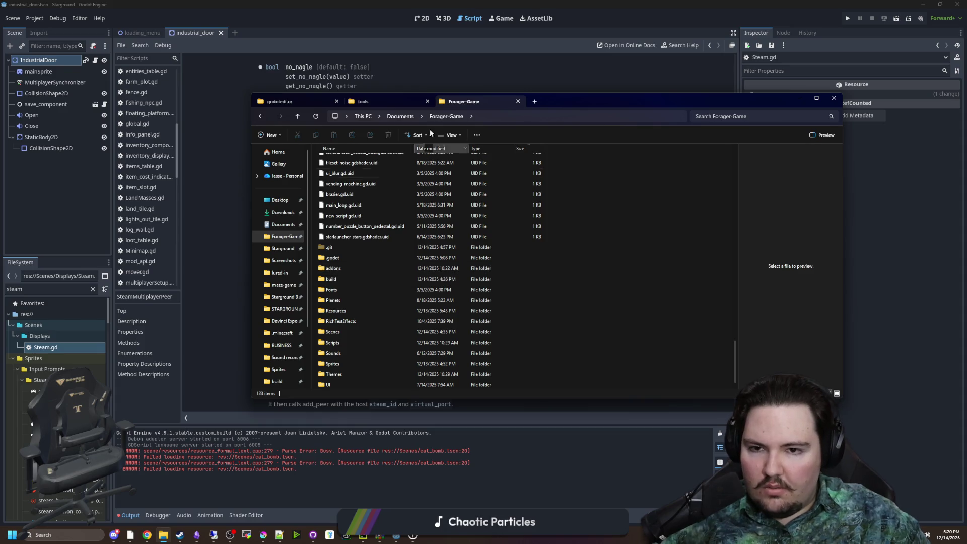
pyautogui.click(295, 102)
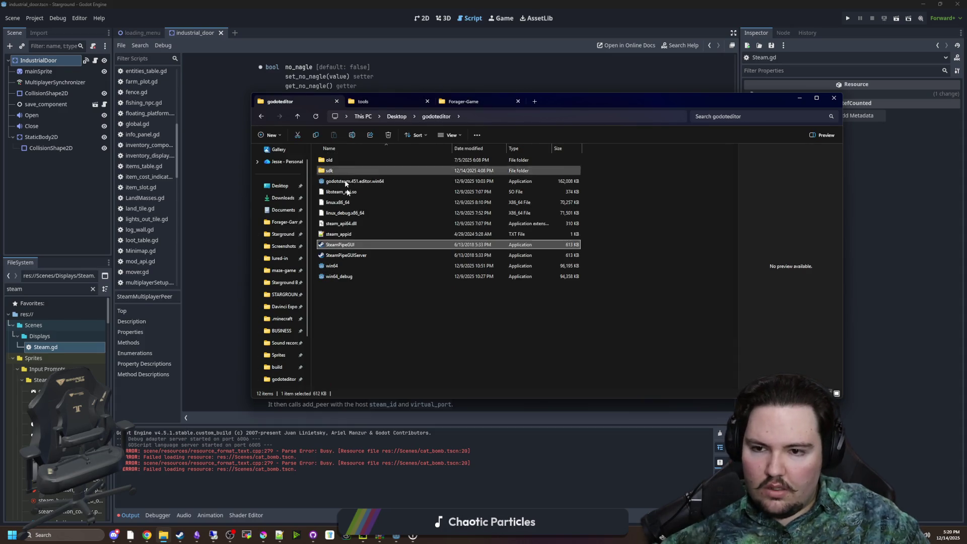
pyautogui.click(341, 192)
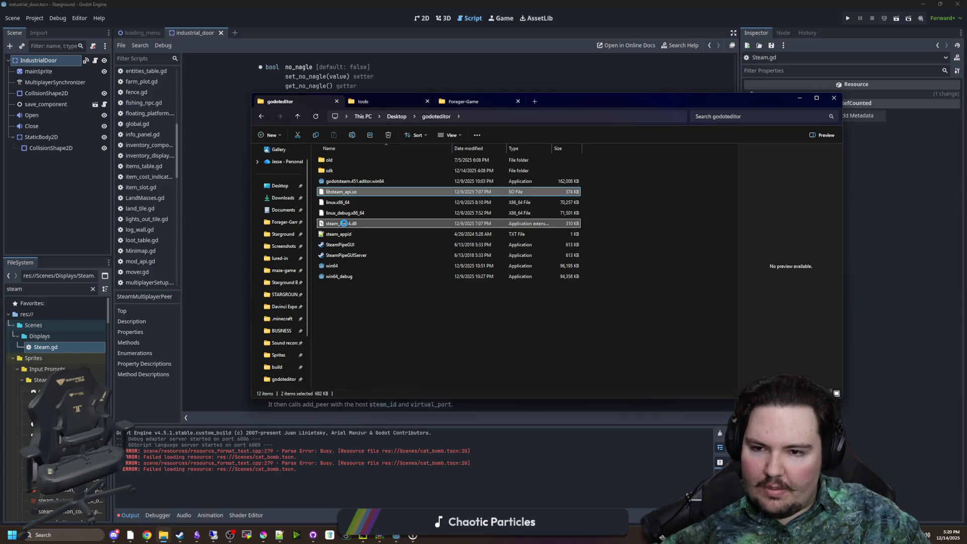
pyautogui.rightClick(344, 223)
pyautogui.click(370, 229)
# Step: Paste both libraries into Forager-Game\build\Windows, replacing the old steam_api64.dll
pyautogui.click(265, 224)
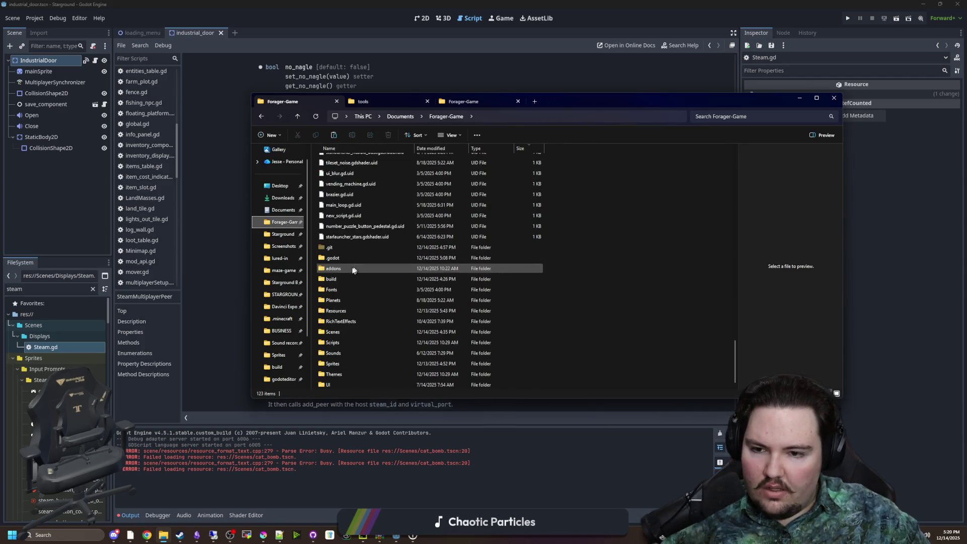
pyautogui.doubleClick(337, 278)
pyautogui.click(342, 192)
pyautogui.doubleClick(341, 192)
pyautogui.rightClick(370, 217)
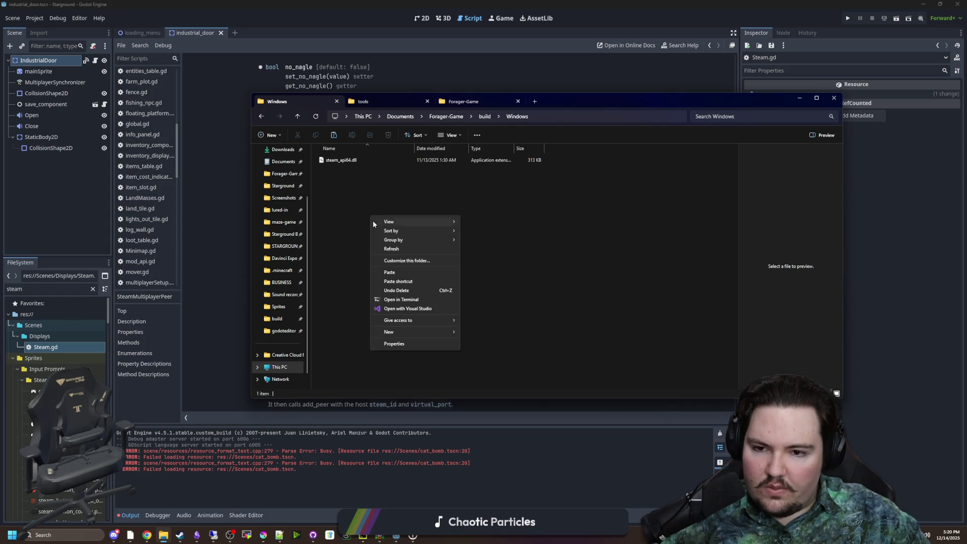
pyautogui.click(396, 275)
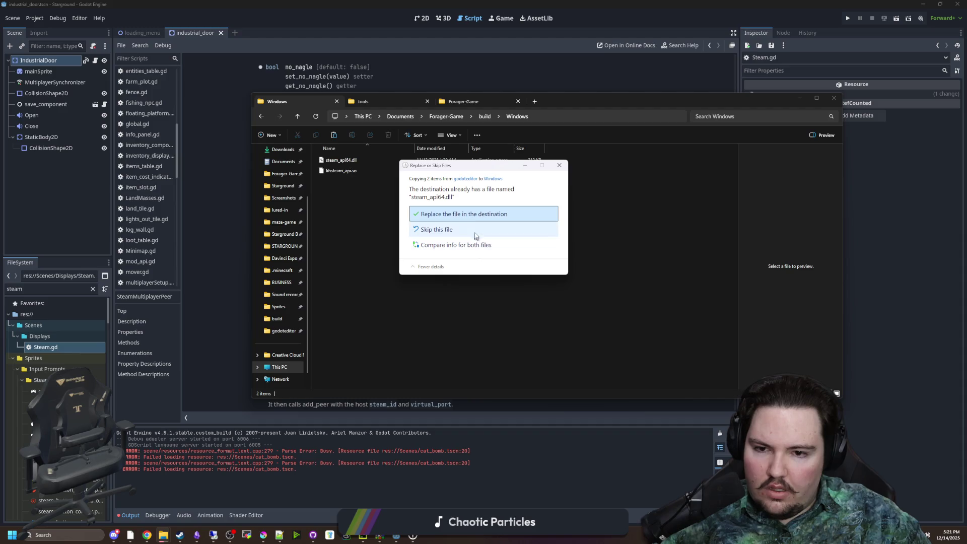
pyautogui.click(473, 215)
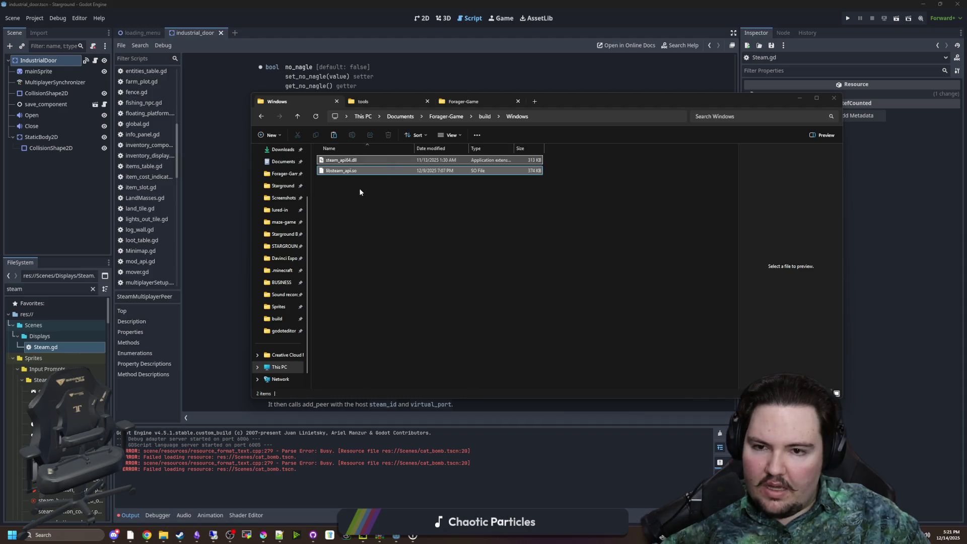
pyautogui.click(352, 173)
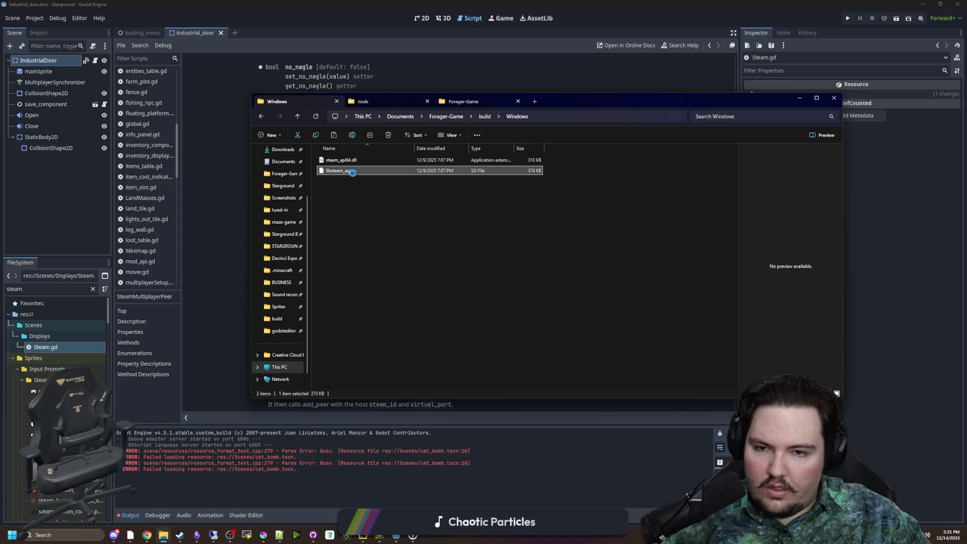
pyautogui.rightClick(353, 172)
pyautogui.click(428, 216)
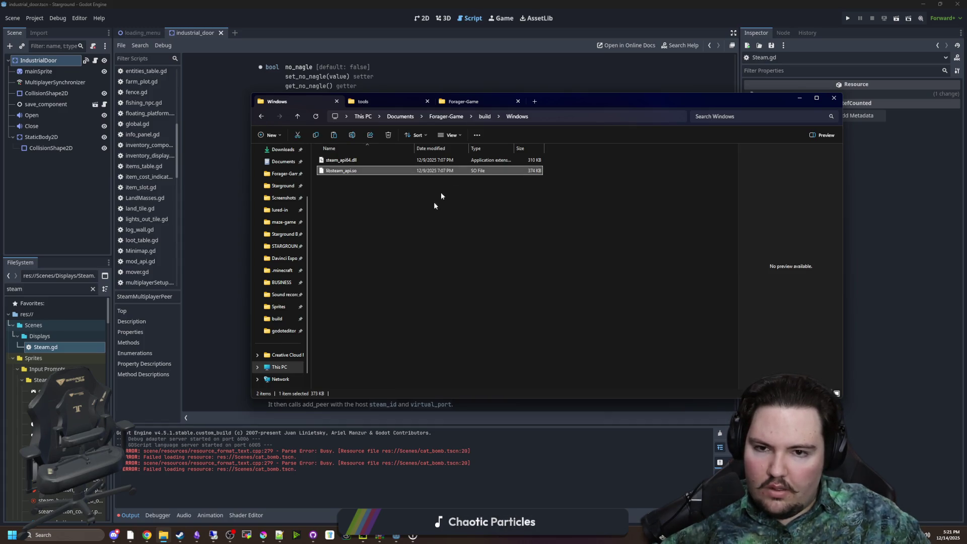
pyautogui.click(484, 116)
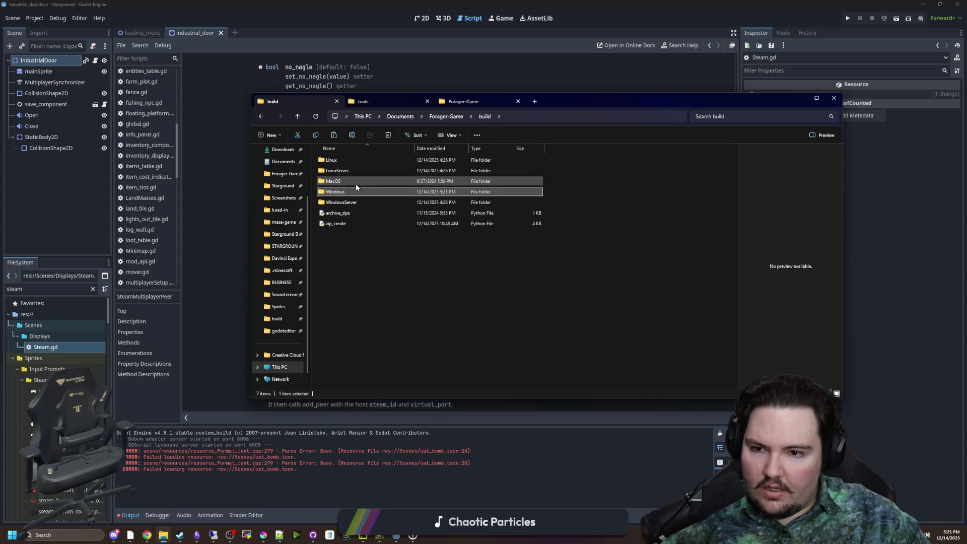
# Step: Paste the libraries into WindowsServer, replacing steam_api64.dll and deleting libsteam_api.so
pyautogui.doubleClick(347, 208)
pyautogui.rightClick(354, 226)
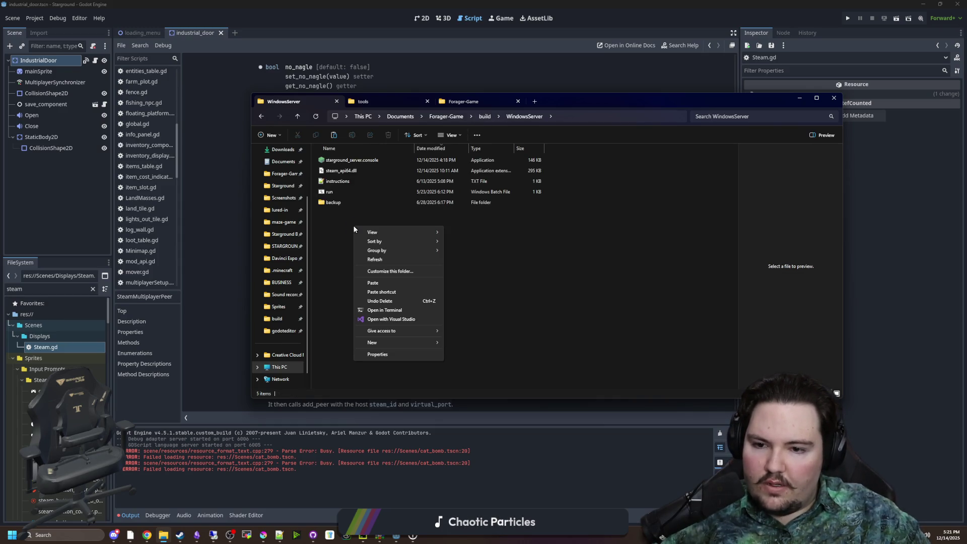
pyautogui.click(378, 283)
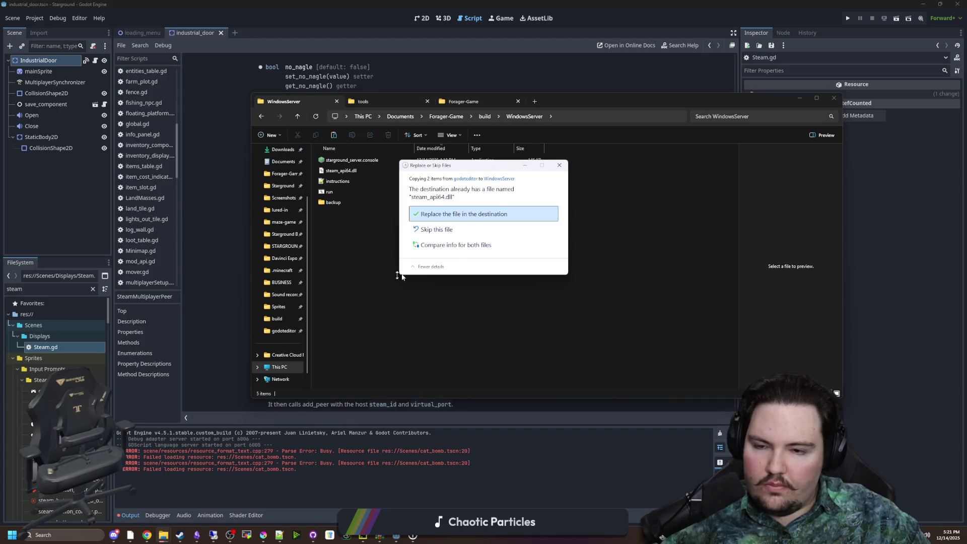
pyautogui.click(466, 217)
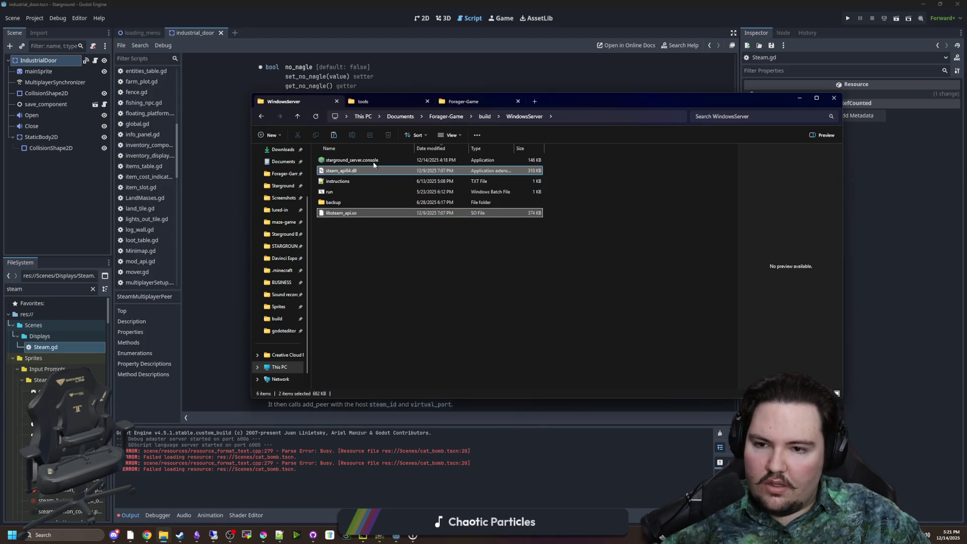
pyautogui.click(353, 228)
pyautogui.click(342, 212)
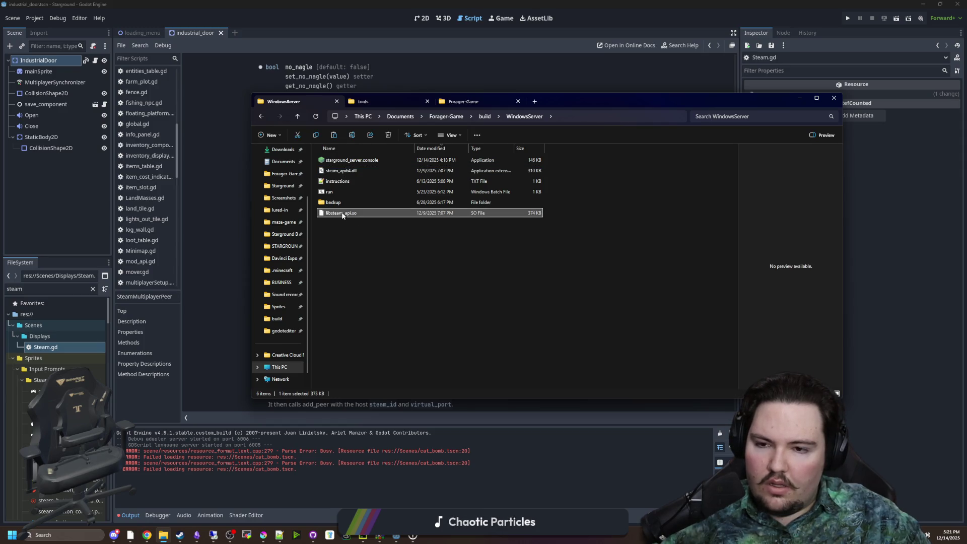
pyautogui.rightClick(342, 213)
pyautogui.click(375, 356)
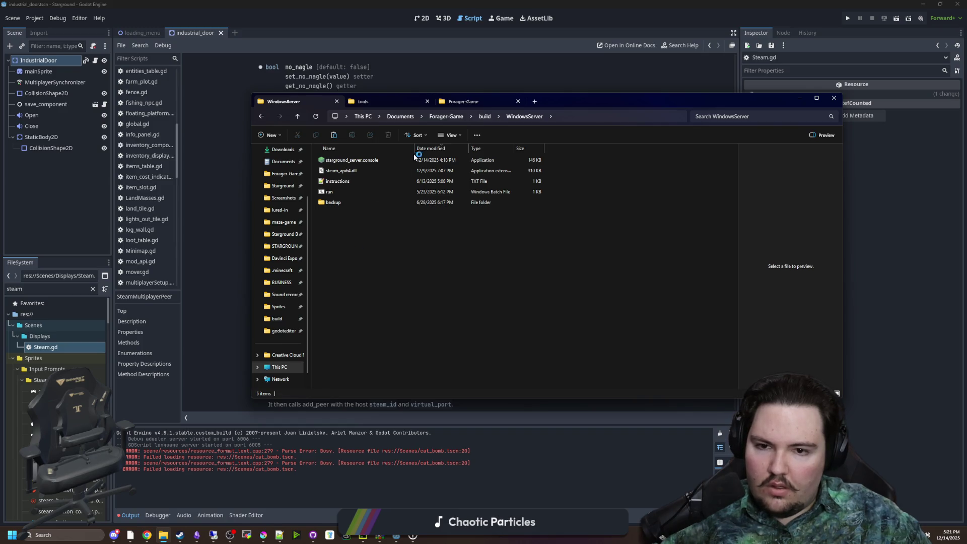
pyautogui.click(485, 116)
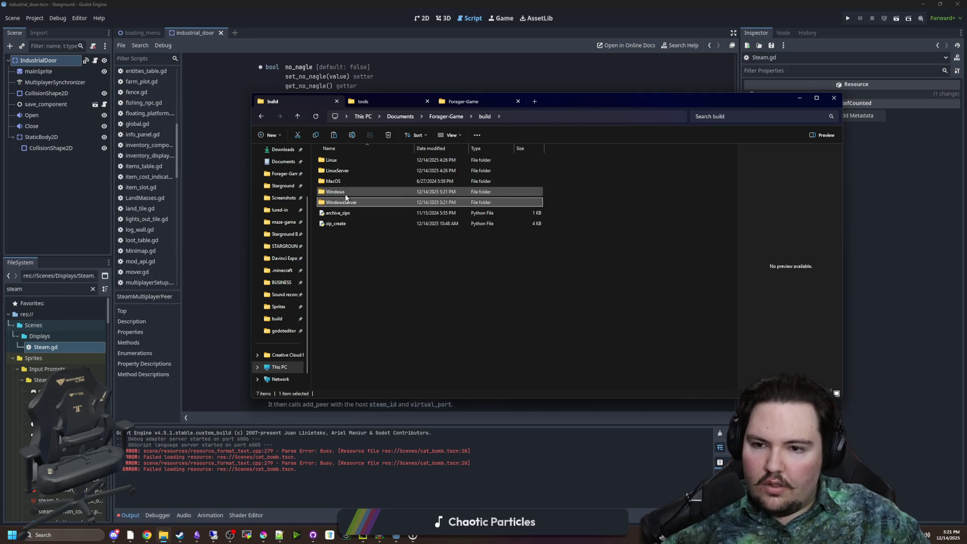
# Step: Paste the libraries into LinuxServer, replacing libsteam_api.so and deleting steam_api64.dll
pyautogui.doubleClick(342, 171)
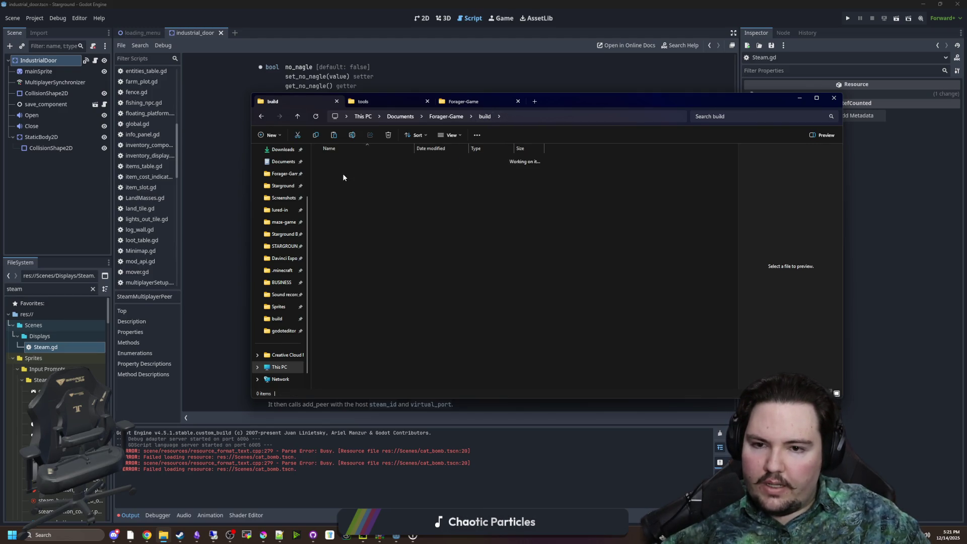
pyautogui.rightClick(352, 222)
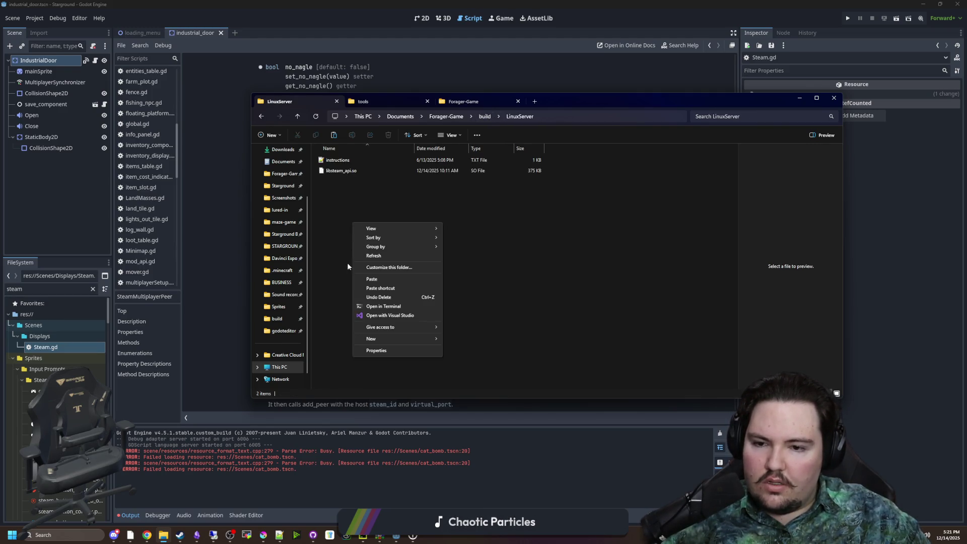
pyautogui.click(380, 279)
pyautogui.press('Return')
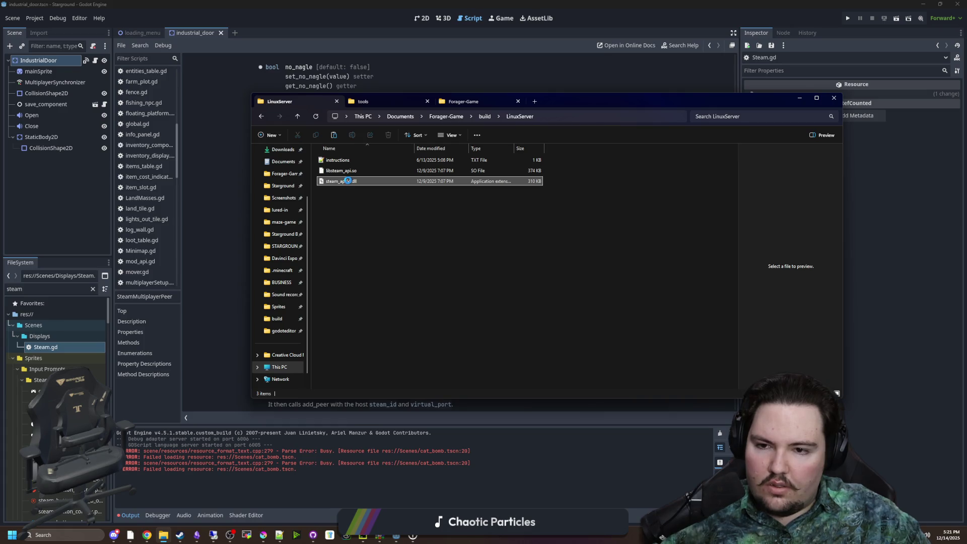
pyautogui.rightClick(348, 181)
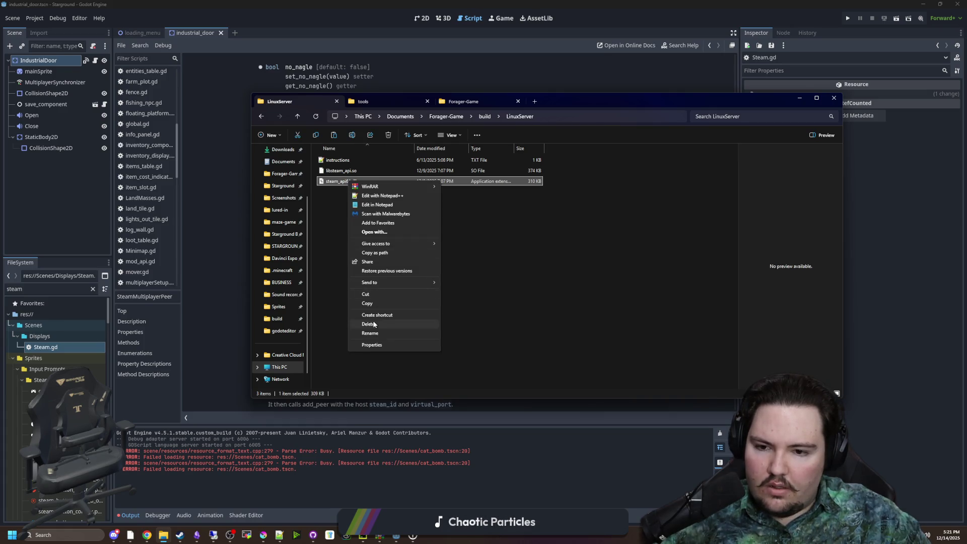
pyautogui.click(398, 324)
pyautogui.rightClick(361, 173)
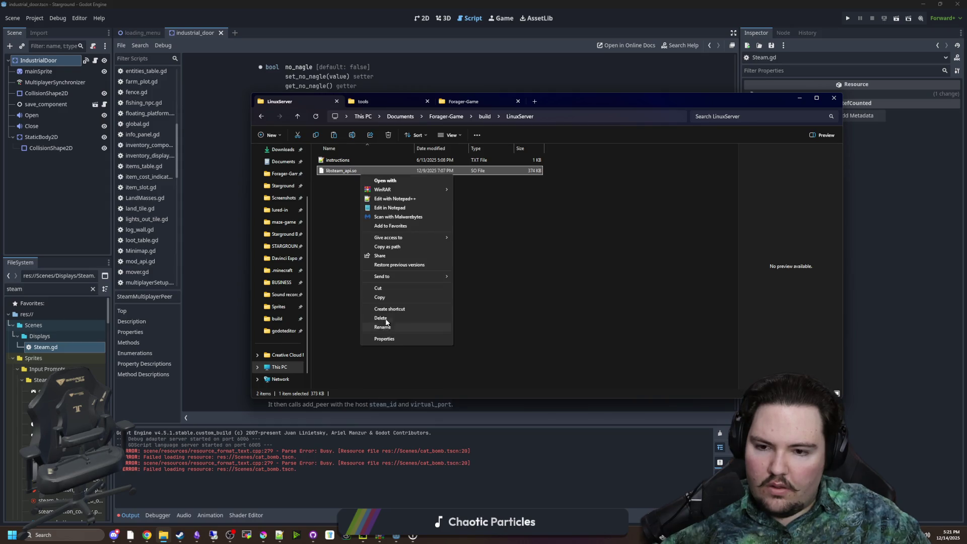
pyautogui.press('Escape')
pyautogui.click(488, 112)
pyautogui.press('Return')
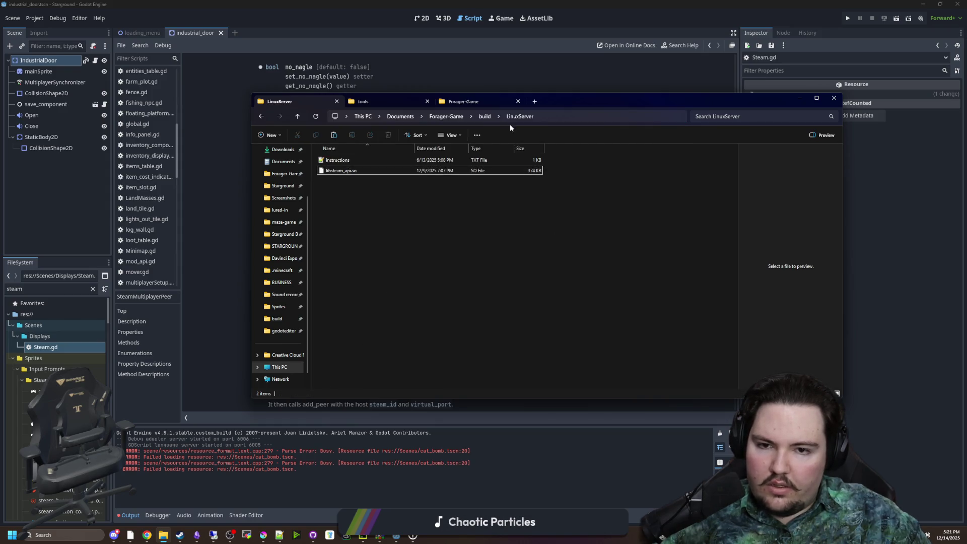
pyautogui.click(488, 116)
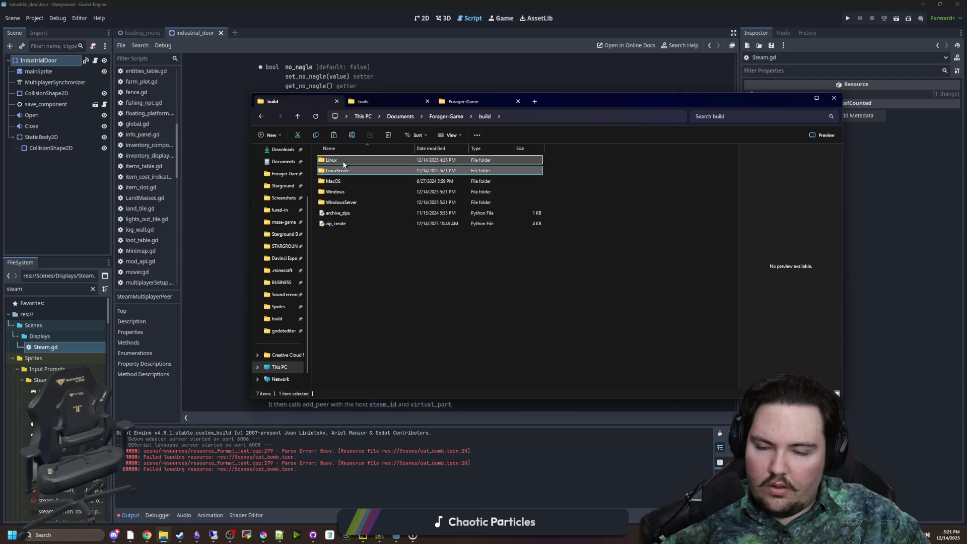
# Step: Paste the libraries into the Linux folder, replacing the old libsteam_api.so
pyautogui.doubleClick(343, 162)
pyautogui.rightClick(349, 178)
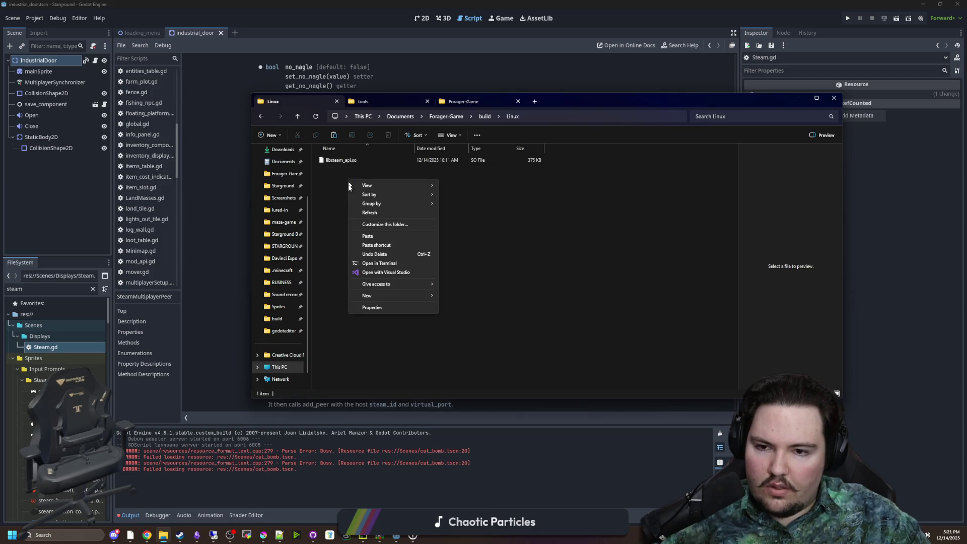
pyautogui.click(398, 237)
pyautogui.click(441, 207)
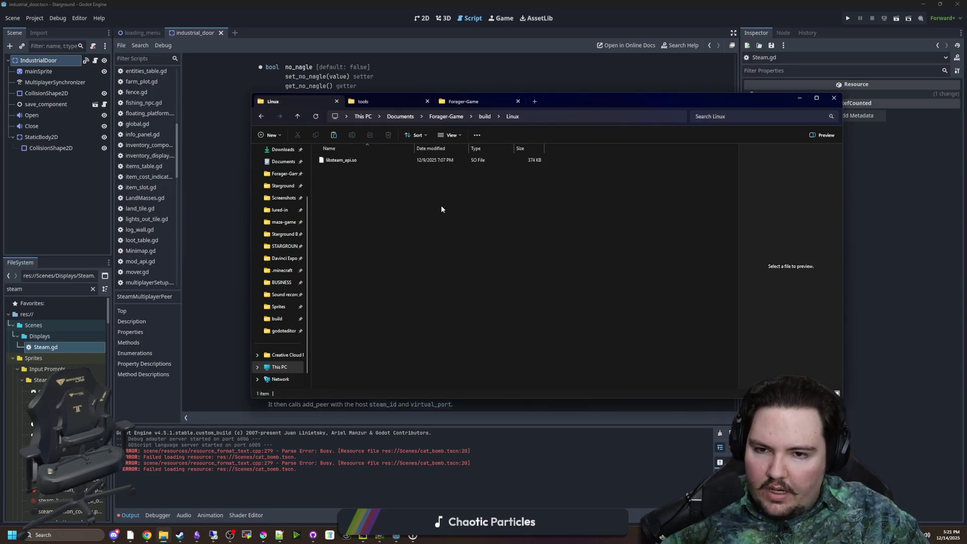
pyautogui.click(487, 118)
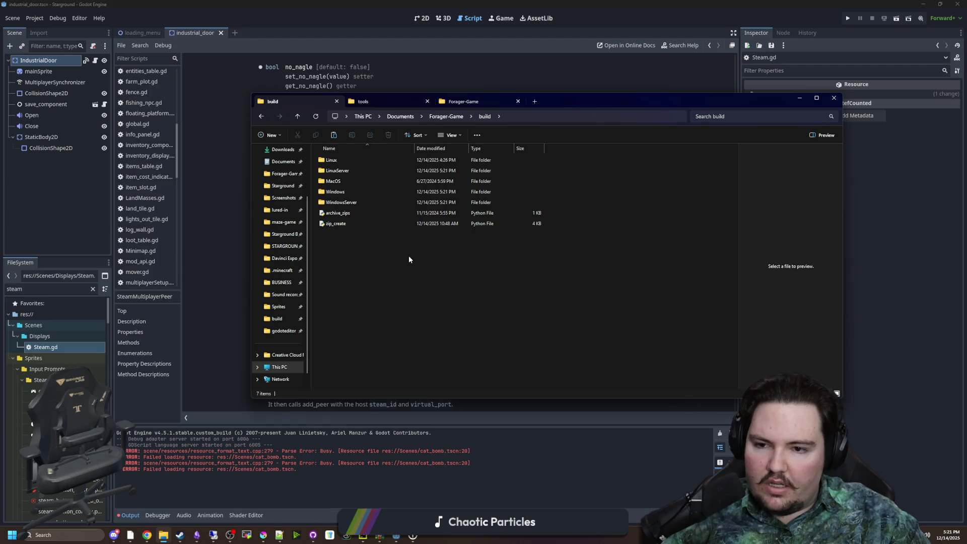
pyautogui.moveTo(551, 99)
pyautogui.mouseDown()
pyautogui.moveTo(636, 367)
pyautogui.moveTo(635, 393)
pyautogui.mouseUp()
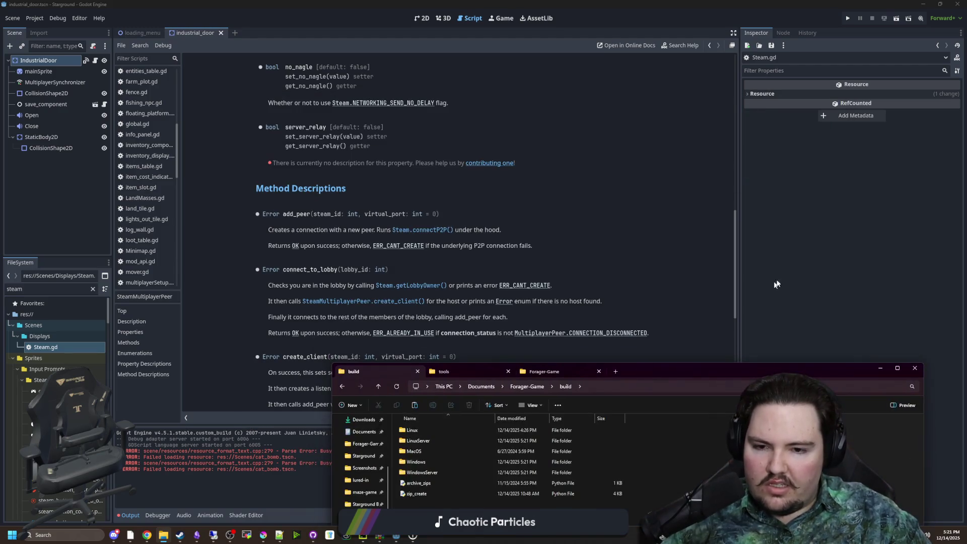
# Step: Read through the SteamMultiplayerPeer reference, then pull the GodotSteam Discord multiplayer-peer channel on screen
pyautogui.click(612, 222)
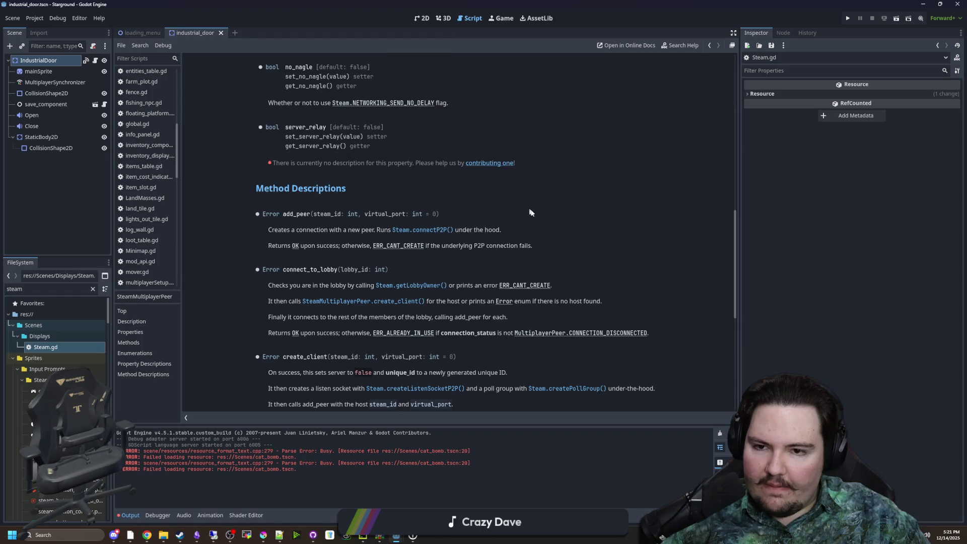
pyautogui.scroll(3, 531, 214)
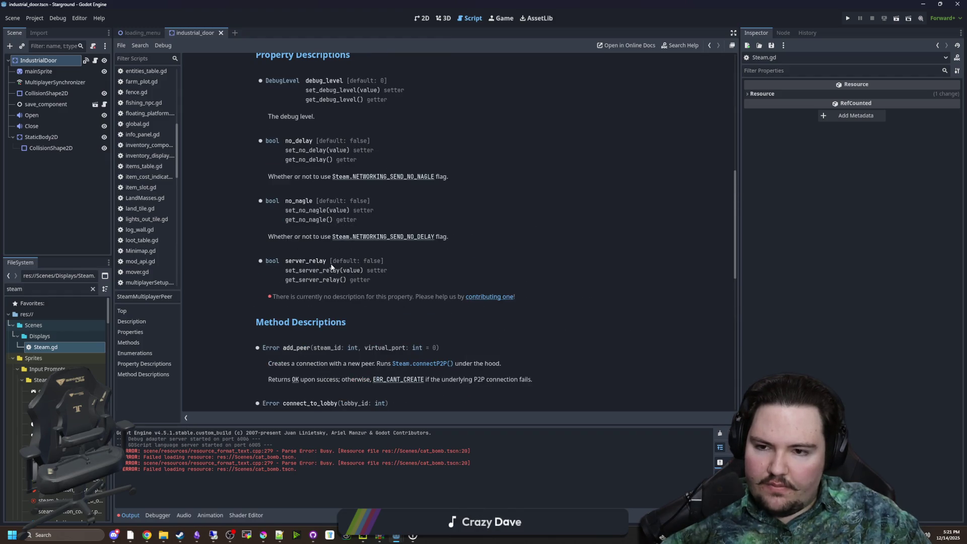
pyautogui.scroll(2, 331, 267)
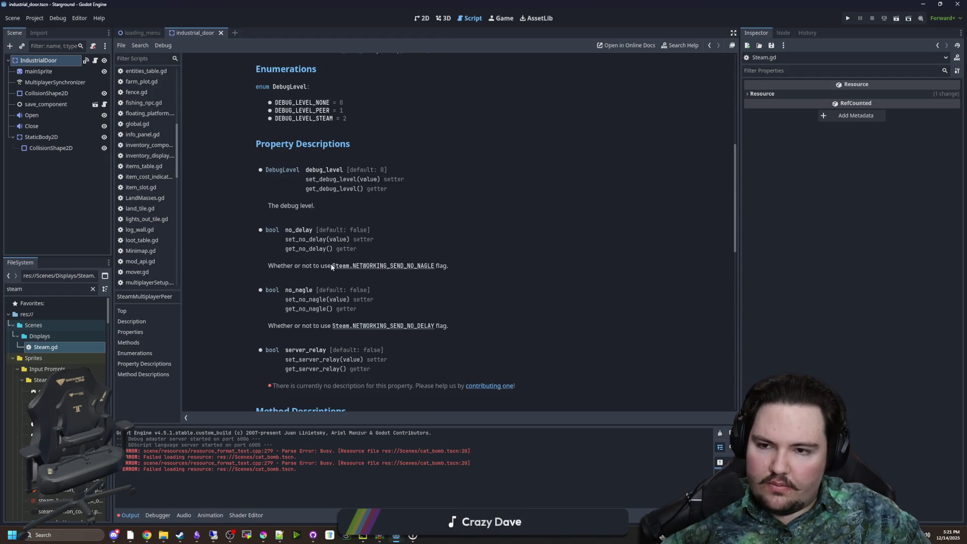
pyautogui.scroll(3, 336, 234)
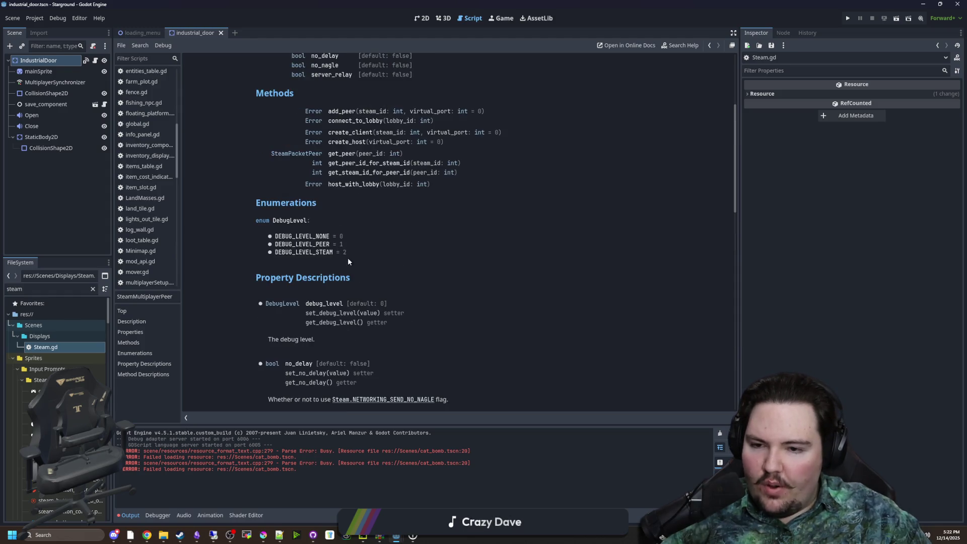
pyautogui.scroll(-3, 339, 250)
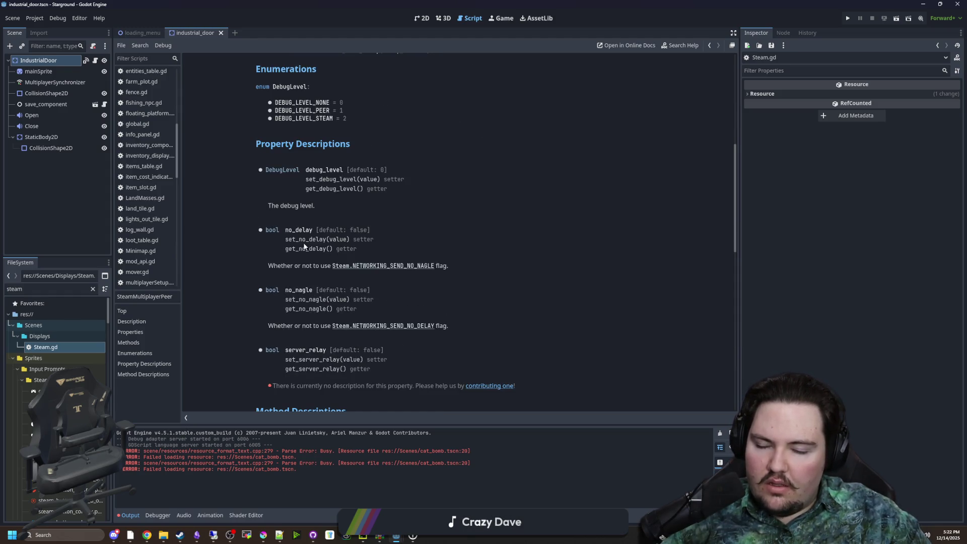
pyautogui.scroll(-4, 376, 248)
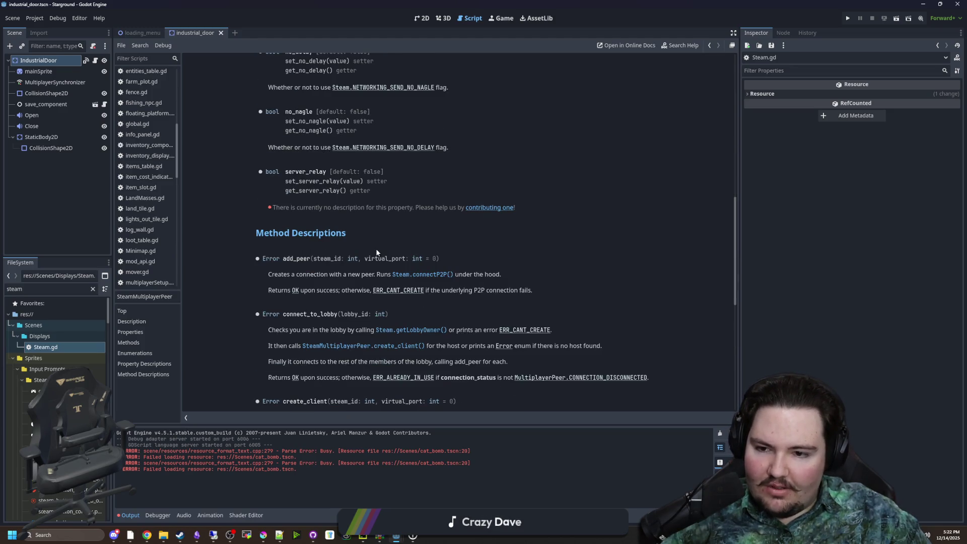
pyautogui.scroll(-2, 376, 249)
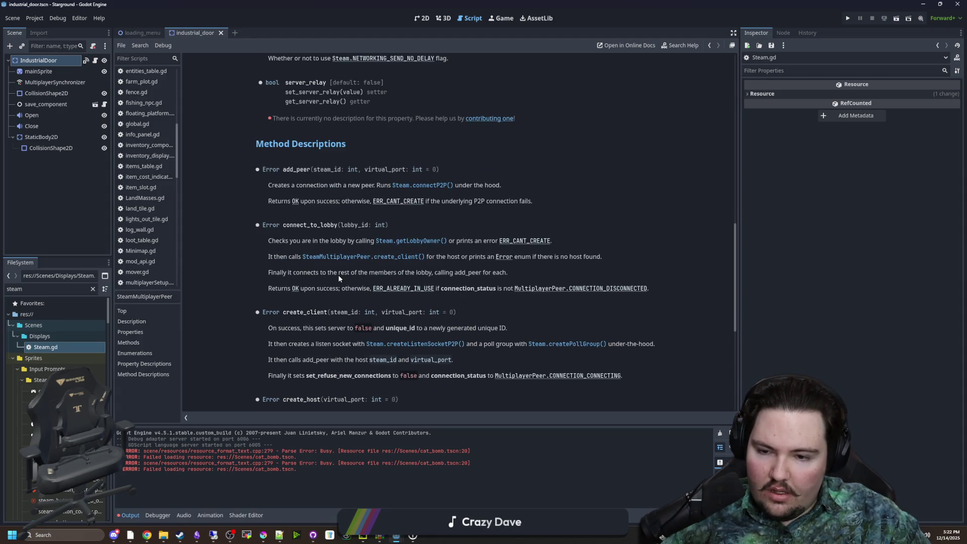
pyautogui.scroll(-6, 365, 287)
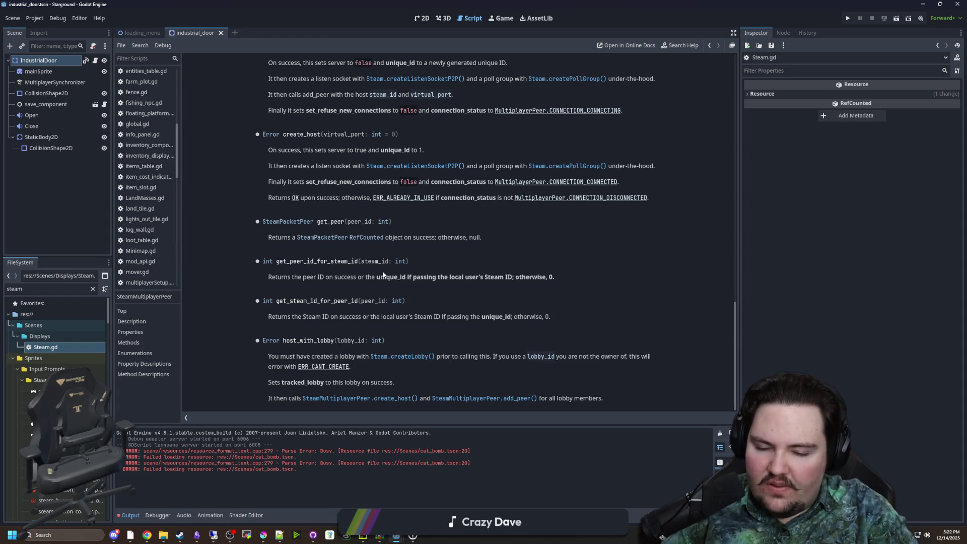
pyautogui.scroll(20, 395, 242)
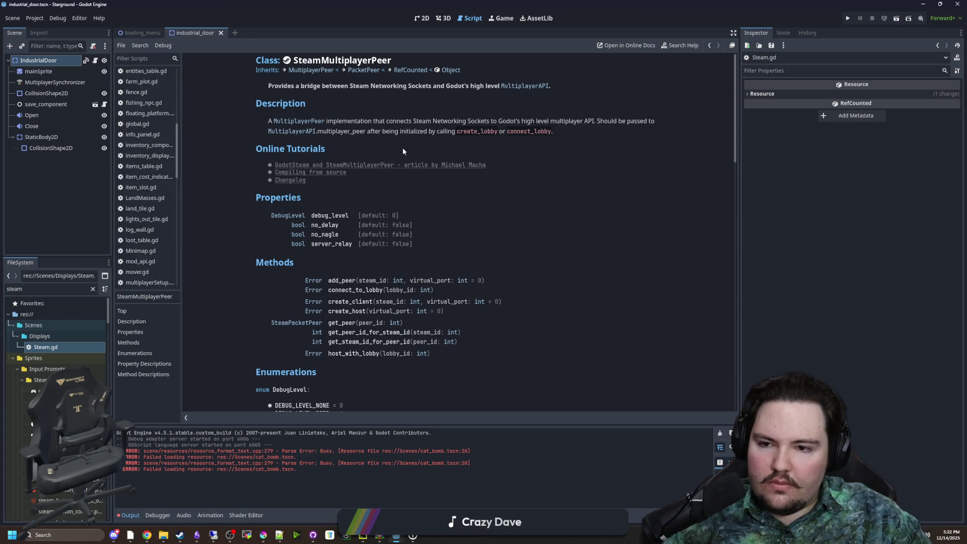
pyautogui.scroll(-6, 474, 231)
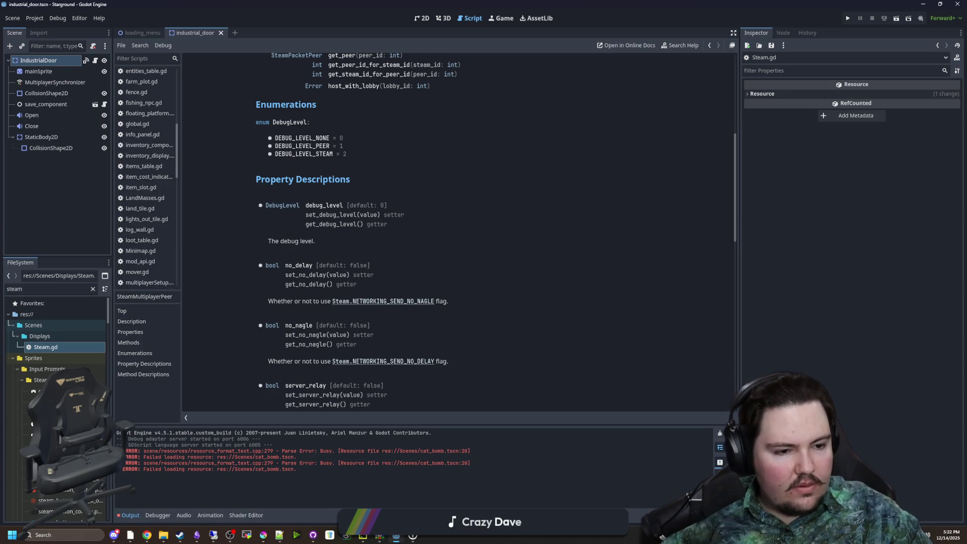
pyautogui.scroll(-2, 458, 319)
pyautogui.scroll(-5, 462, 306)
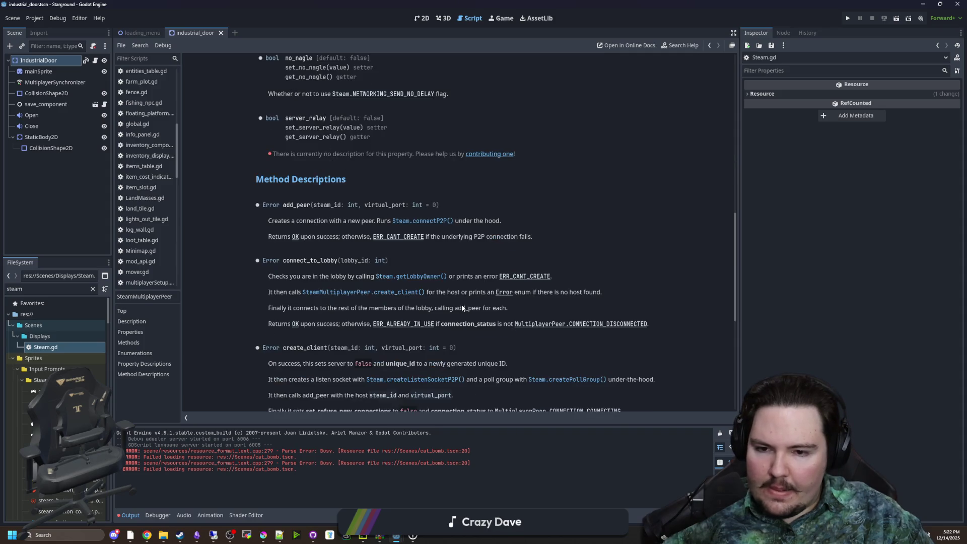
pyautogui.scroll(-7, 426, 294)
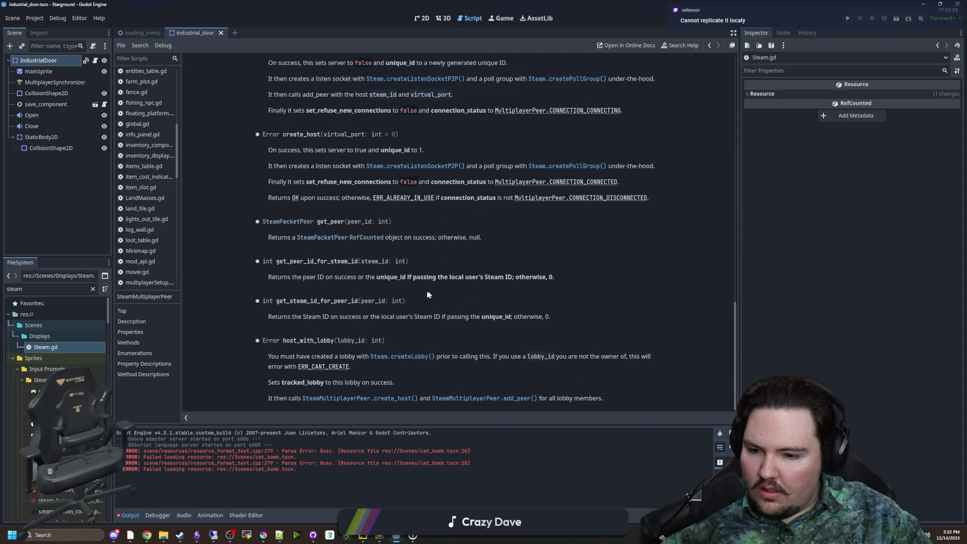
pyautogui.scroll(20, 476, 272)
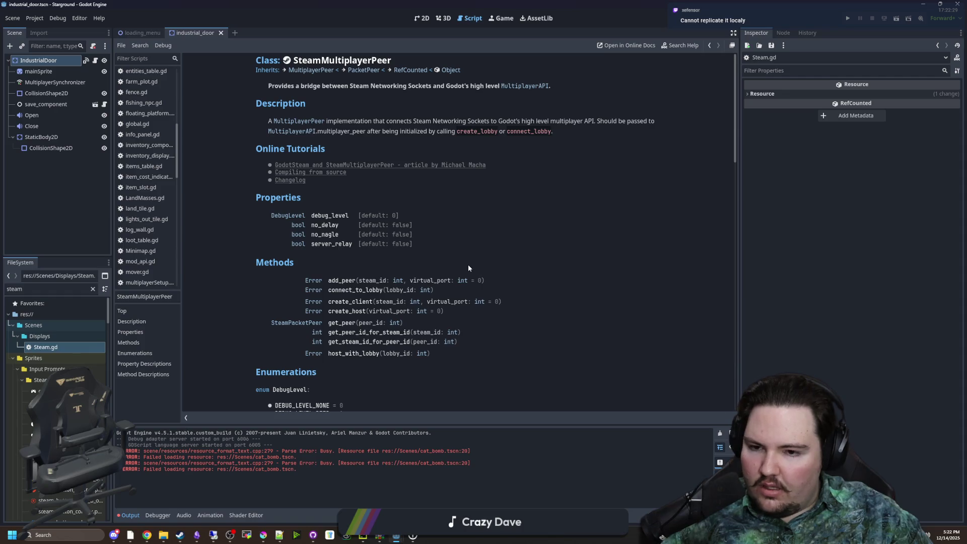
pyautogui.moveTo(966, 71)
pyautogui.mouseDown()
pyautogui.moveTo(692, 136)
pyautogui.moveTo(518, 98)
pyautogui.moveTo(345, 85)
pyautogui.mouseUp()
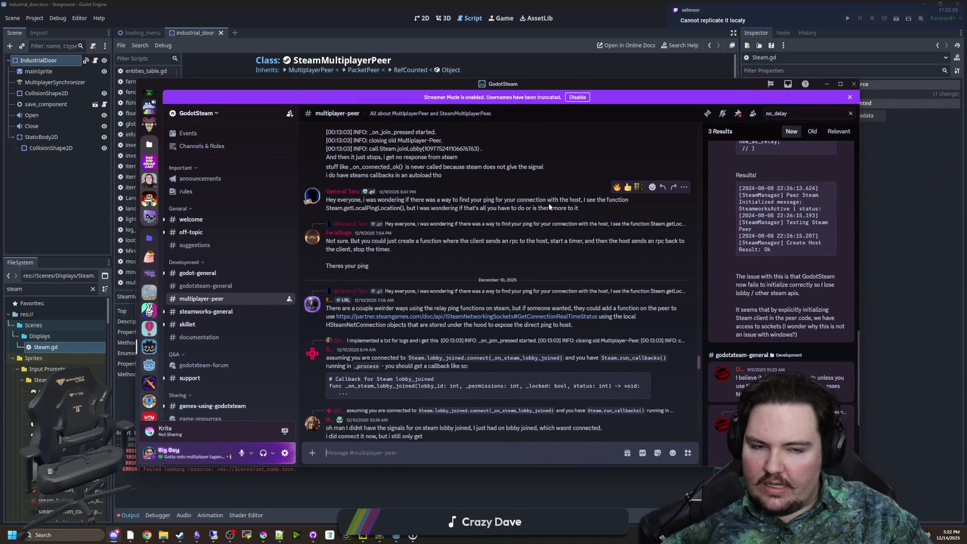
# Step: Scroll back through earlier #multiplayer-peer messages, then switch to GitHub Desktop
pyautogui.scroll(10, 607, 196)
pyautogui.scroll(5, 608, 195)
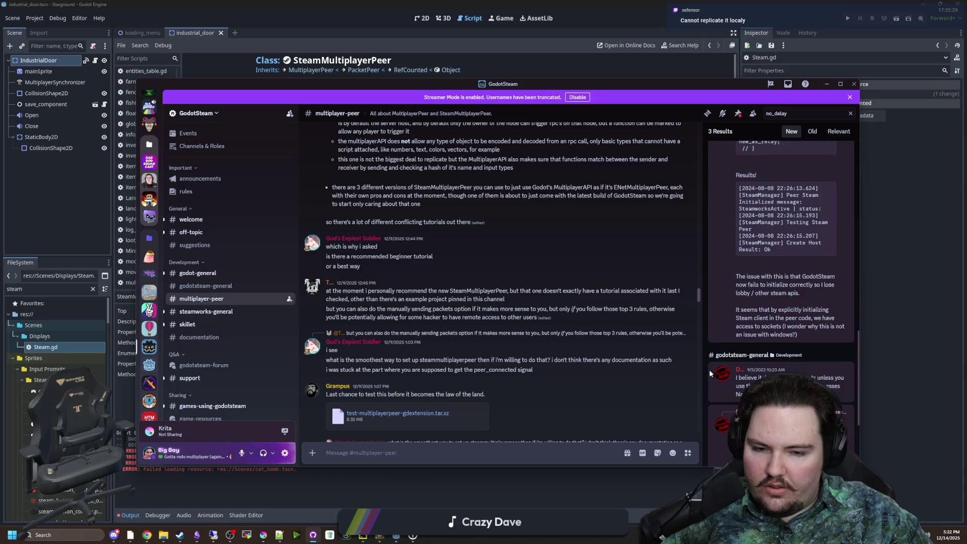
pyautogui.hotkey('alt', 'Tab')
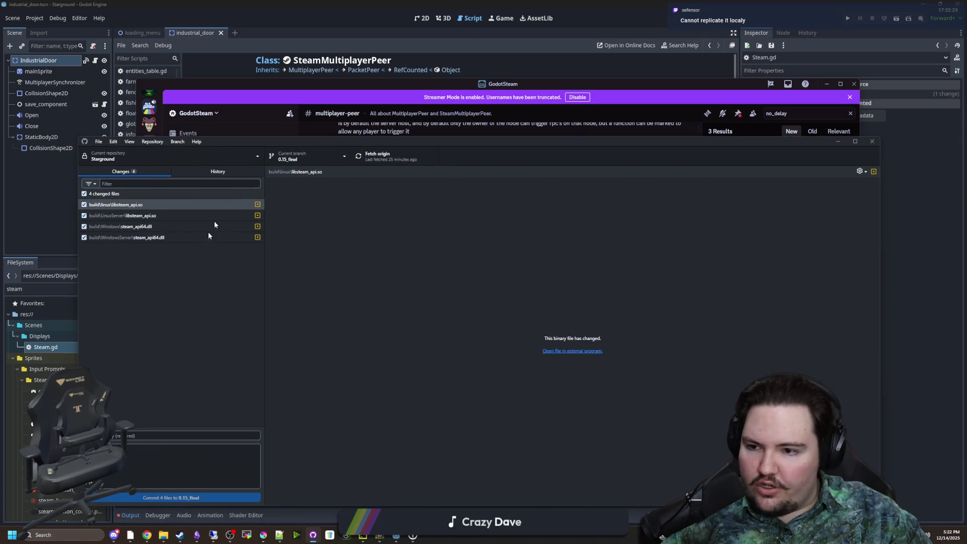
# Step: Review the diffs of the four changed Steam library files
pyautogui.click(144, 217)
pyautogui.click(147, 227)
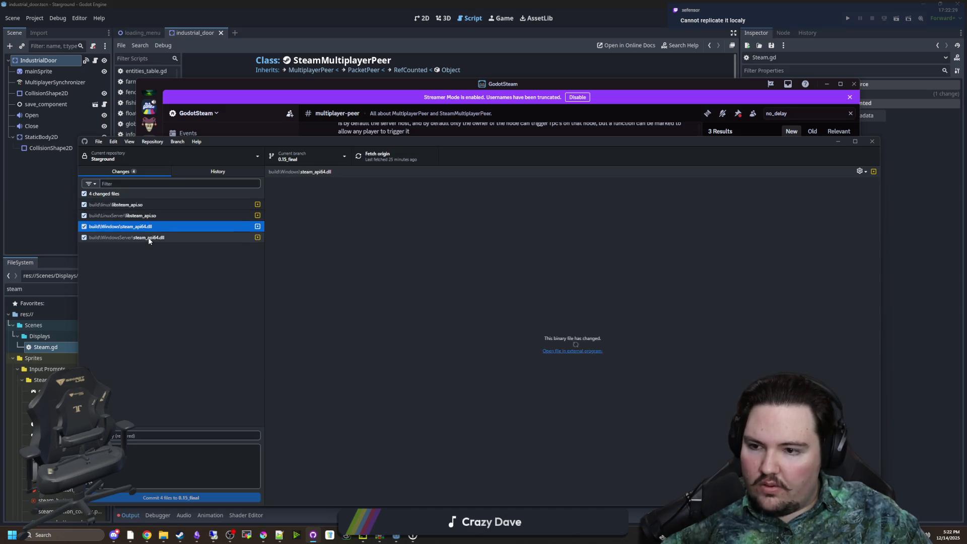
pyautogui.click(149, 237)
pyautogui.click(158, 227)
pyautogui.click(166, 216)
pyautogui.click(168, 203)
# Step: Commit them to 0.15_final as 'Update steam dllsso' and push to origin
pyautogui.click(204, 433)
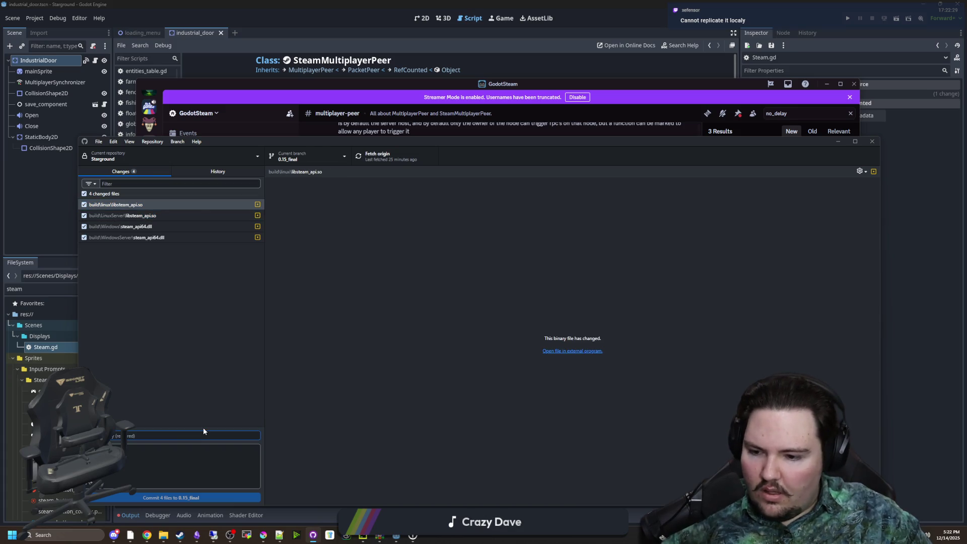
pyautogui.write('Update steam dlls')
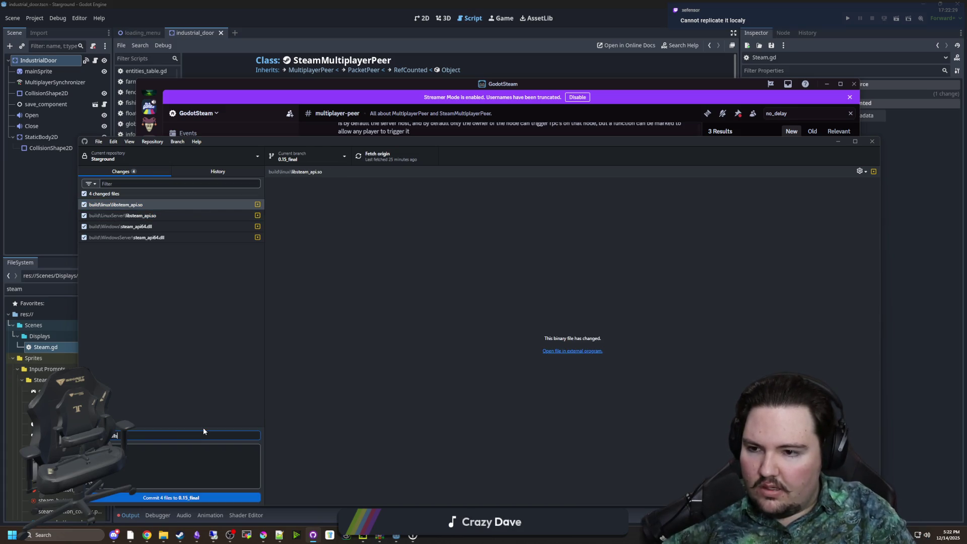
pyautogui.write('so')
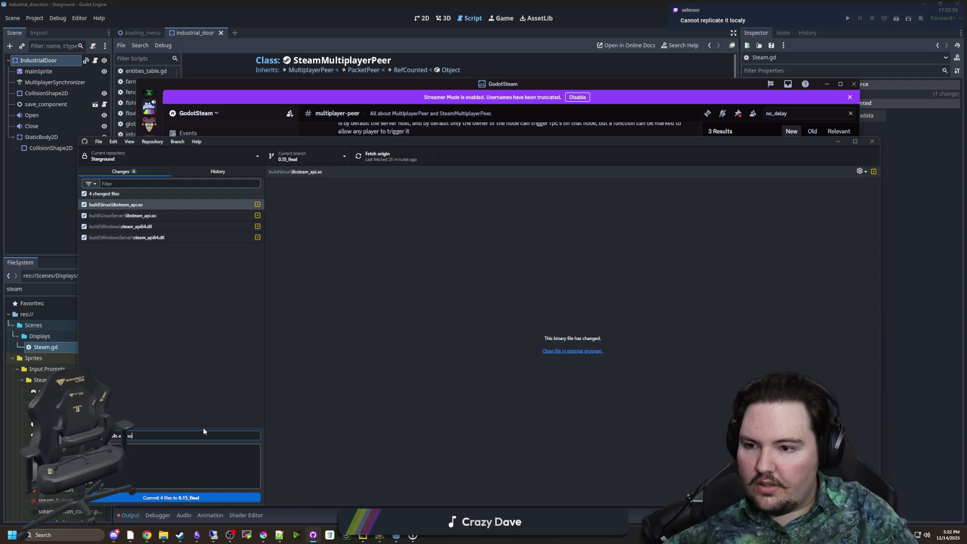
pyautogui.click(213, 298)
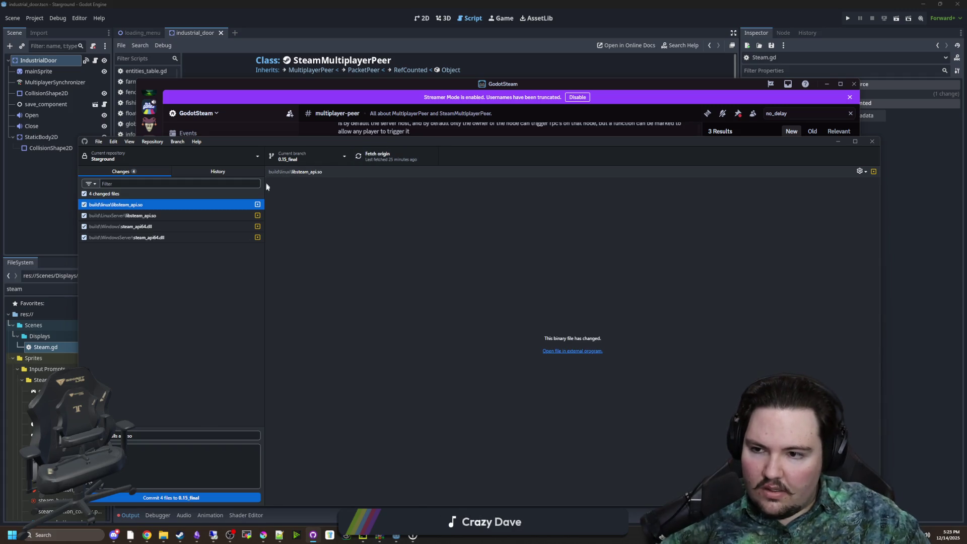
pyautogui.click(160, 497)
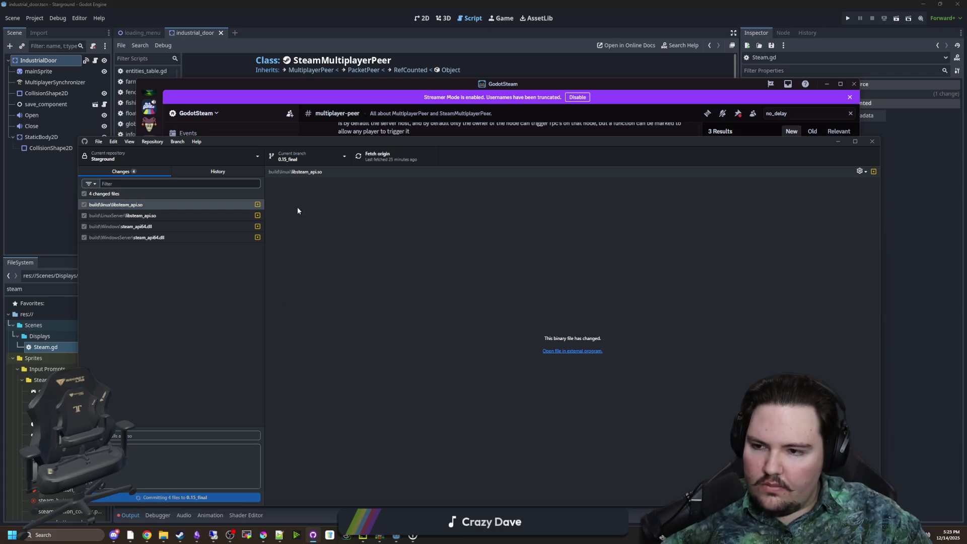
pyautogui.click(379, 151)
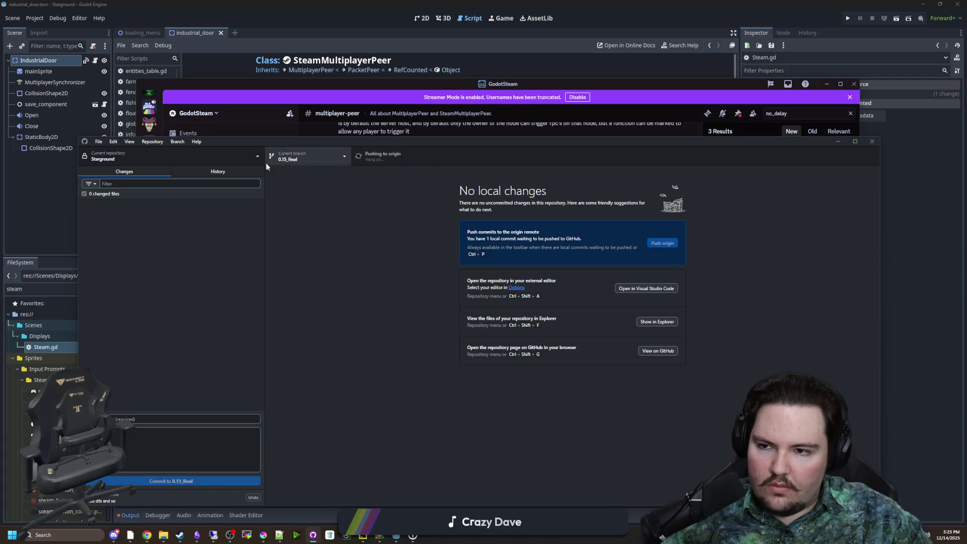
pyautogui.click(838, 141)
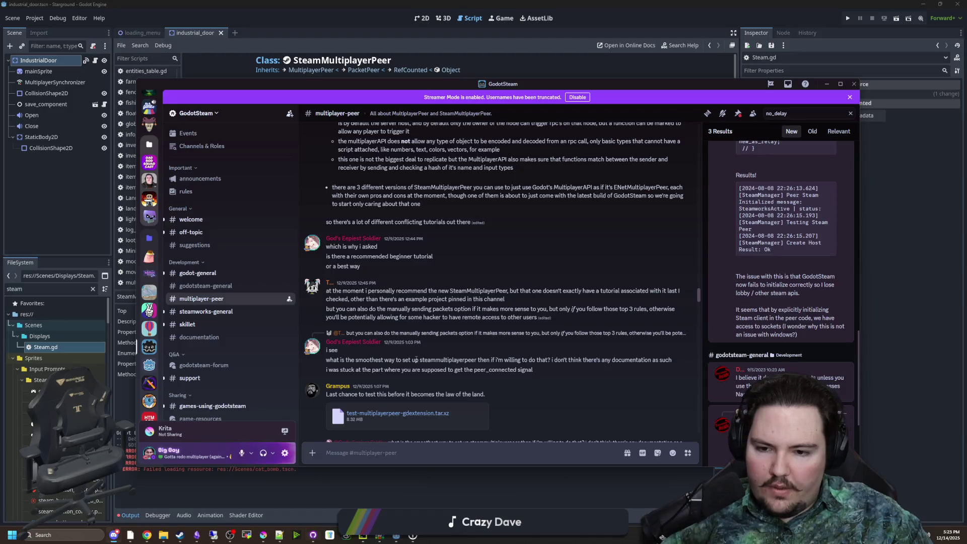
# Step: Scroll down to the shared lobby autoload code in #multiplayer-peer, then minimize Discord
pyautogui.scroll(-2, 509, 266)
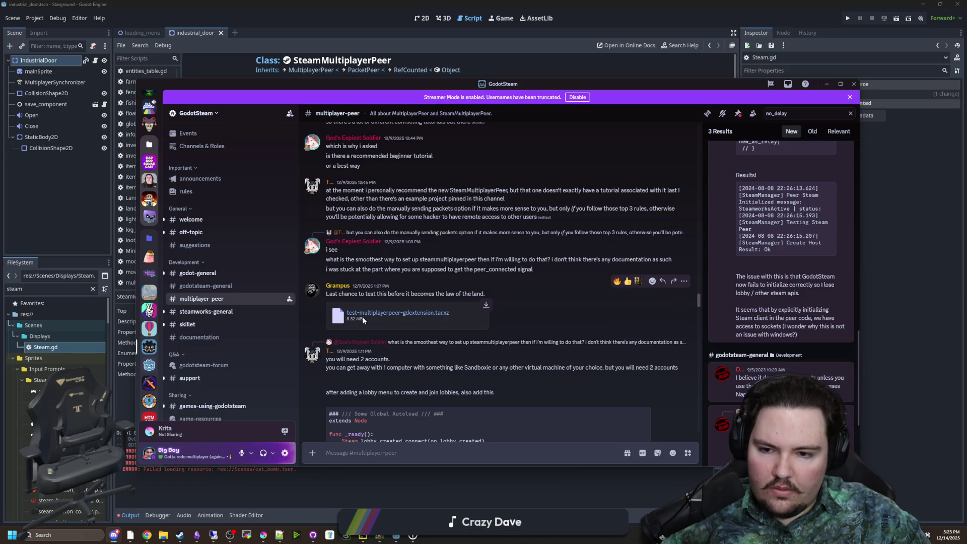
pyautogui.scroll(-4, 364, 290)
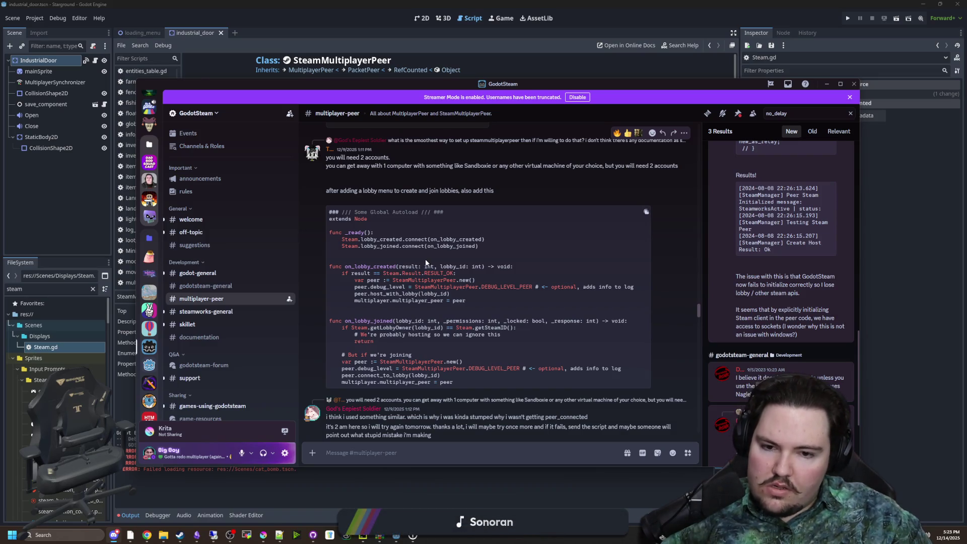
pyautogui.click(828, 84)
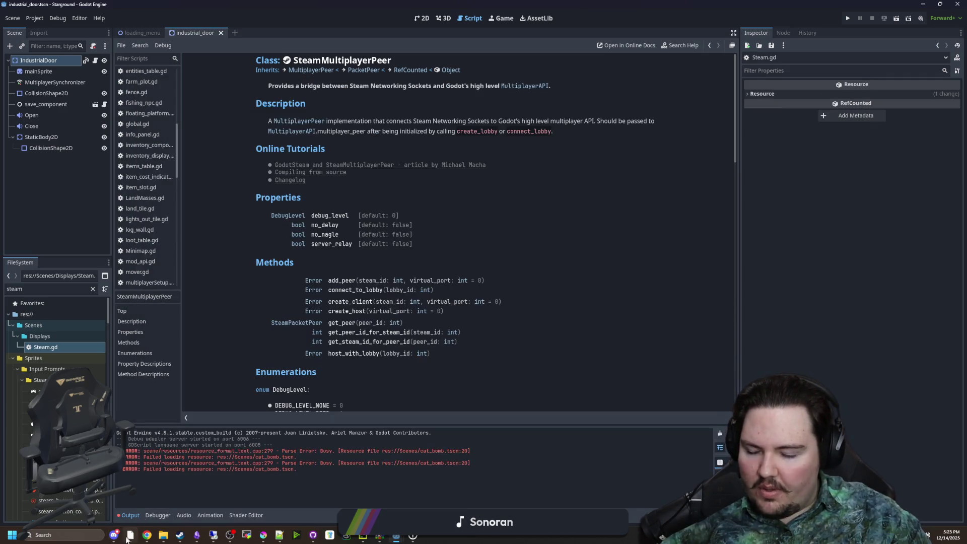
# Step: Bring the local File Explorer build folder window fully into view
pyautogui.moveTo(127, 539)
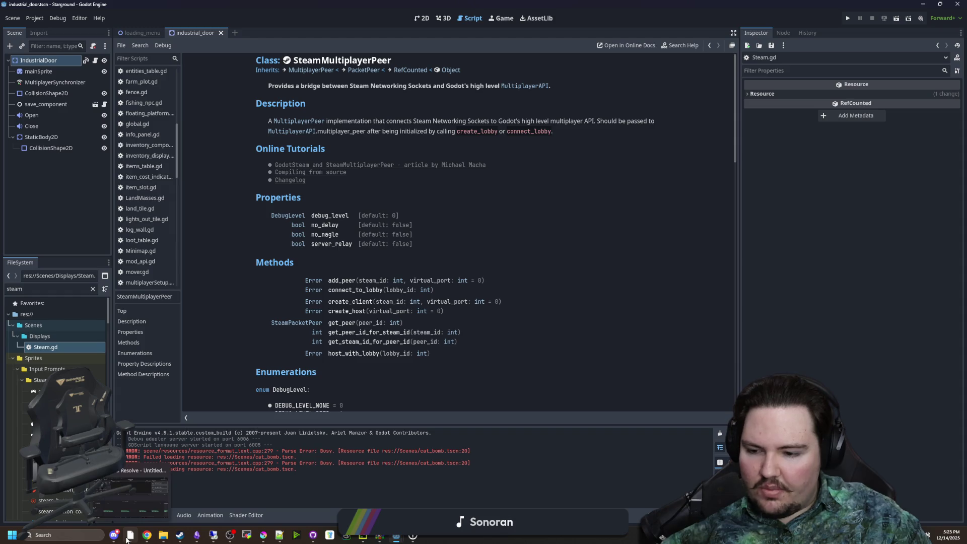
pyautogui.click(212, 538)
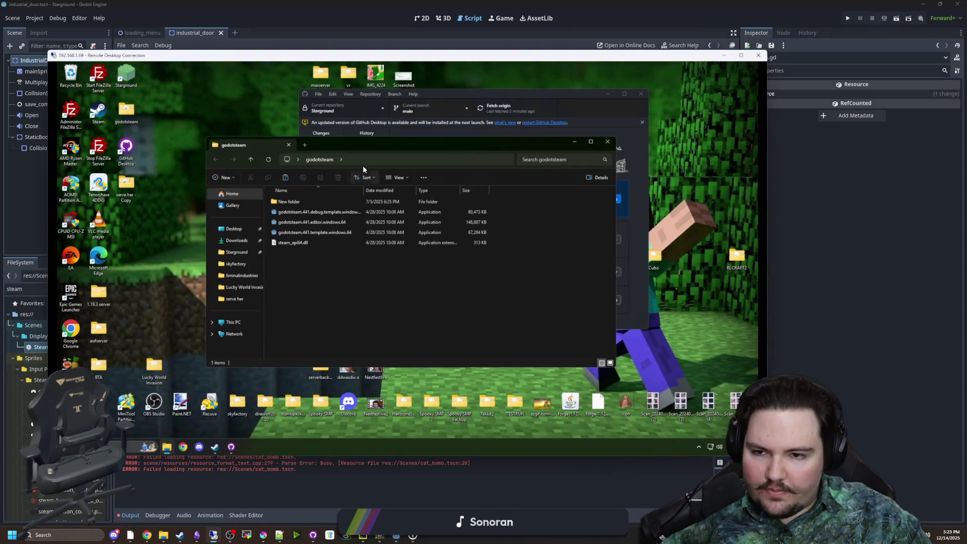
pyautogui.click(212, 537)
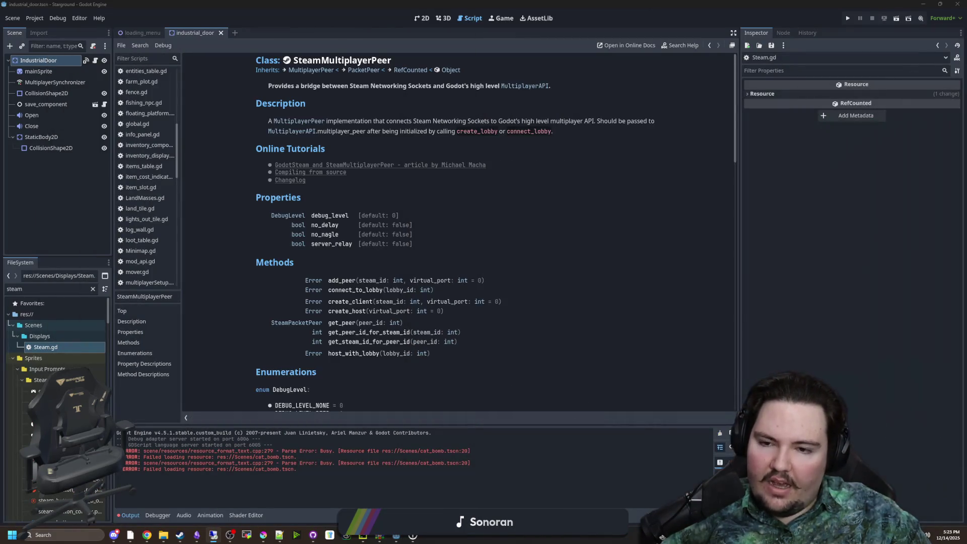
pyautogui.moveTo(169, 537)
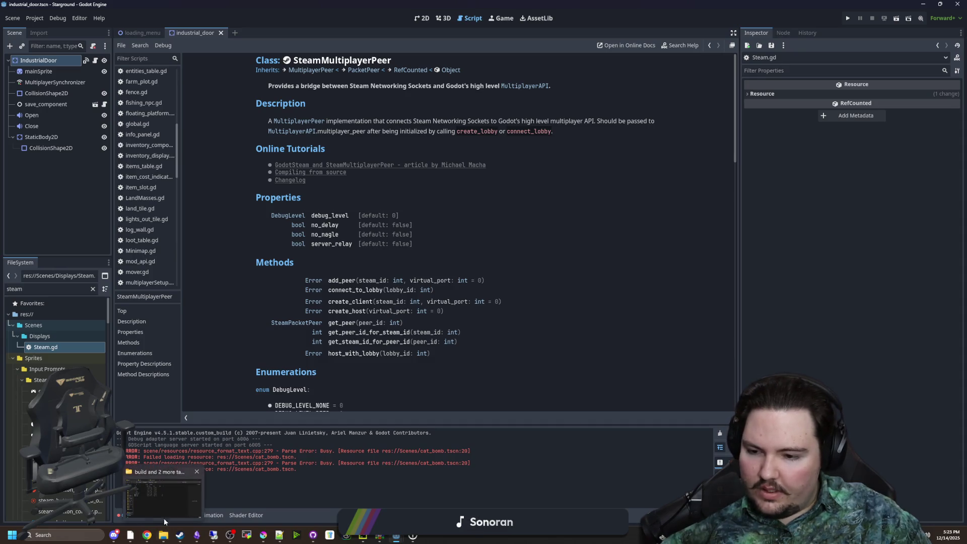
pyautogui.click(162, 501)
pyautogui.moveTo(652, 372); pyautogui.dragTo(455, 186)
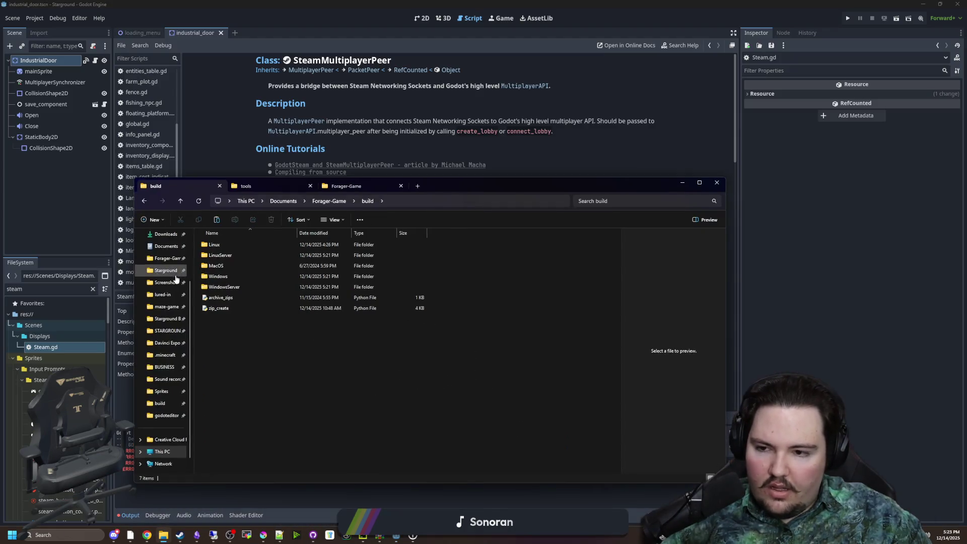
# Step: Copy the godoteditor folder from the local Desktop and switch to the remote session
pyautogui.click(164, 285)
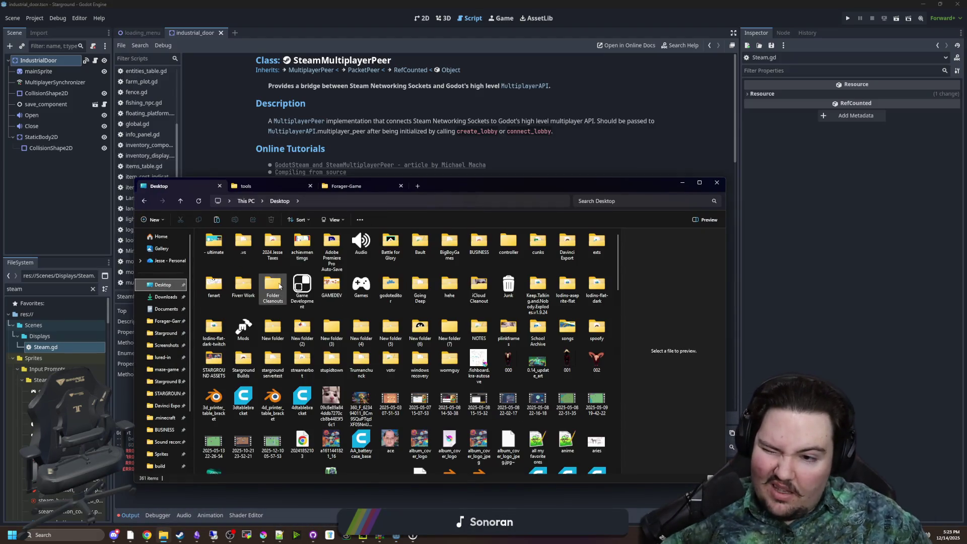
pyautogui.click(396, 288)
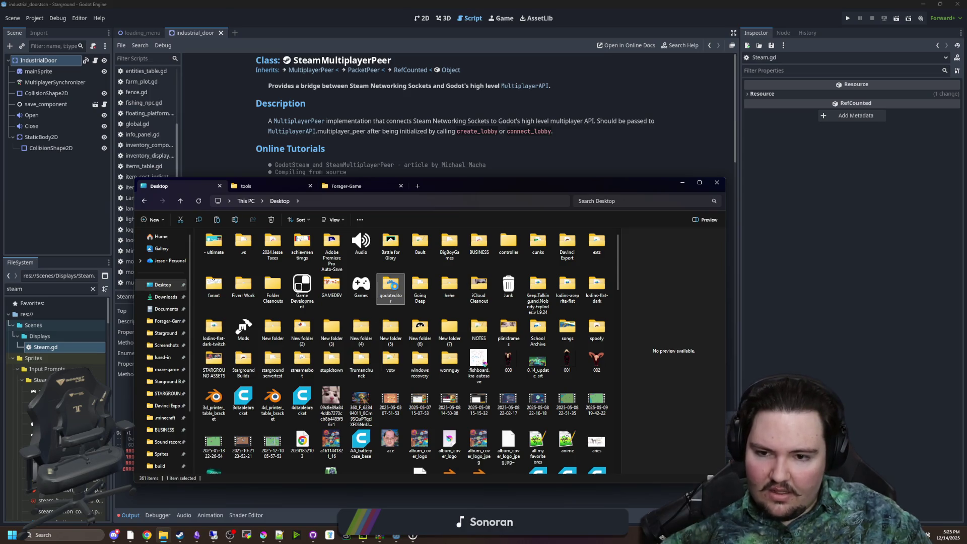
pyautogui.rightClick(395, 289)
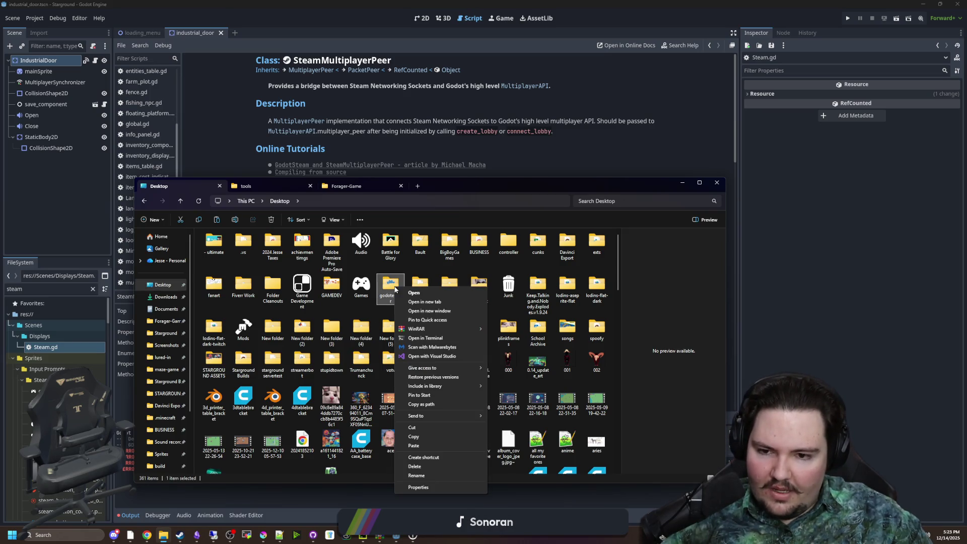
pyautogui.click(418, 436)
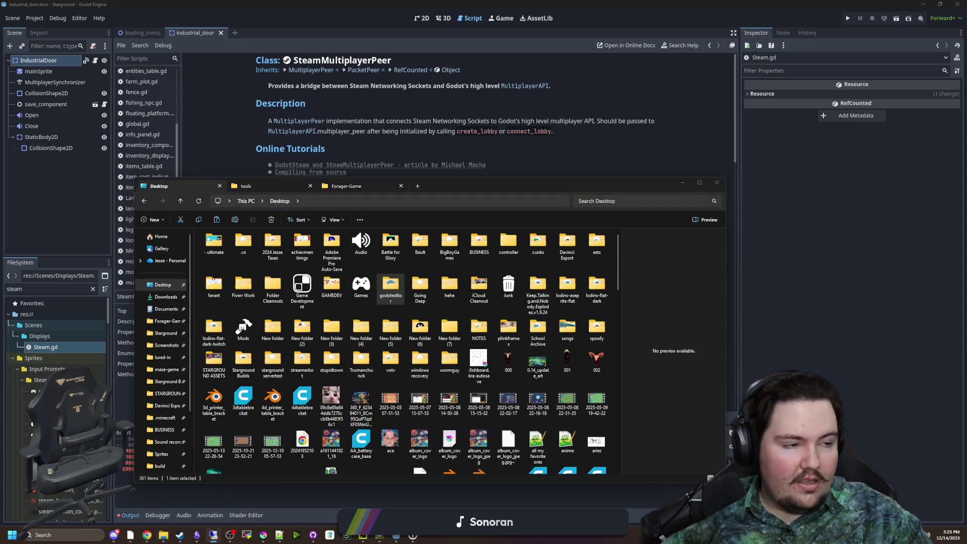
pyautogui.hotkey('alt', 'Tab')
pyautogui.rightClick(197, 291)
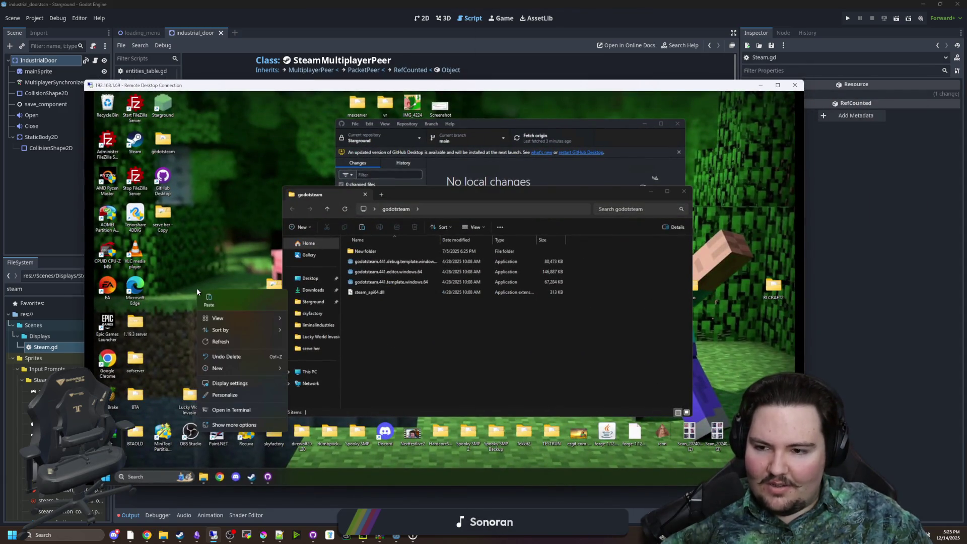
# Step: Paste the godoteditor folder onto the remote desktop and check the godotsteam folder
pyautogui.click(207, 302)
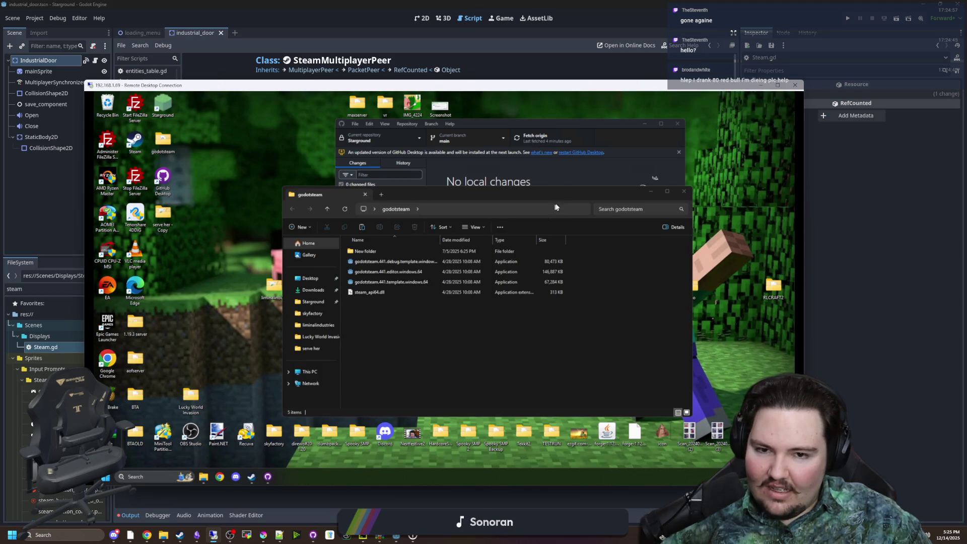
pyautogui.hotkey('alt', 'F4')
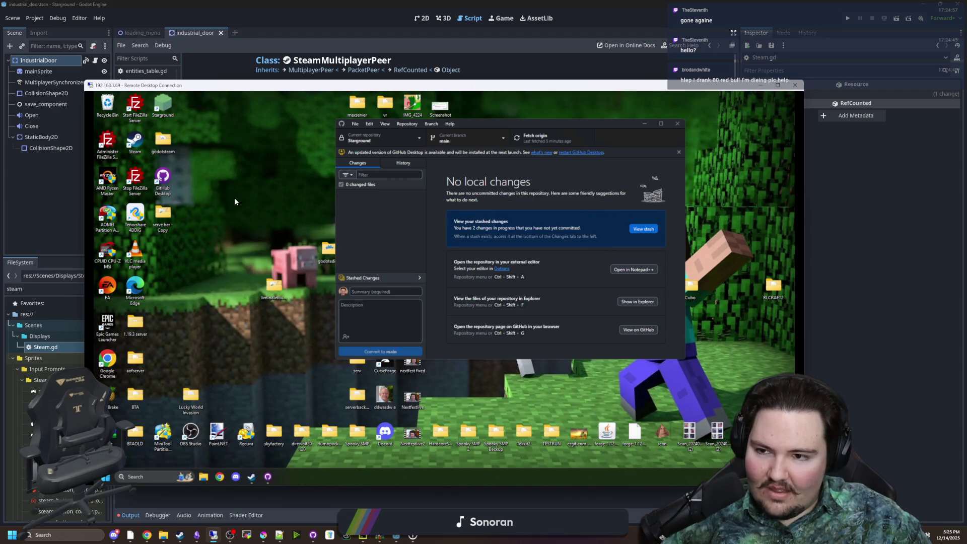
pyautogui.doubleClick(163, 141)
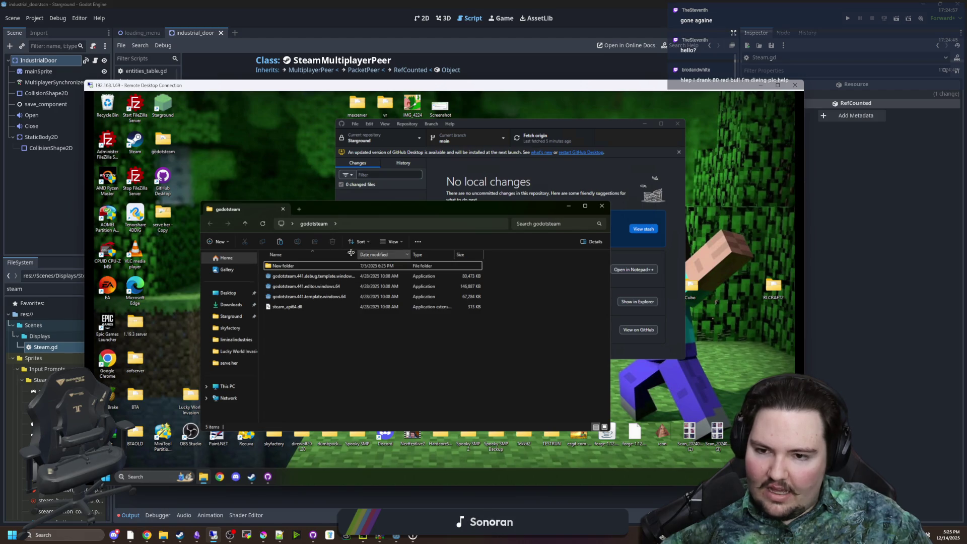
pyautogui.rightClick(454, 355)
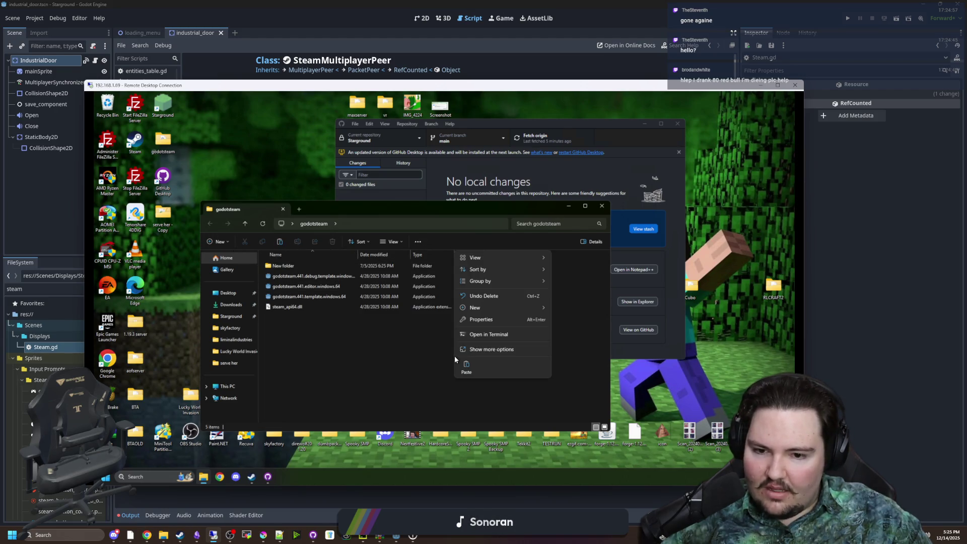
pyautogui.click(454, 344)
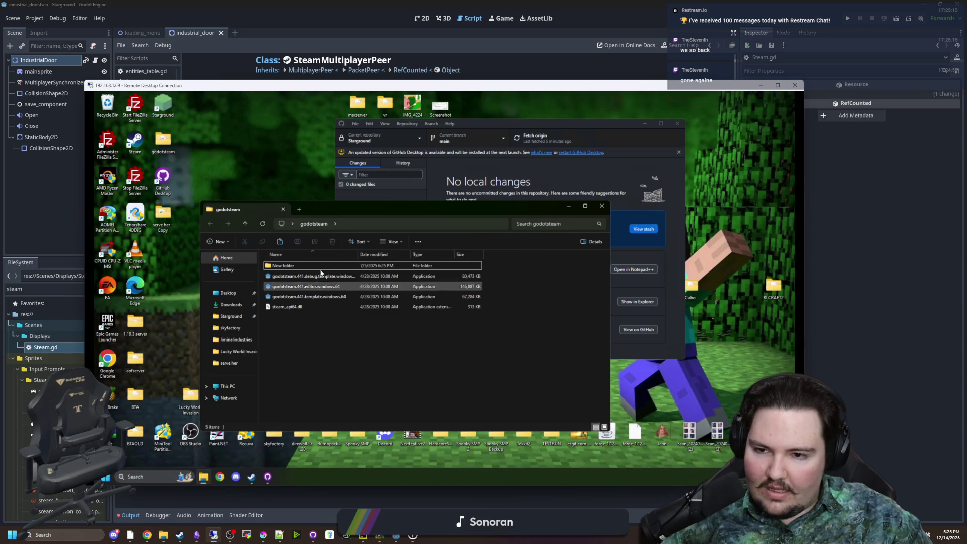
pyautogui.click(417, 241)
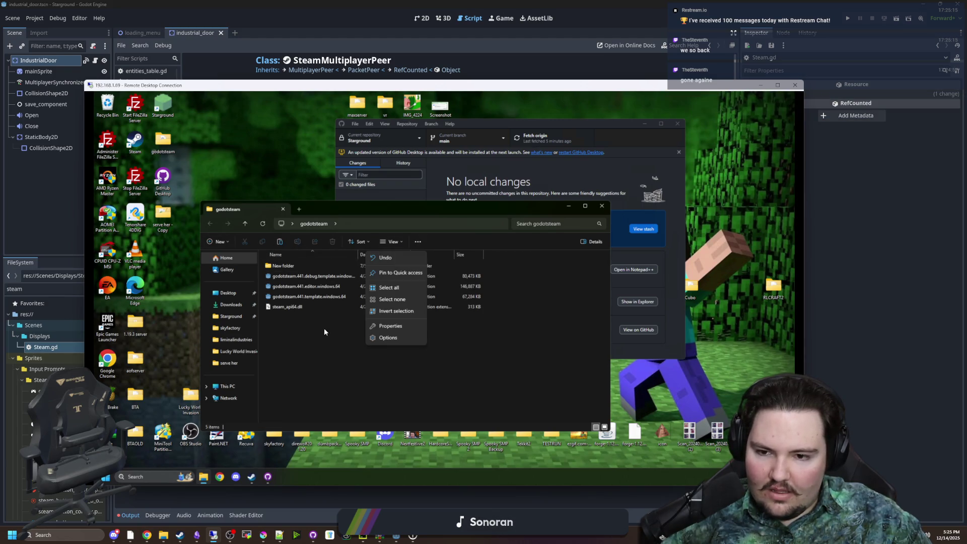
pyautogui.click(323, 350)
pyautogui.click(602, 206)
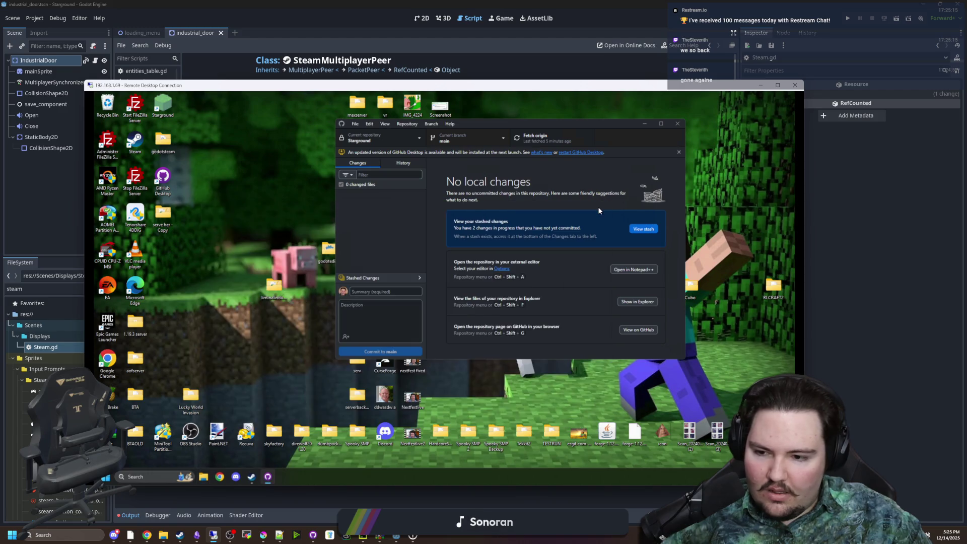
# Step: Move GitHub Desktop aside, place godoteditor in free space and open it
pyautogui.moveTo(501, 125)
pyautogui.mouseDown()
pyautogui.moveTo(597, 162)
pyautogui.moveTo(677, 169)
pyautogui.mouseUp()
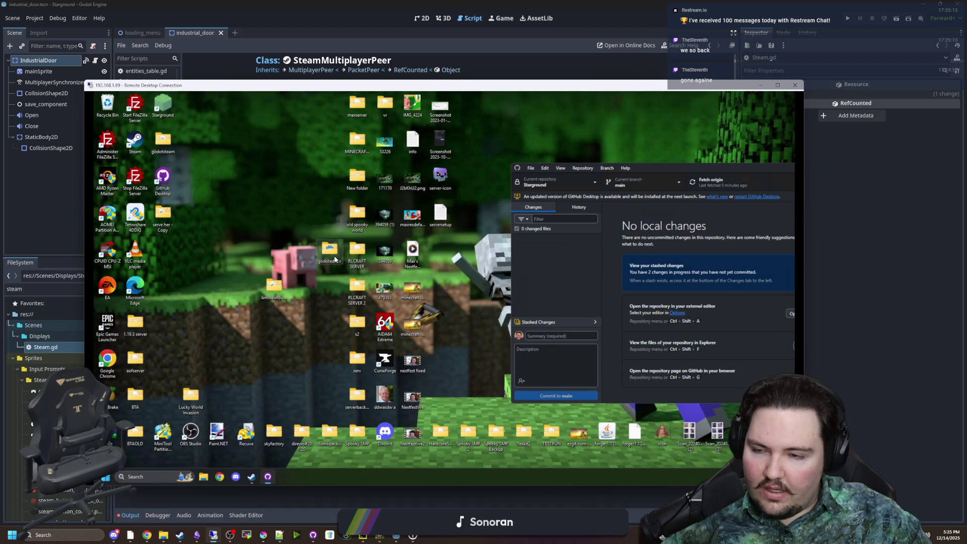
pyautogui.moveTo(335, 260); pyautogui.dragTo(252, 222)
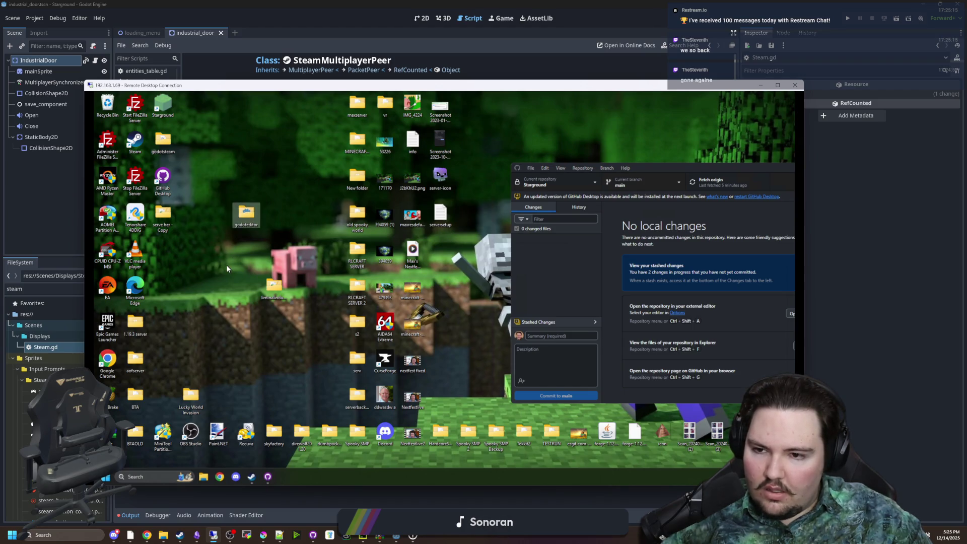
pyautogui.doubleClick(246, 218)
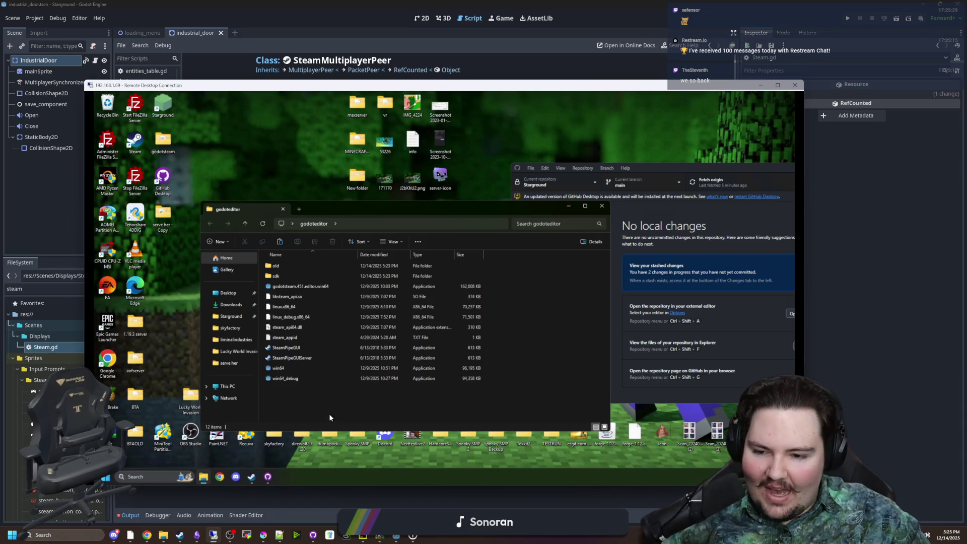
# Step: Launch godotsteam.451.editor.win64, open the Starground project, and bring GitHub Desktop into view
pyautogui.click(328, 288)
pyautogui.doubleClick(328, 289)
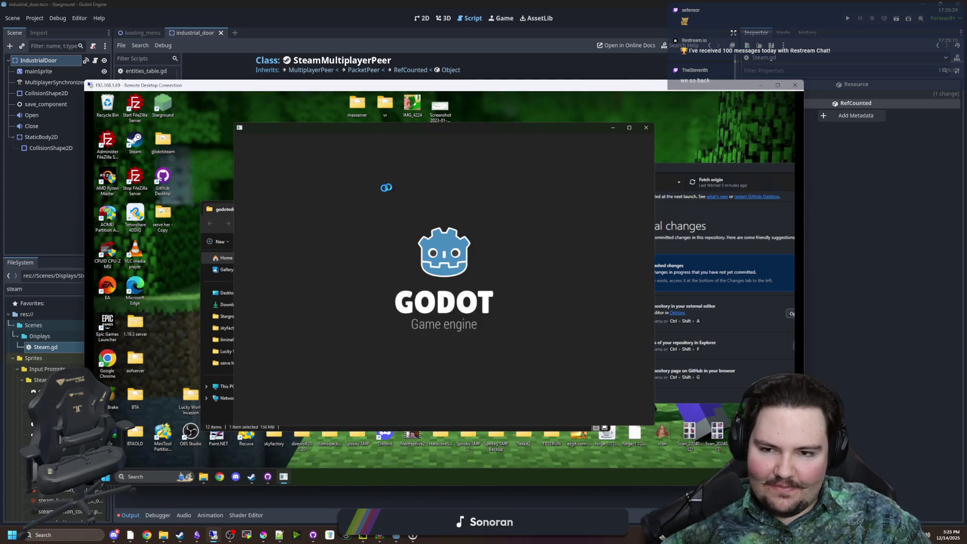
pyautogui.doubleClick(347, 177)
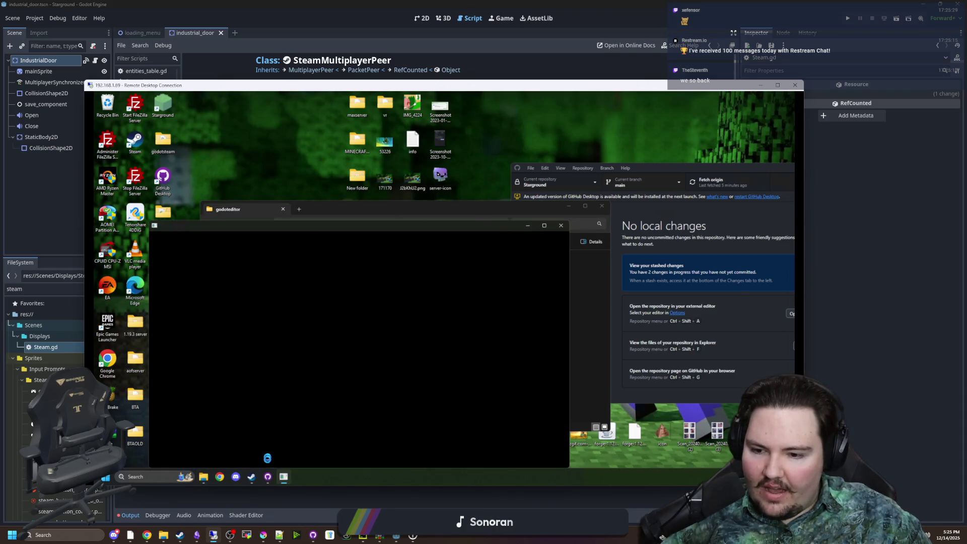
pyautogui.click(267, 477)
pyautogui.moveTo(650, 168); pyautogui.dragTo(300, 176)
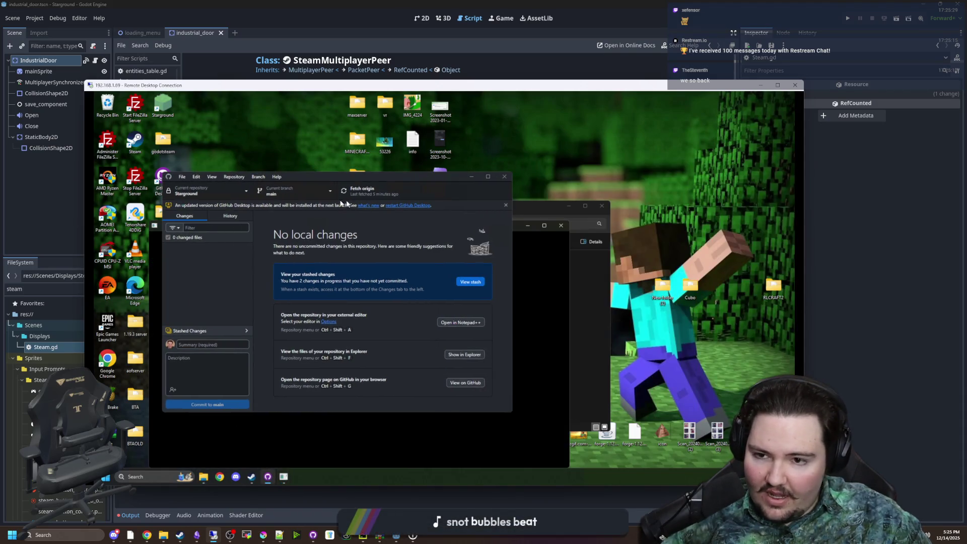
# Step: Switch the Starground repository to the origin/0.15_final branch
pyautogui.click(307, 195)
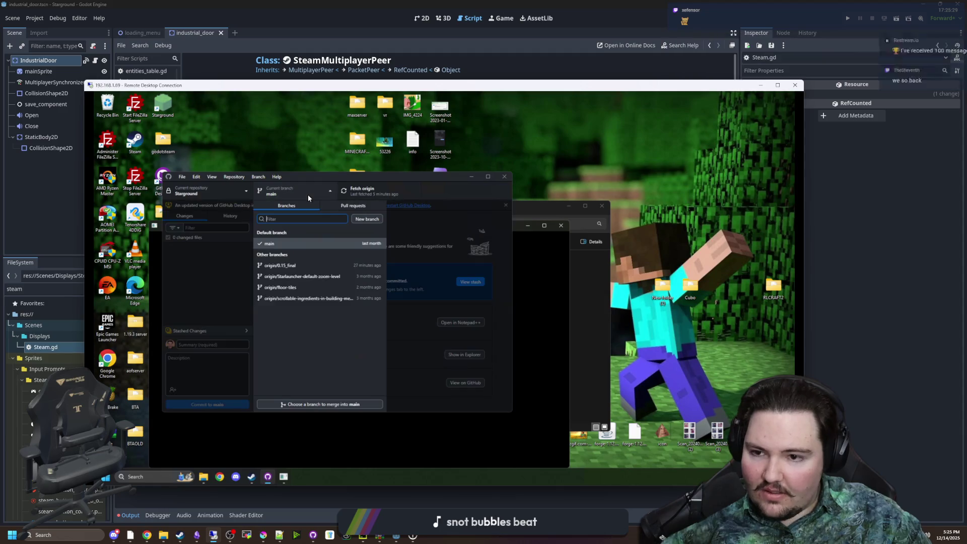
pyautogui.click(302, 266)
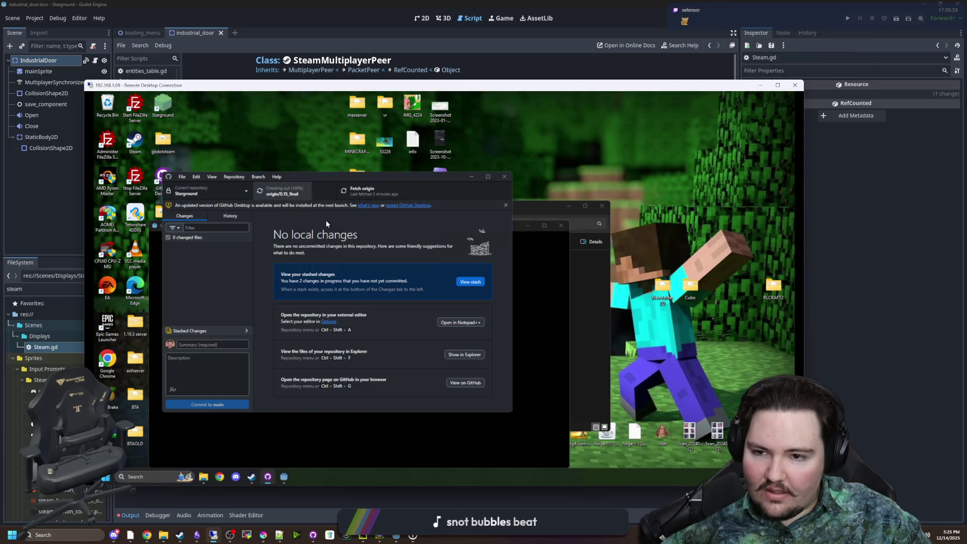
pyautogui.click(559, 230)
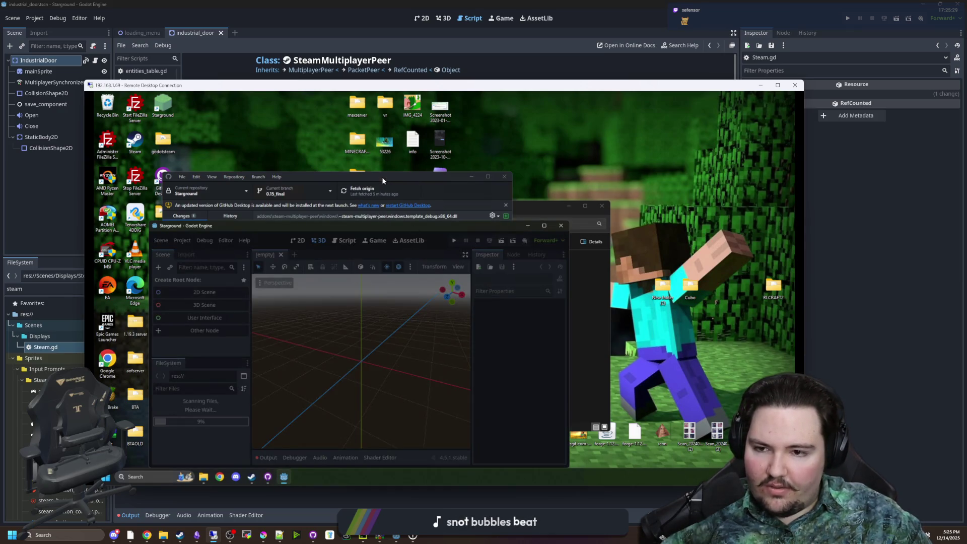
pyautogui.click(382, 180)
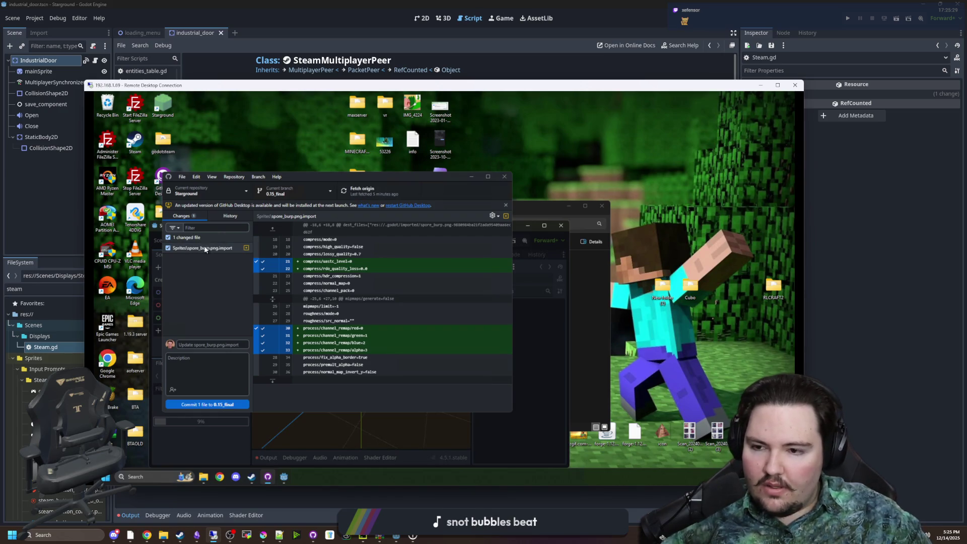
# Step: Fetch and pull from origin, then check the 'update dlls and so' commit in History
pyautogui.click(381, 191)
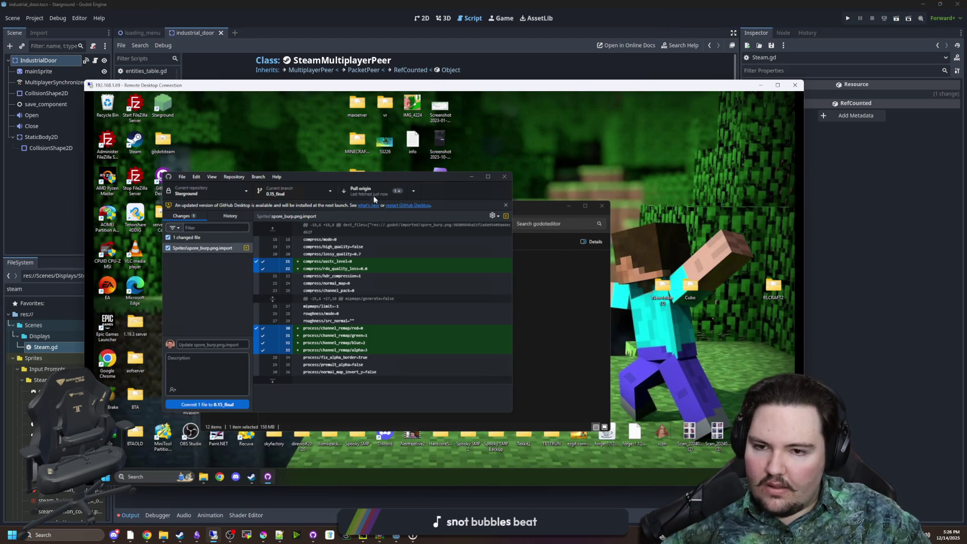
pyautogui.click(370, 192)
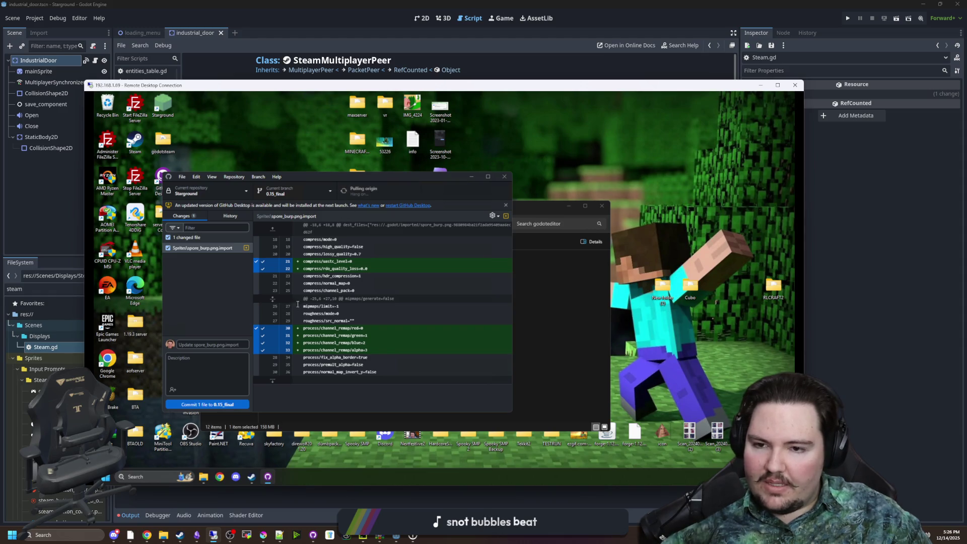
pyautogui.click(222, 219)
pyautogui.click(215, 240)
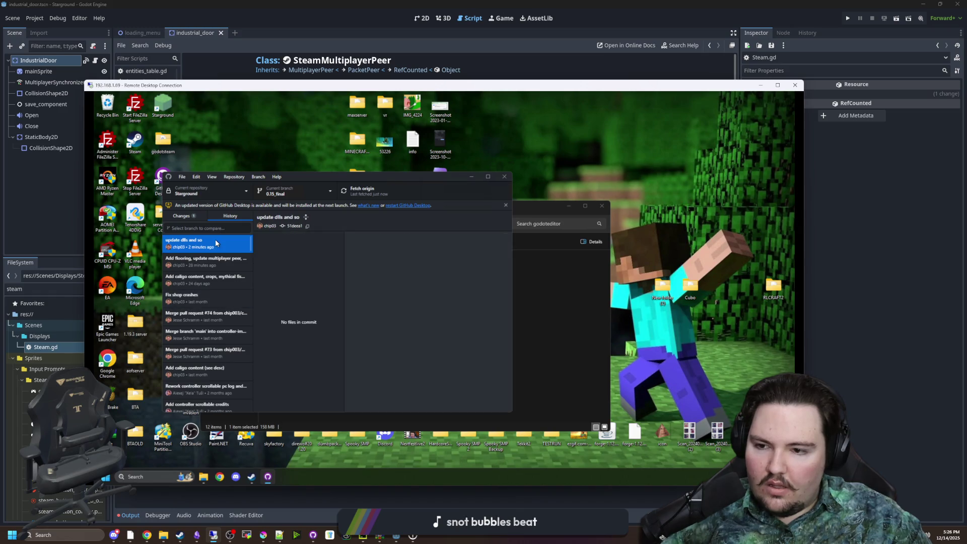
pyautogui.moveTo(401, 180)
pyautogui.mouseDown()
pyautogui.moveTo(659, 211)
pyautogui.moveTo(720, 230)
pyautogui.mouseUp()
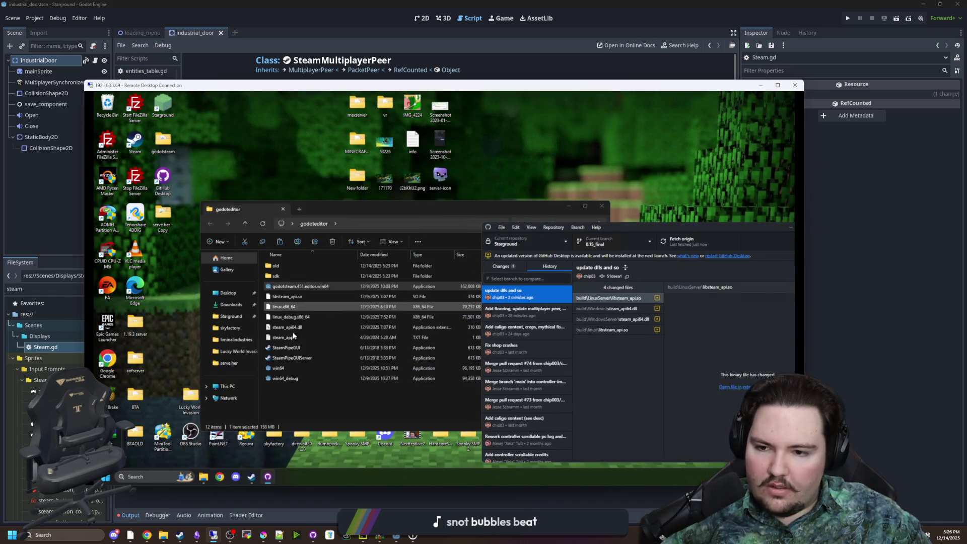
# Step: Relaunch godotsteam.451.editor.win64 and open the Starground project from the Project Manager
pyautogui.doubleClick(329, 285)
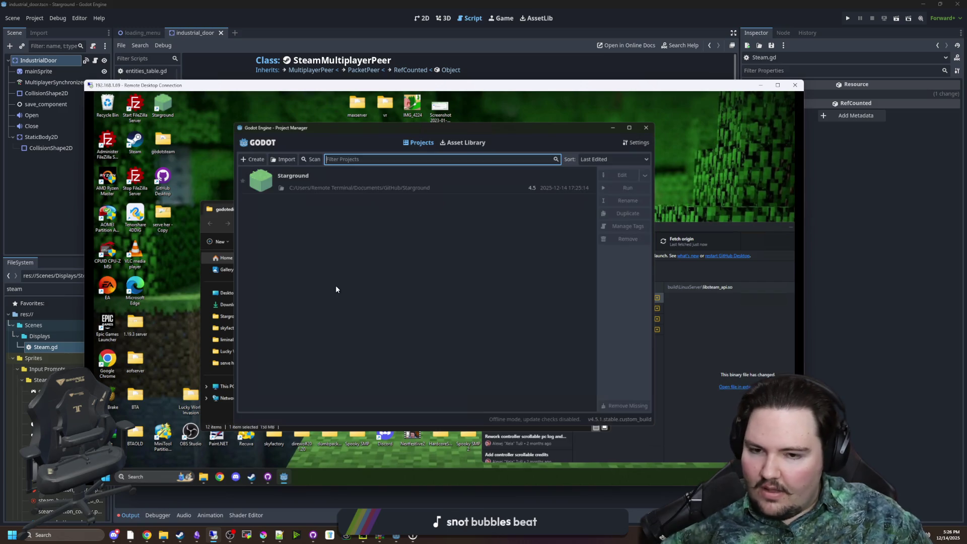
pyautogui.doubleClick(347, 186)
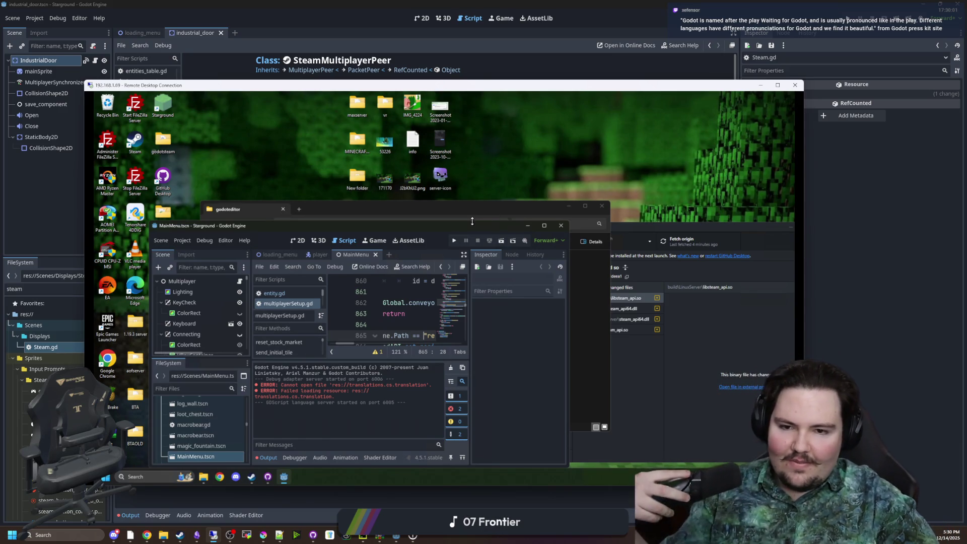
# Step: Enlarge the remote Godot editor window and run Starground on the remote PC
pyautogui.moveTo(493, 225); pyautogui.dragTo(513, 32)
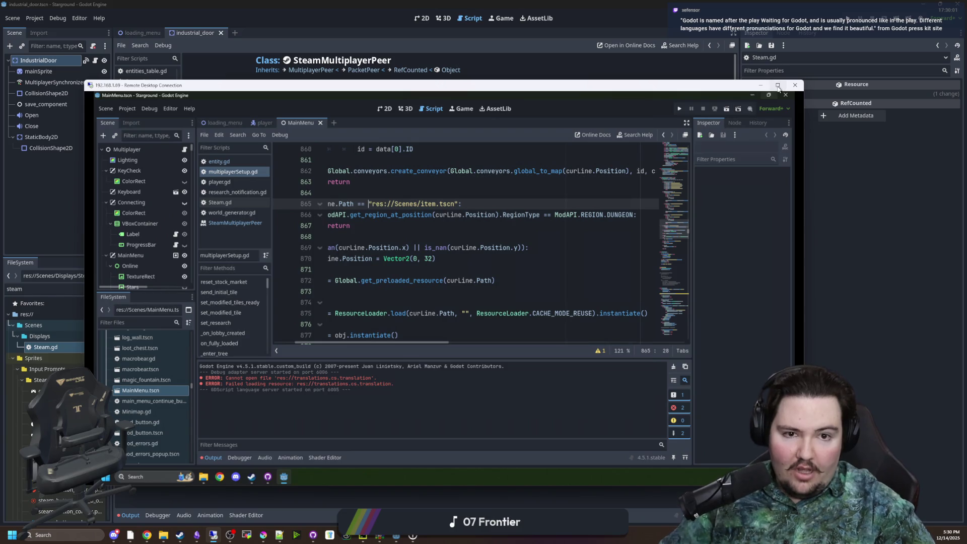
pyautogui.click(778, 85)
pyautogui.doubleClick(670, 7)
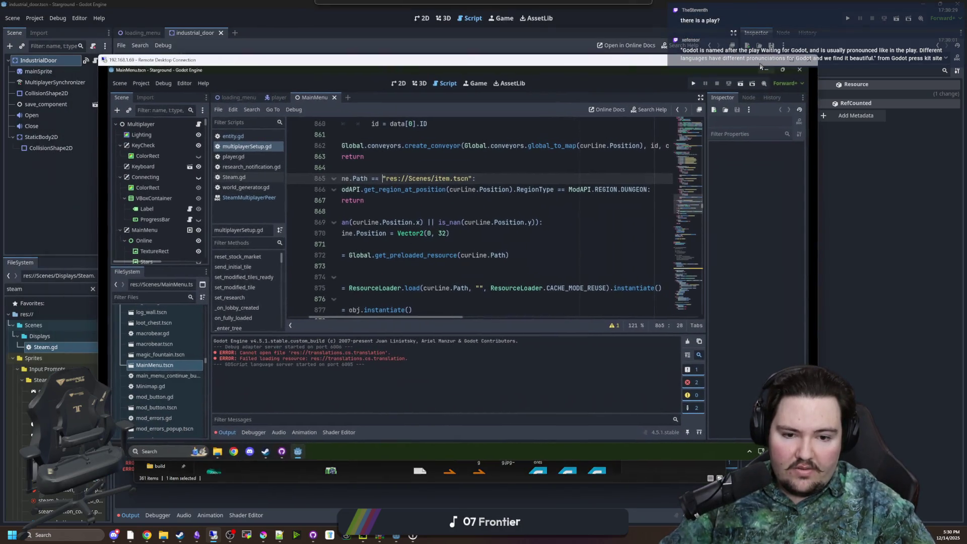
pyautogui.click(688, 84)
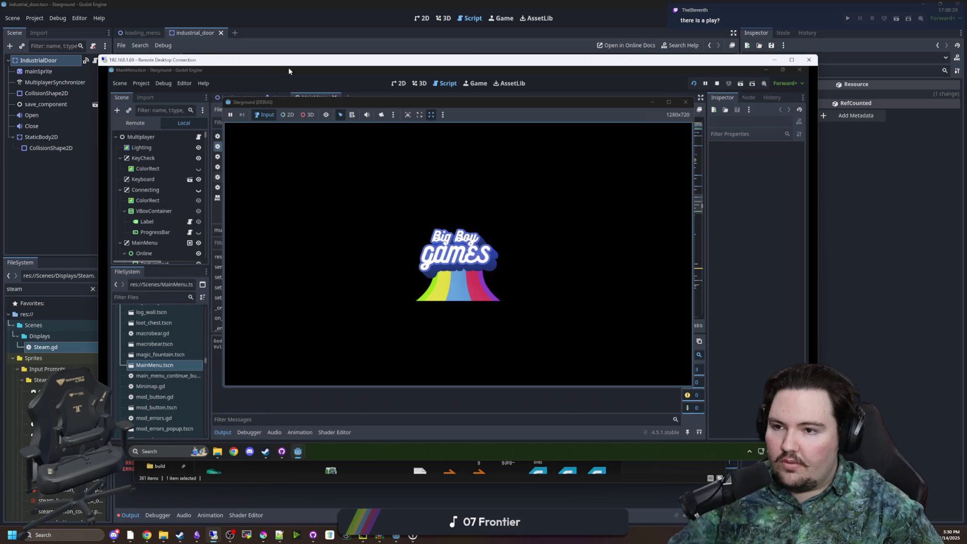
pyautogui.rightClick(276, 62)
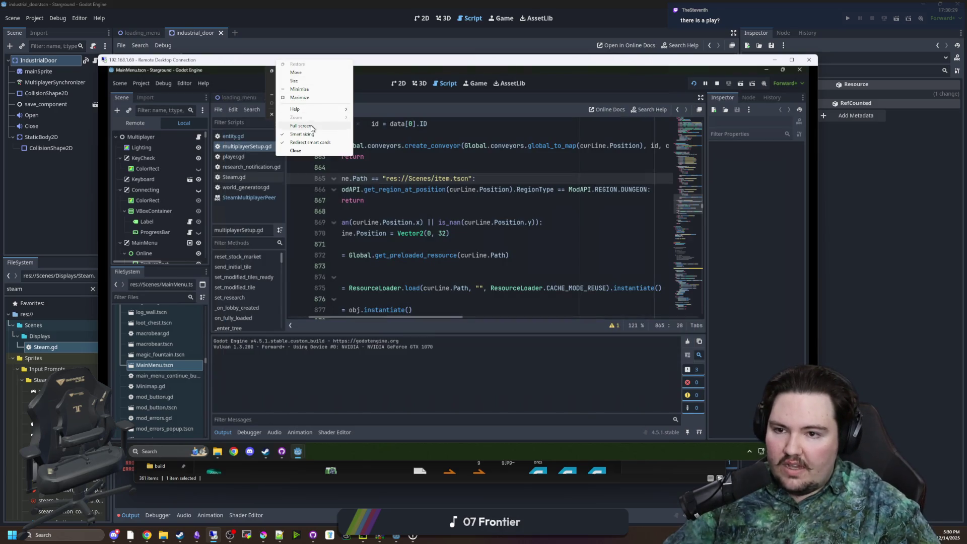
pyautogui.click(403, 61)
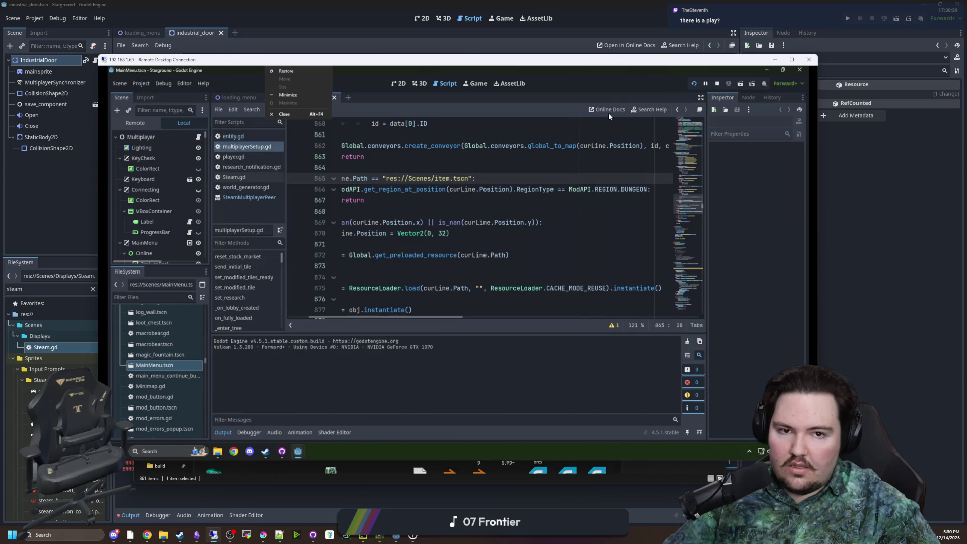
pyautogui.click(468, 85)
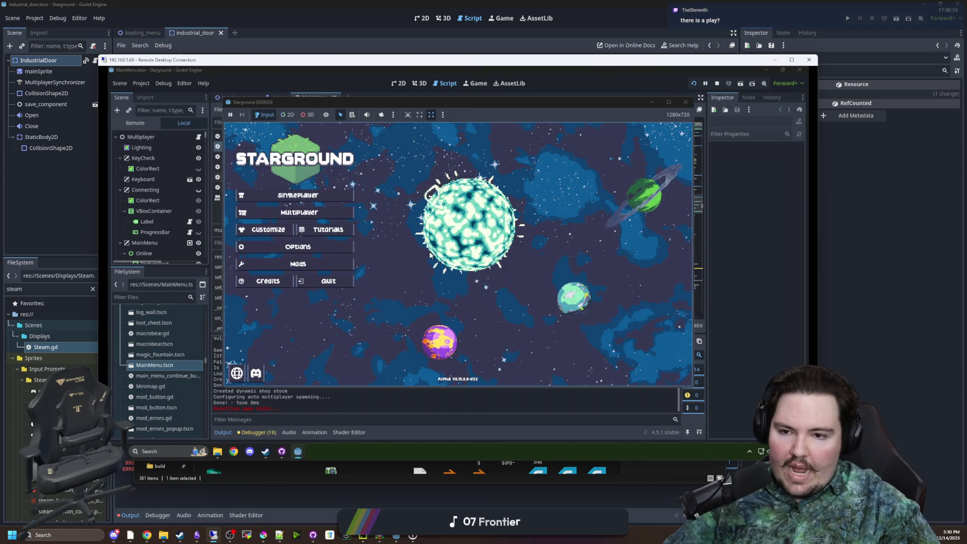
# Step: Stop the game, enable 'Embed Game on Next Play', and run it again embedded
pyautogui.click(685, 102)
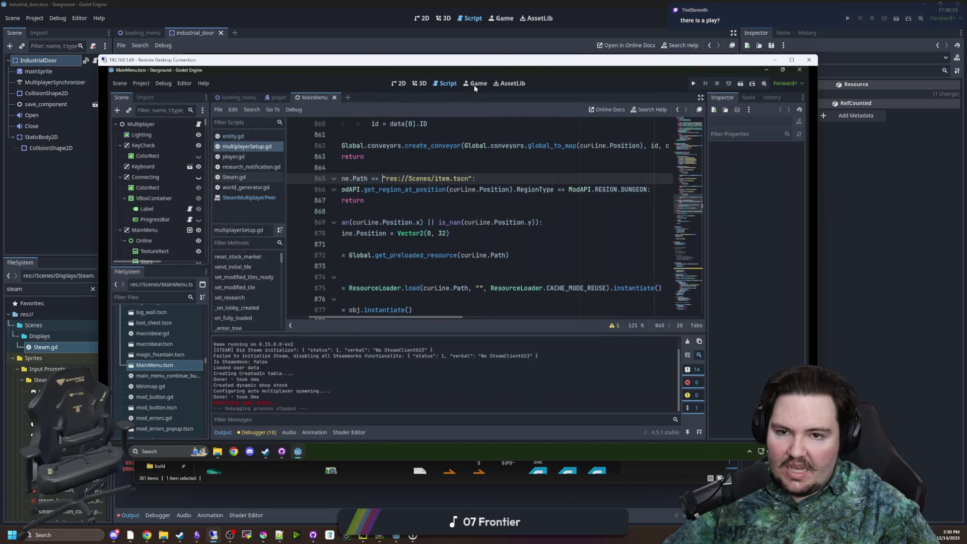
pyautogui.click(430, 109)
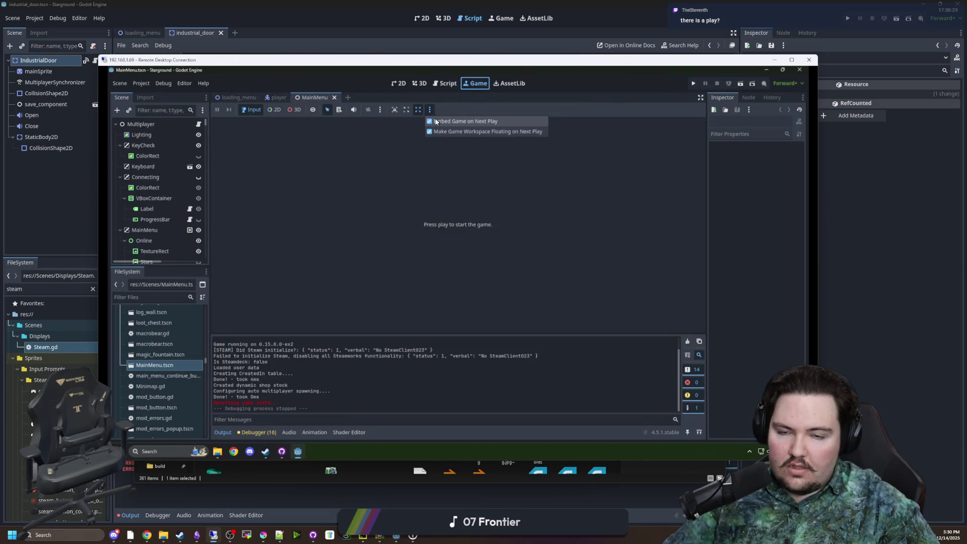
pyautogui.click(436, 132)
pyautogui.click(694, 84)
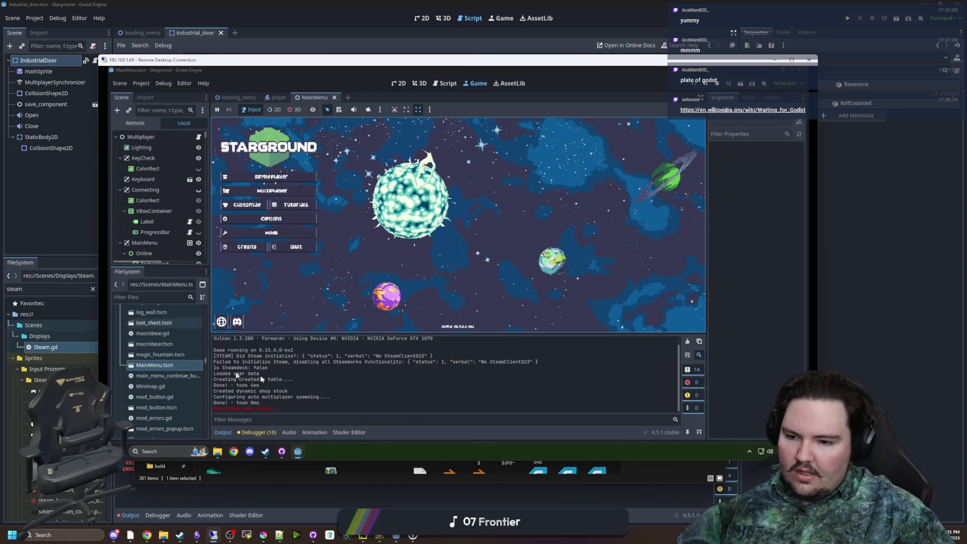
# Step: Send the greetings 'h', 'hello' and 'how ag' in the friend chat
pyautogui.moveTo(265, 451)
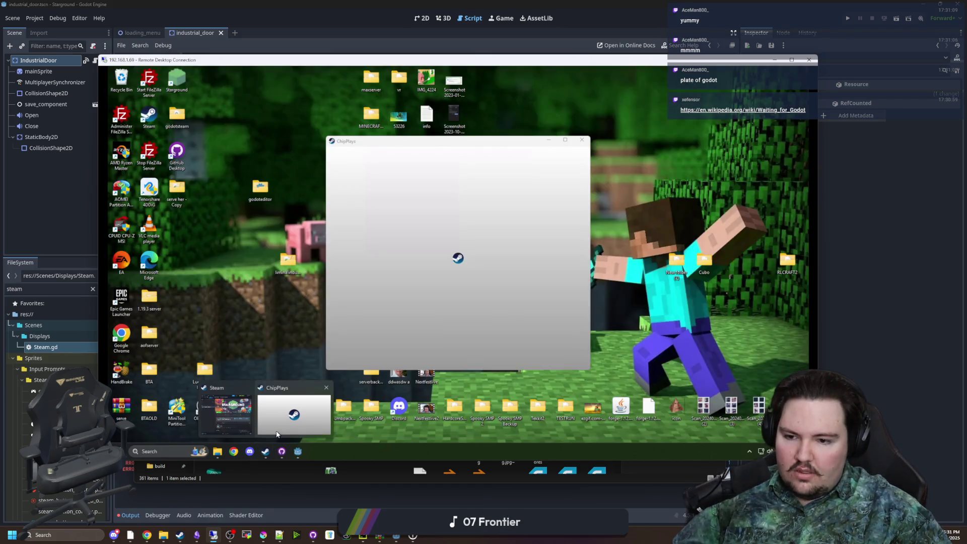
pyautogui.click(278, 432)
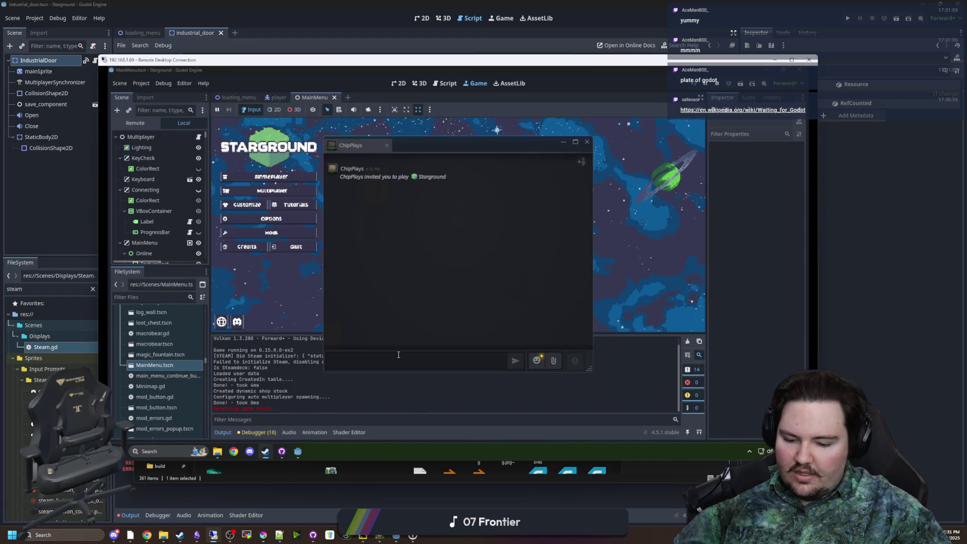
pyautogui.write('hi')
pyautogui.press('Return')
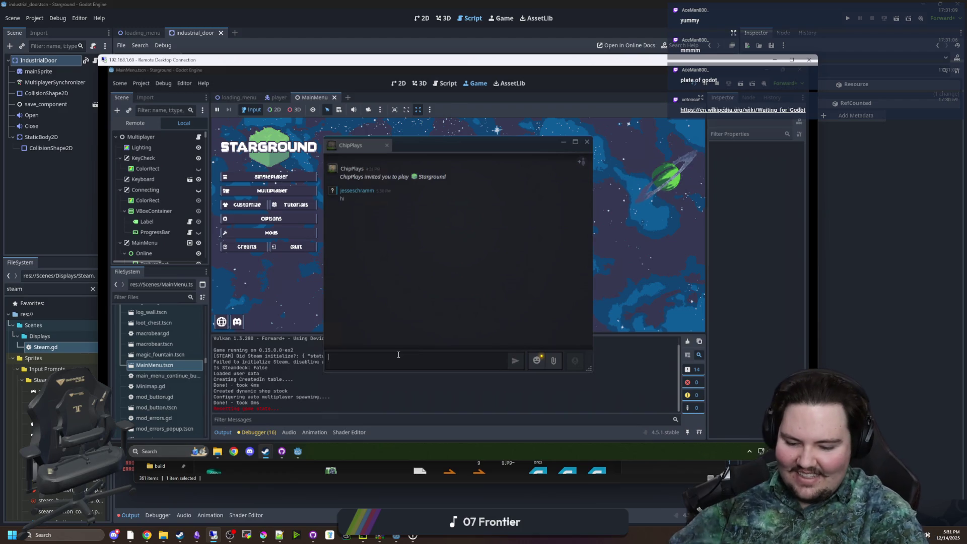
pyautogui.write('hello')
pyautogui.press('Return')
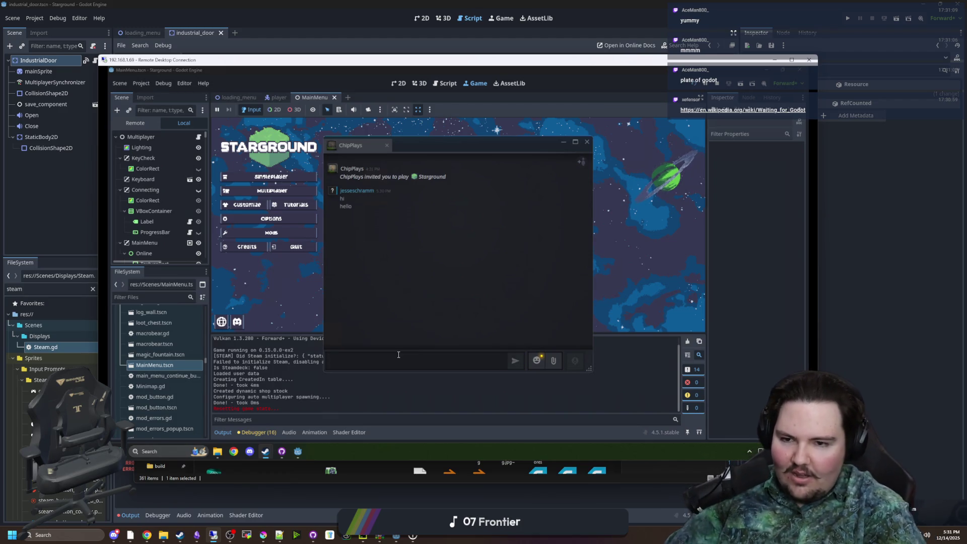
pyautogui.write('how are you')
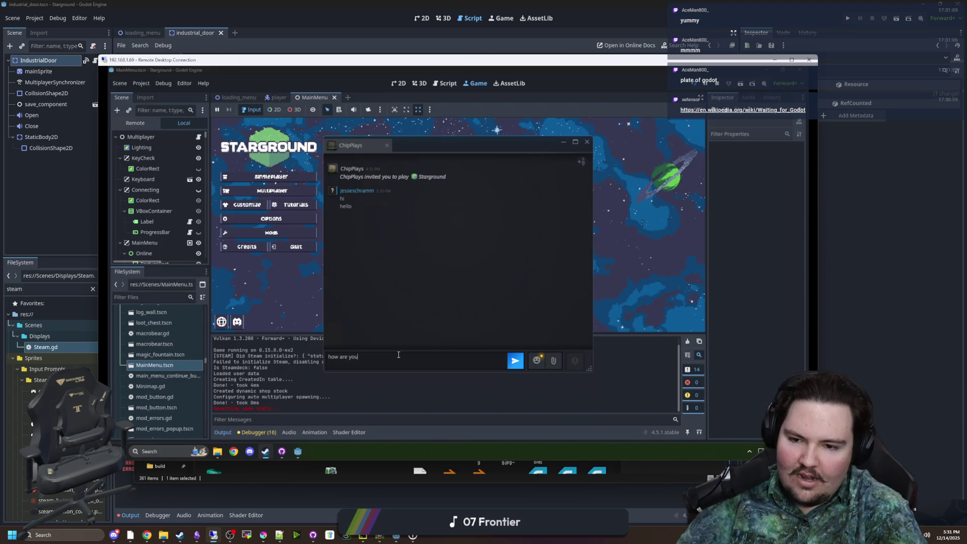
pyautogui.write('g')
pyautogui.press('Return')
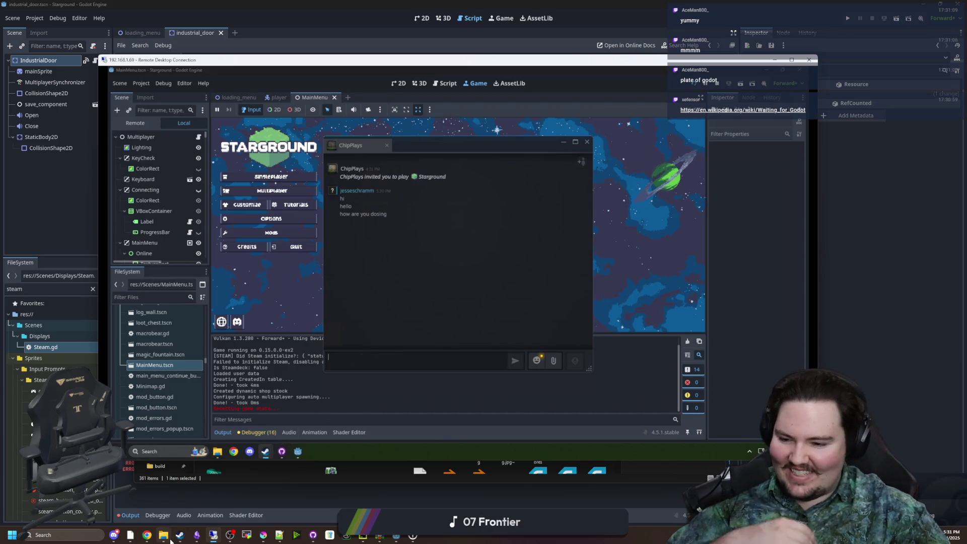
# Step: Open the other account's unread messages and reply 'hey there' and 'who are you'
pyautogui.click(179, 535)
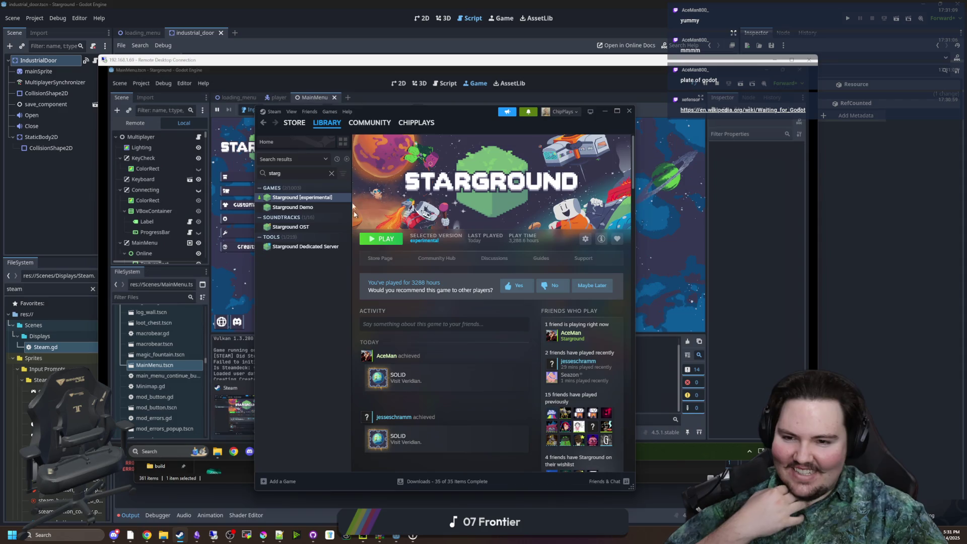
pyautogui.click(528, 111)
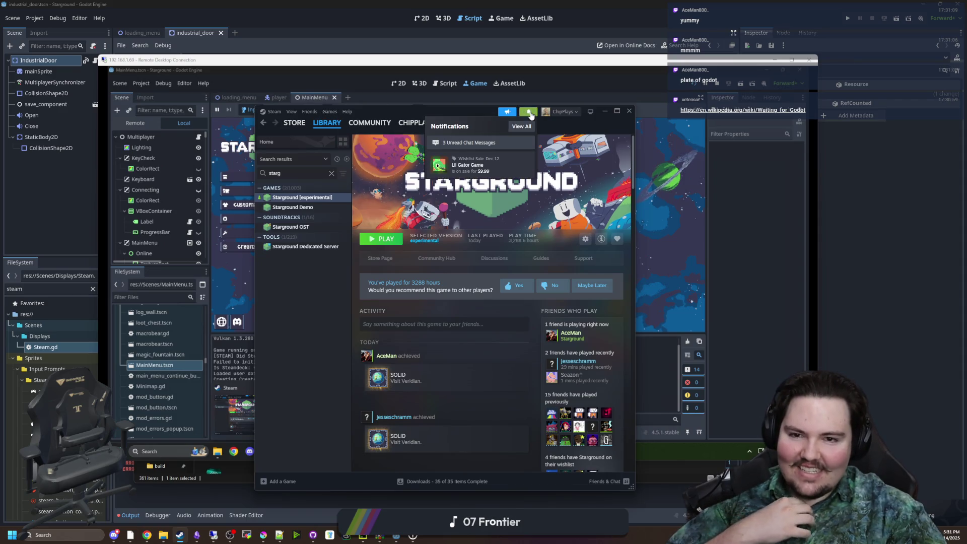
pyautogui.click(485, 144)
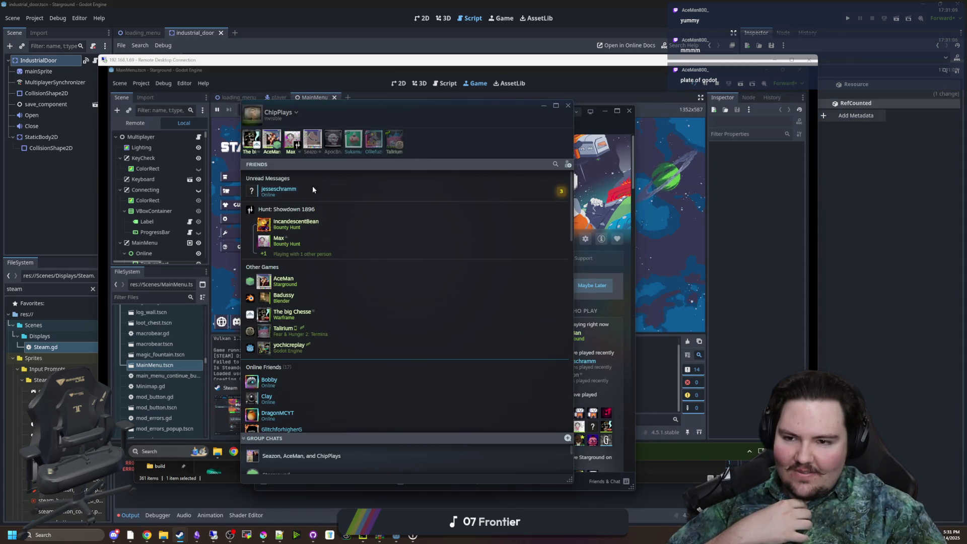
pyautogui.click(307, 190)
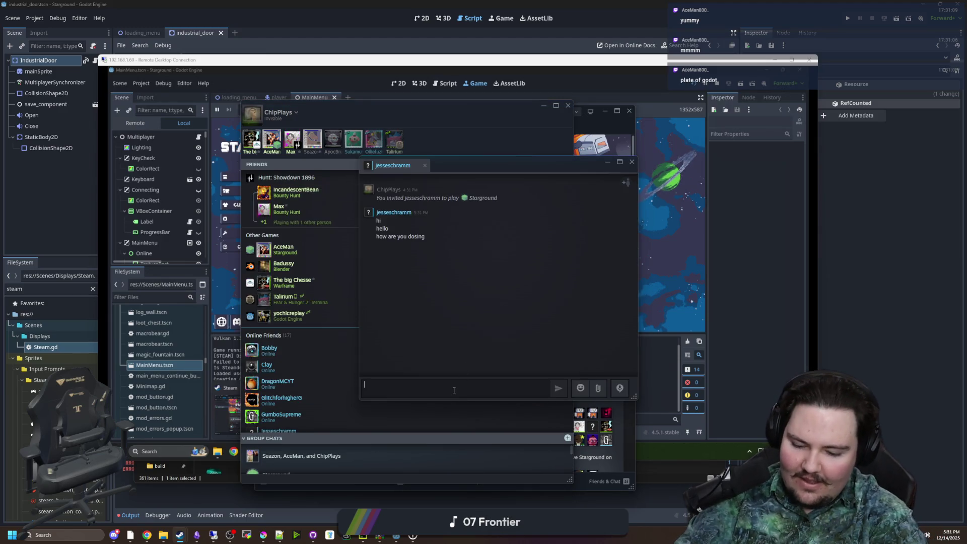
pyautogui.write('hey there')
pyautogui.press('Return')
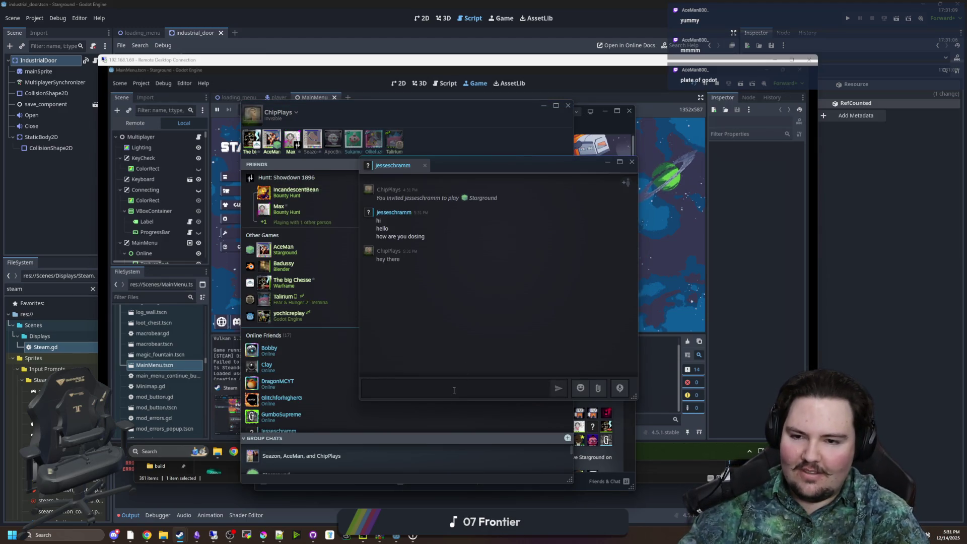
pyautogui.write('who are you')
pyautogui.press('Return')
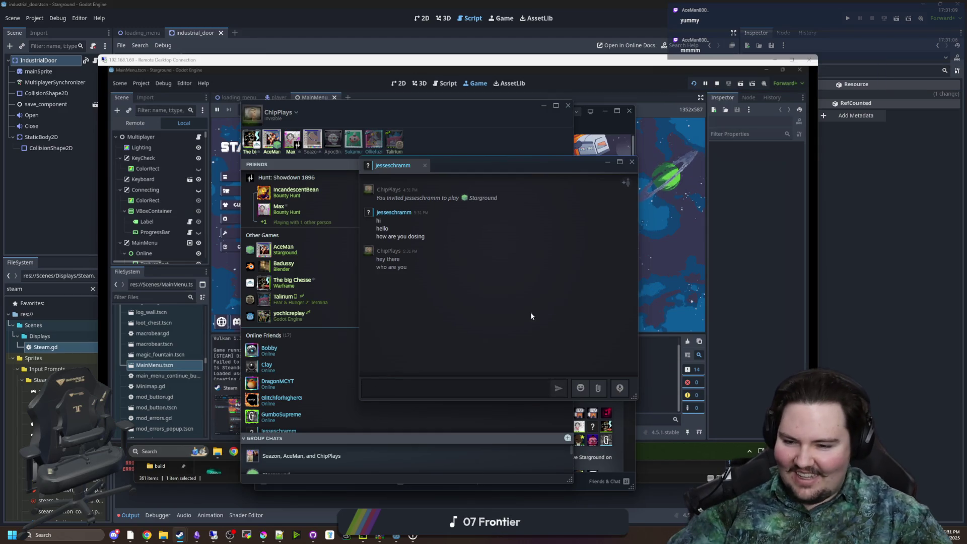
# Step: Send the :steamthis: emoticon from the remote desktop chat and close the chat window
pyautogui.click(735, 61)
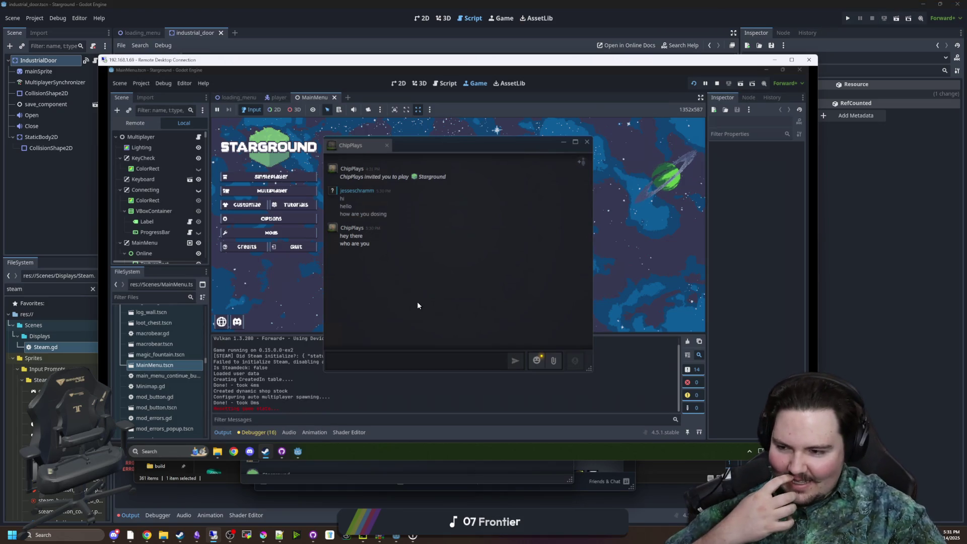
pyautogui.click(534, 362)
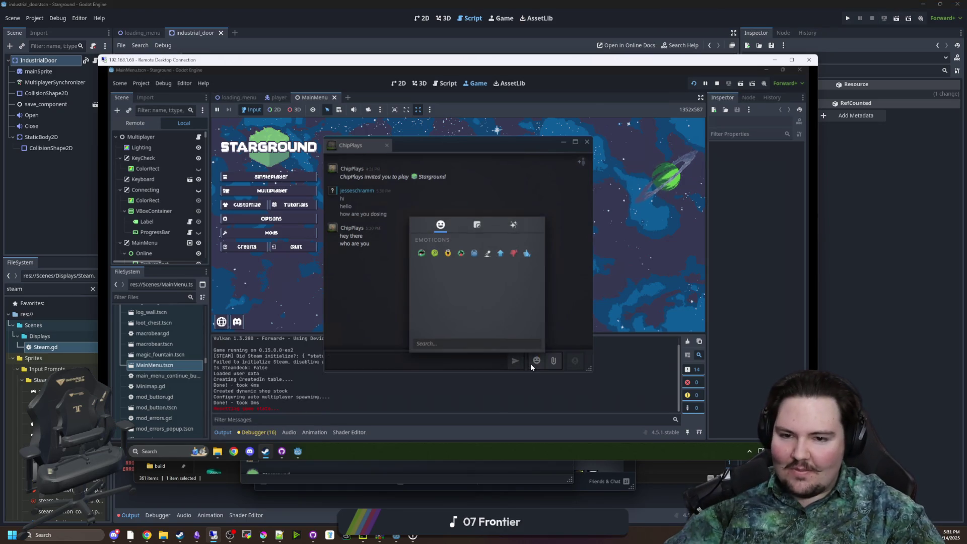
pyautogui.click(499, 257)
pyautogui.press('Return')
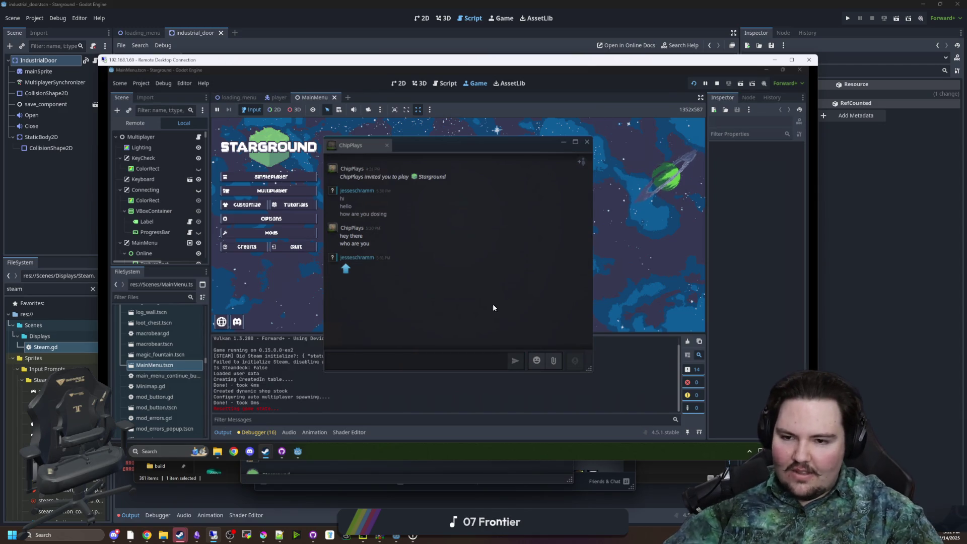
pyautogui.click(587, 141)
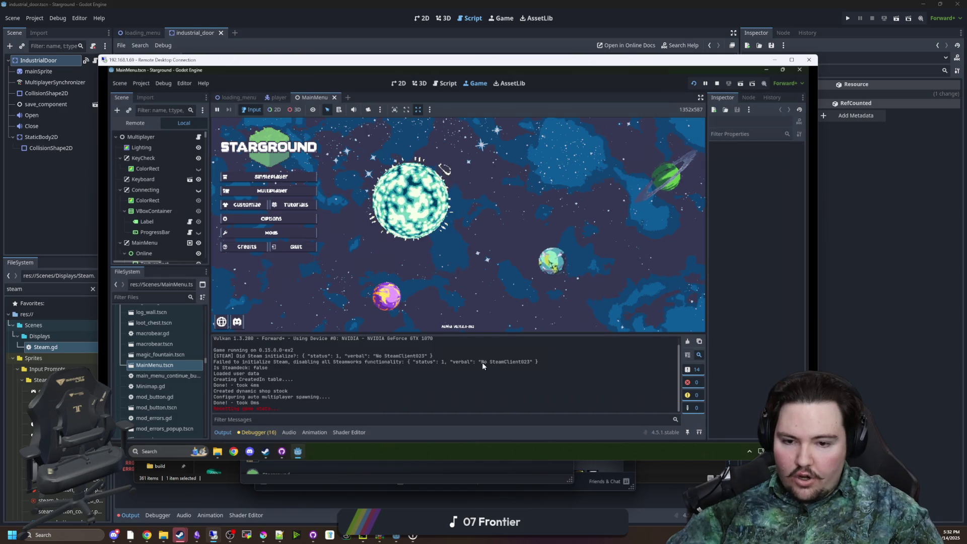
# Step: Inspect the No SteamClient023 error in the log, stop the embedded game, and minimize Steam
pyautogui.moveTo(481, 361); pyautogui.dragTo(530, 363)
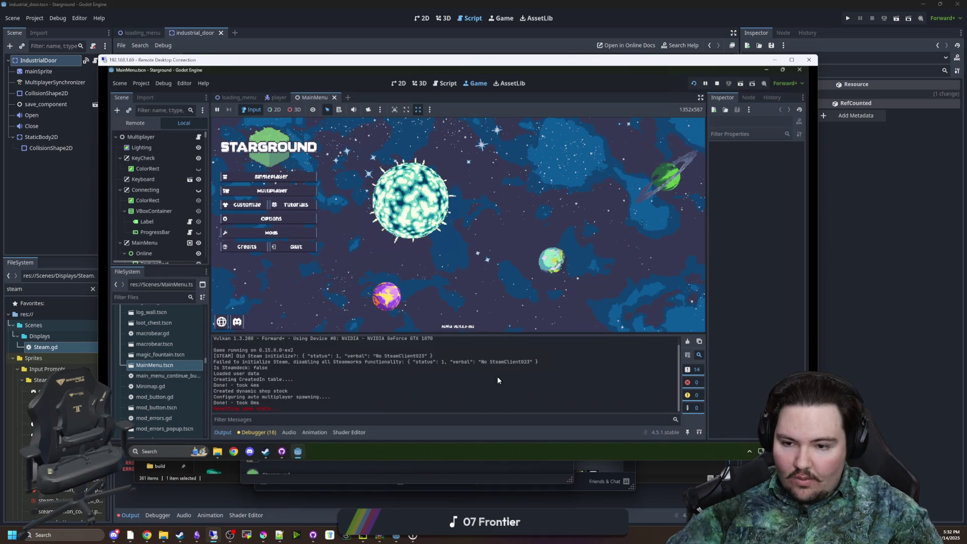
pyautogui.click(278, 362)
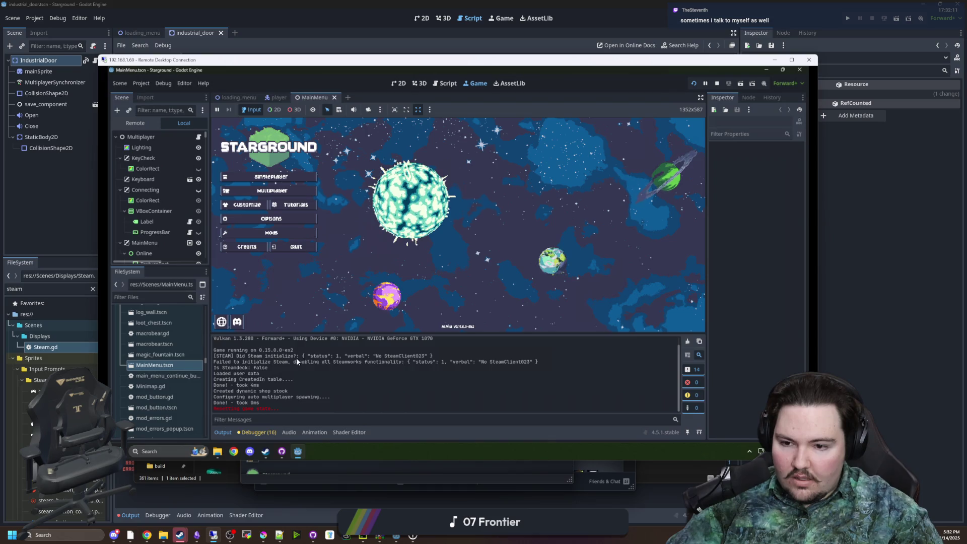
pyautogui.moveTo(279, 355); pyautogui.dragTo(213, 356)
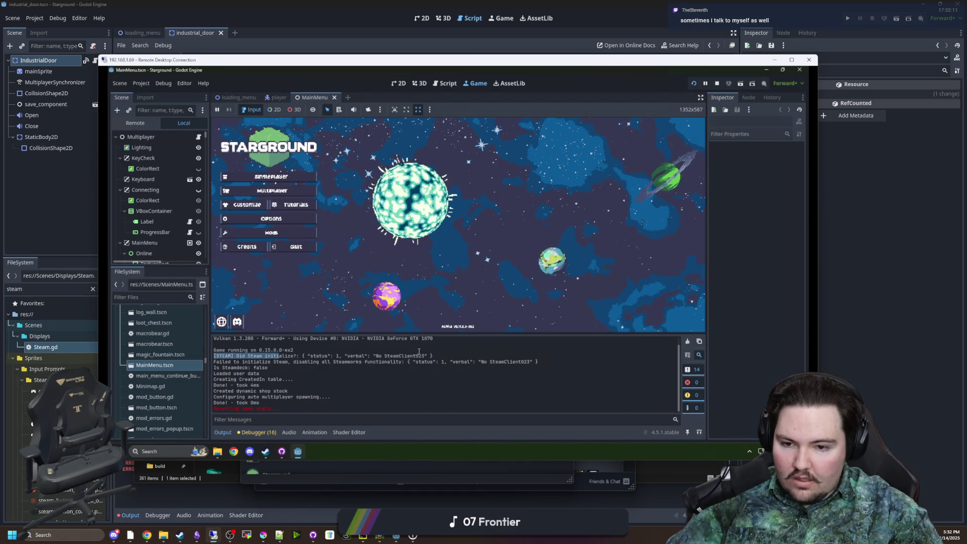
pyautogui.click(448, 355)
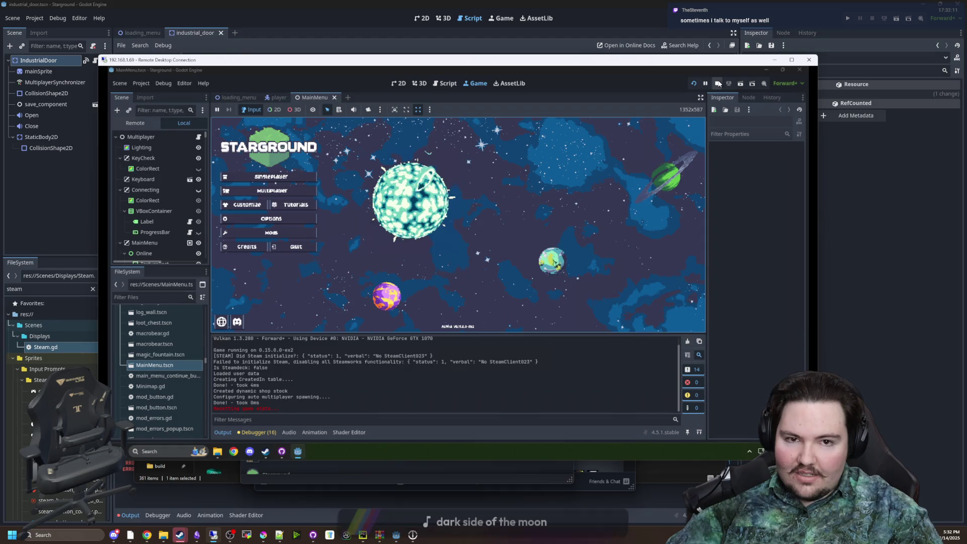
pyautogui.click(716, 83)
pyautogui.click(266, 454)
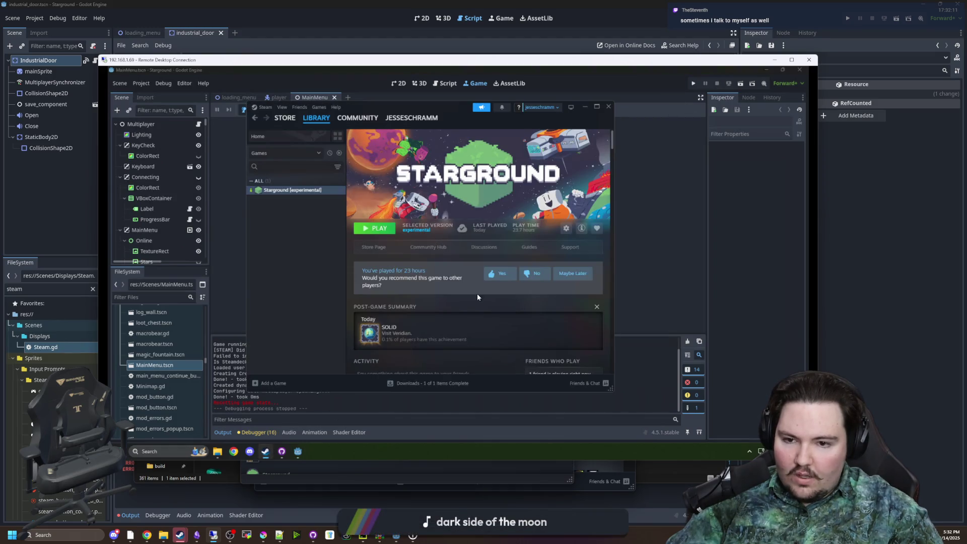
pyautogui.click(584, 108)
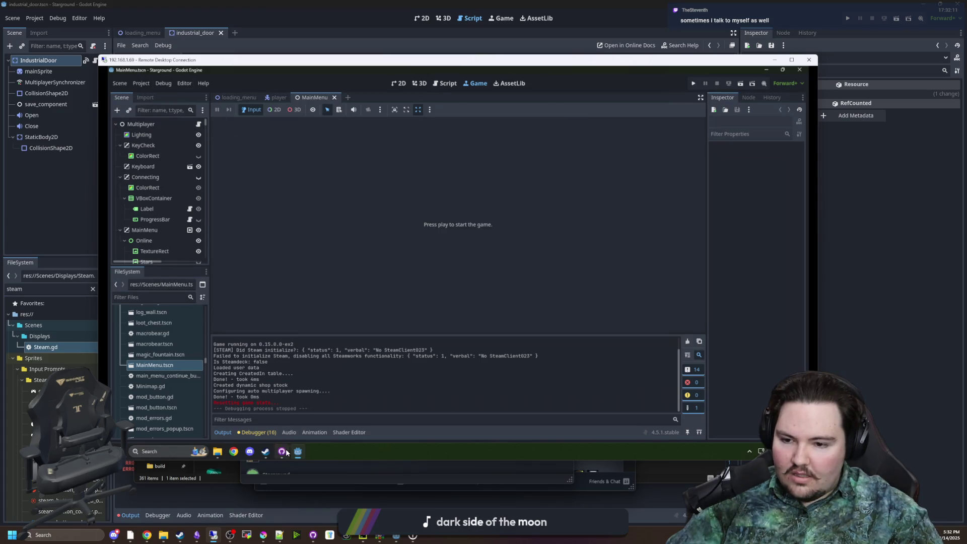
# Step: Open Editor Settings filtered by 'steam' and browse the matching categories
pyautogui.click(185, 83)
pyautogui.click(189, 92)
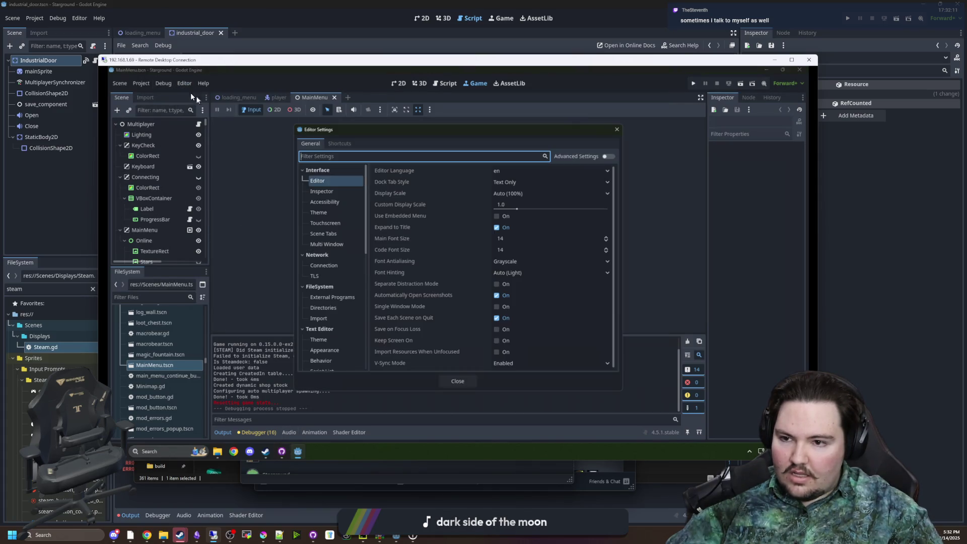
pyautogui.write('stea')
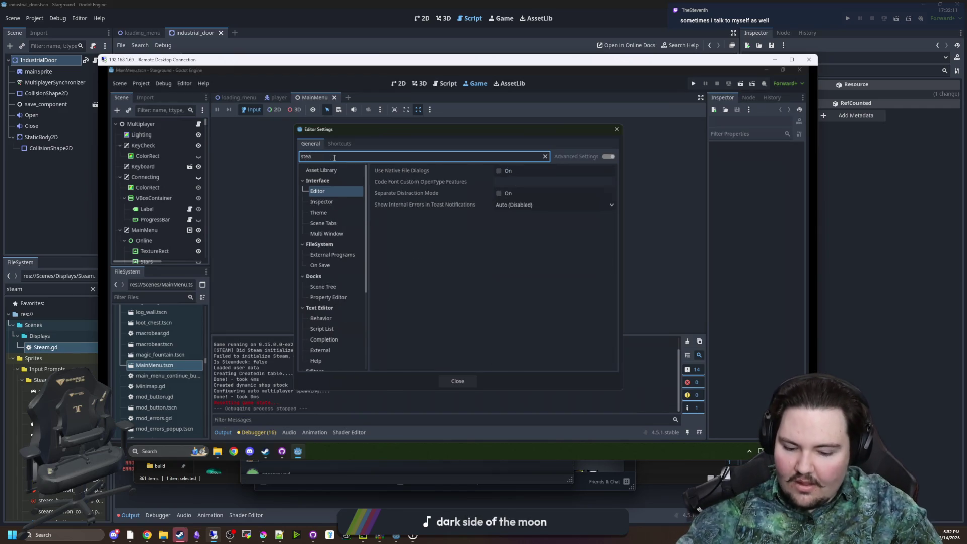
pyautogui.write('m')
pyautogui.click(334, 203)
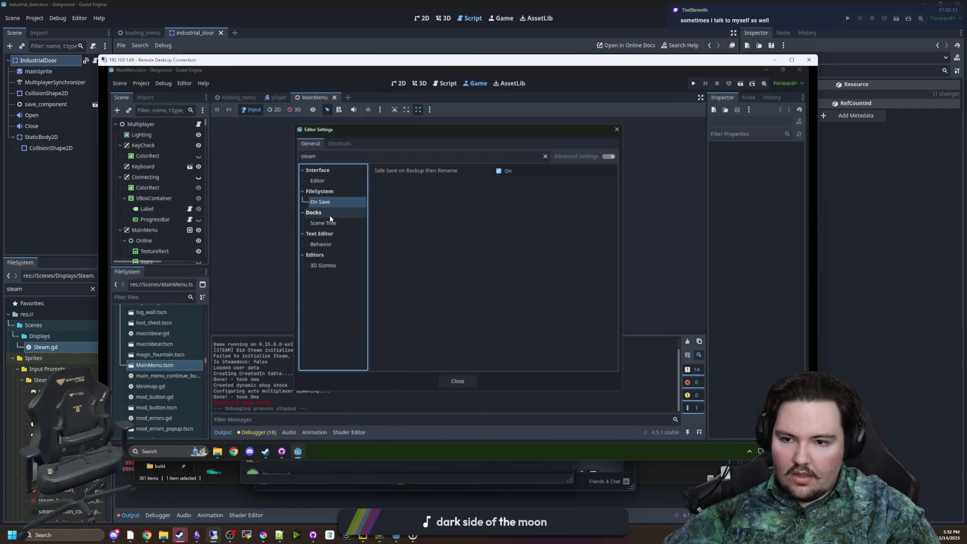
pyautogui.click(330, 222)
pyautogui.click(333, 245)
pyautogui.click(335, 267)
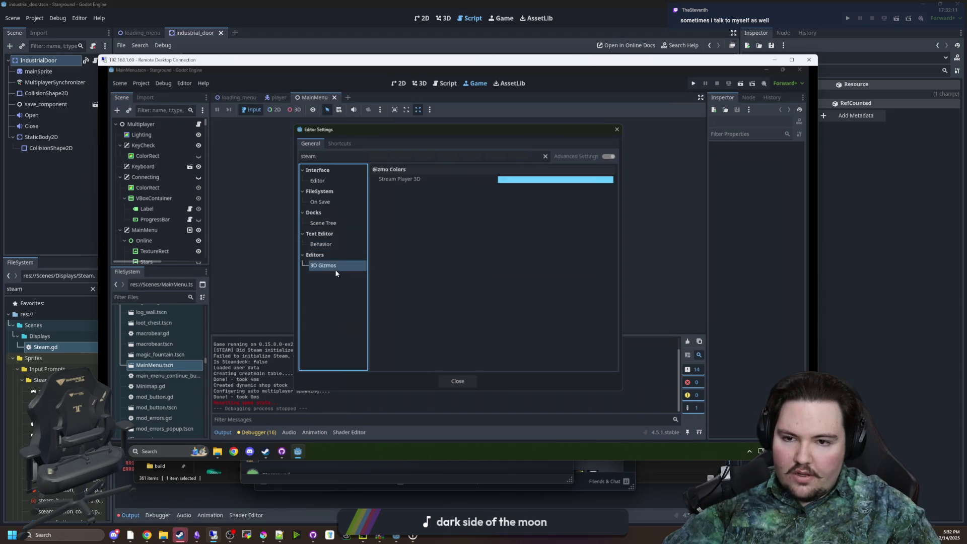
# Step: Close Editor Settings, rerun the game, then bring the editor over Steam and open Project options
pyautogui.click(459, 382)
pyautogui.click(692, 85)
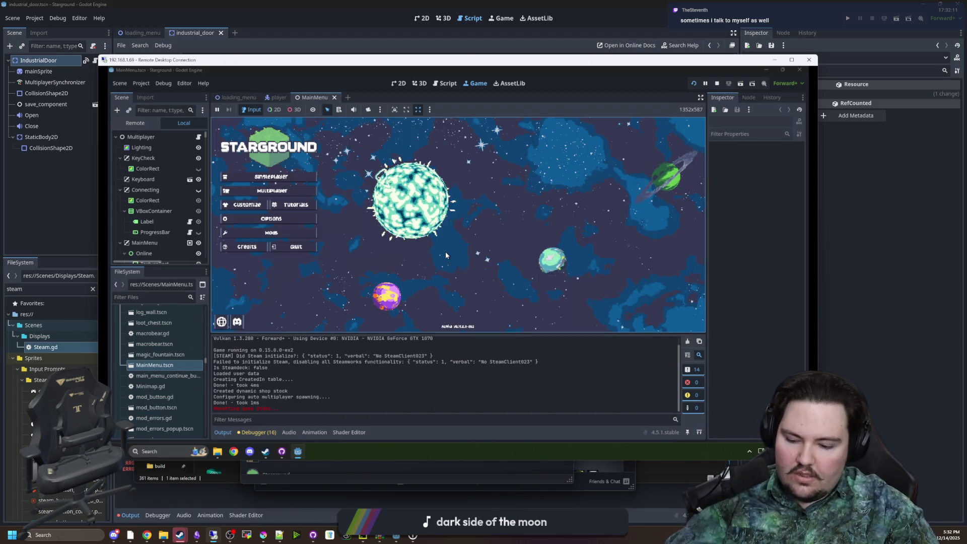
pyautogui.click(264, 451)
pyautogui.moveTo(439, 105); pyautogui.dragTo(539, 114)
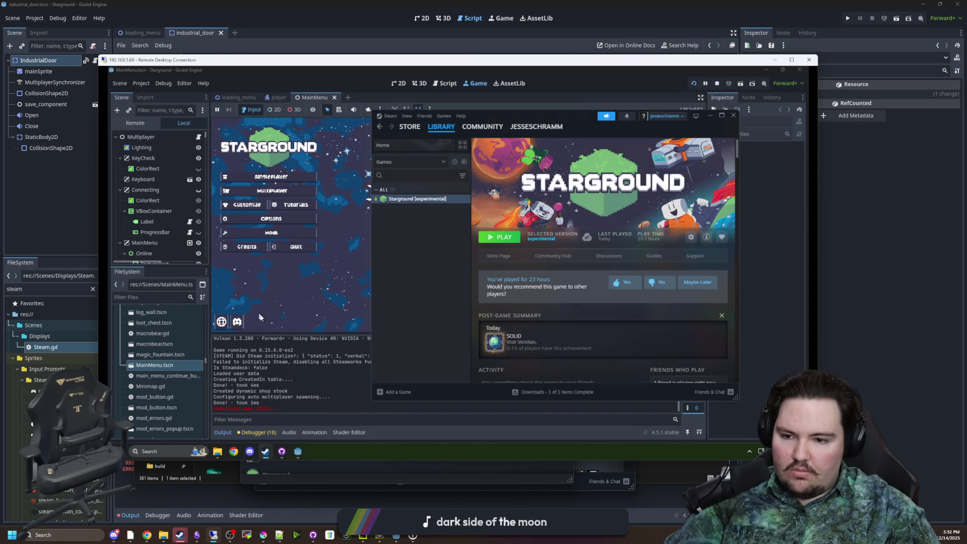
pyautogui.click(304, 312)
pyautogui.click(141, 83)
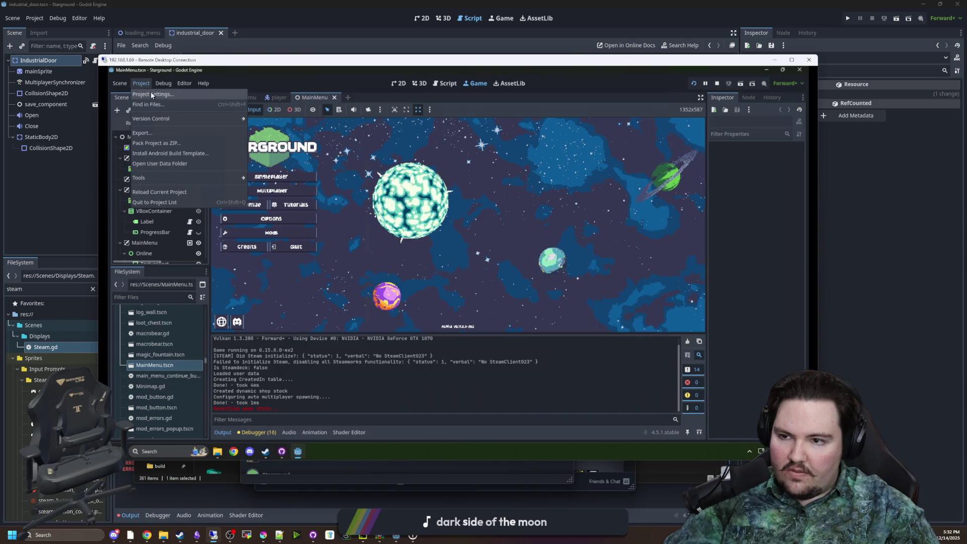
pyautogui.click(150, 91)
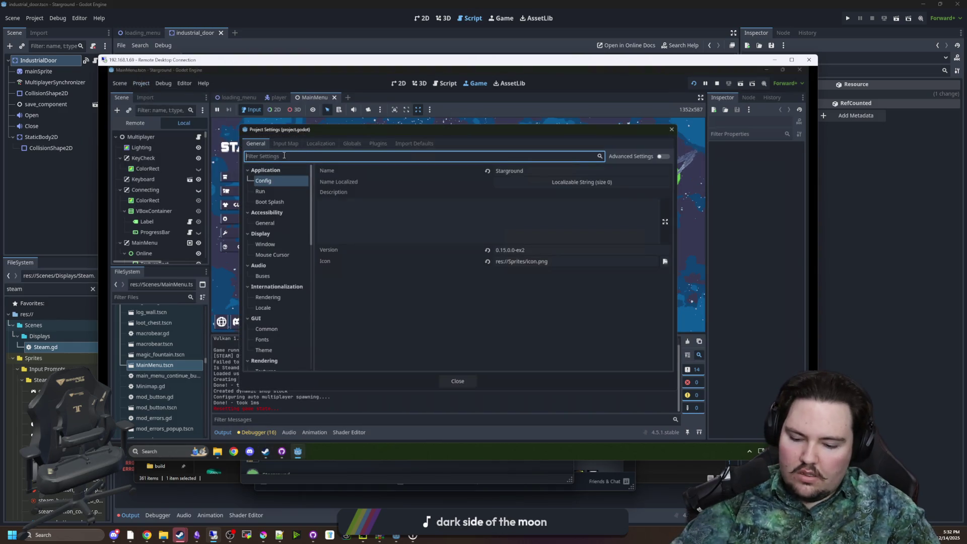
pyautogui.write('steam')
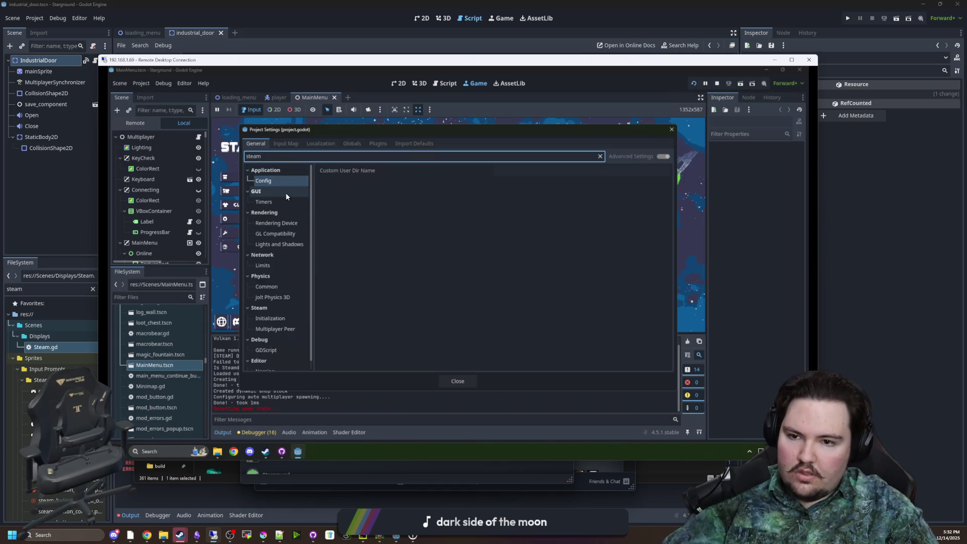
pyautogui.scroll(-1, 292, 211)
pyautogui.click(276, 321)
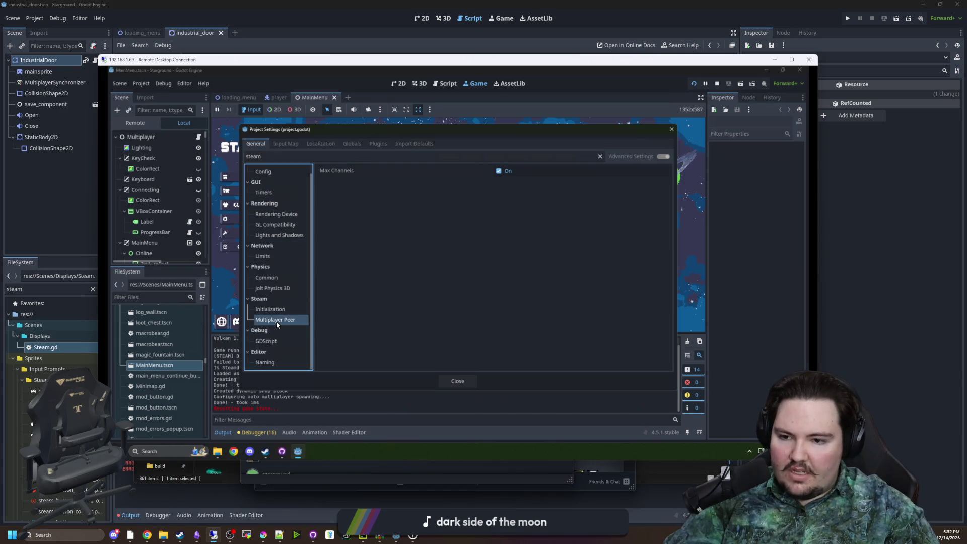
pyautogui.click(287, 312)
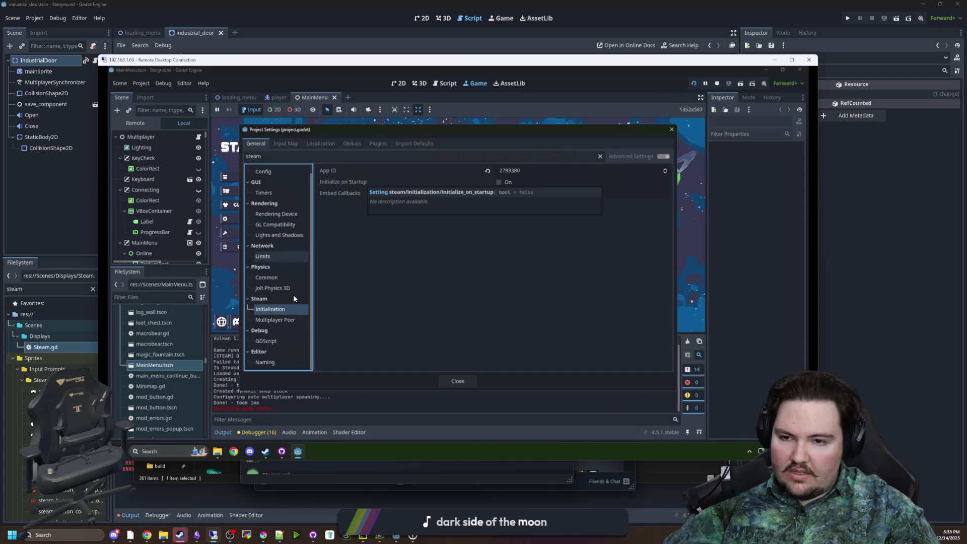
pyautogui.click(274, 320)
pyautogui.click(283, 309)
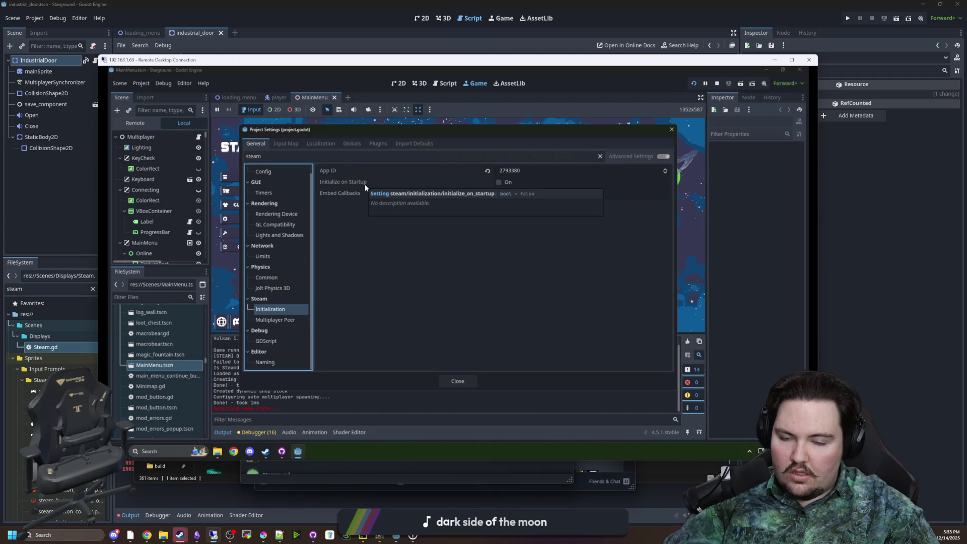
pyautogui.click(364, 244)
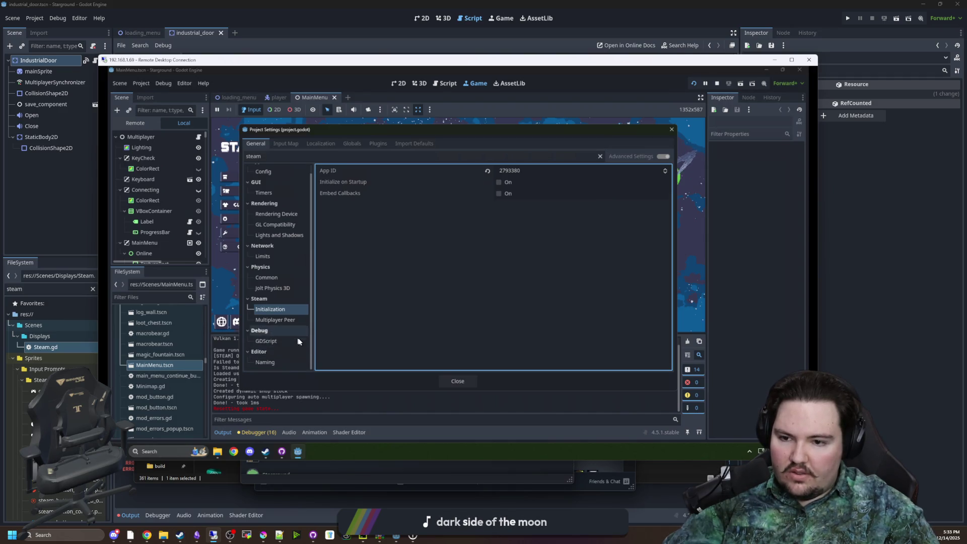
pyautogui.click(446, 380)
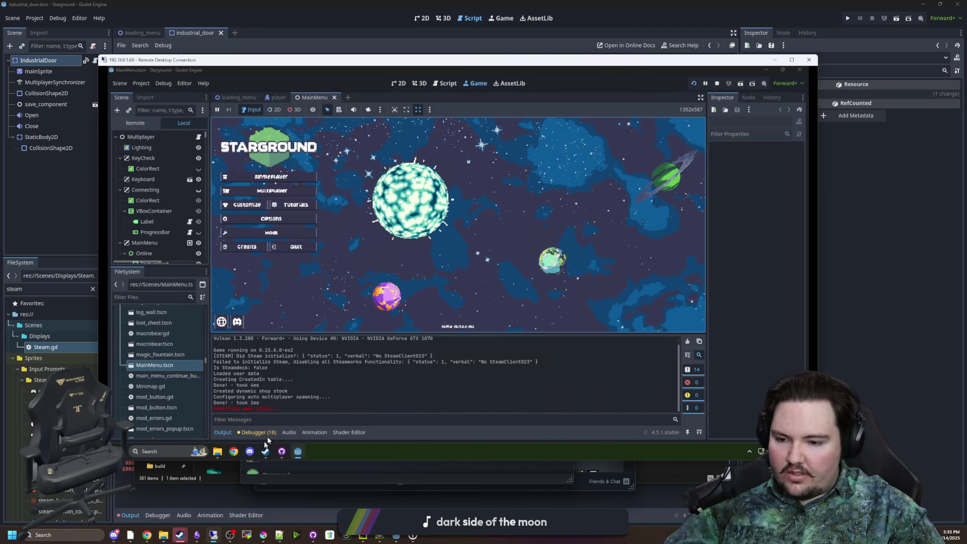
# Step: Stop the running game, close the remote Godot editor, and close the Steam library window
pyautogui.moveTo(267, 439)
pyautogui.click(268, 413)
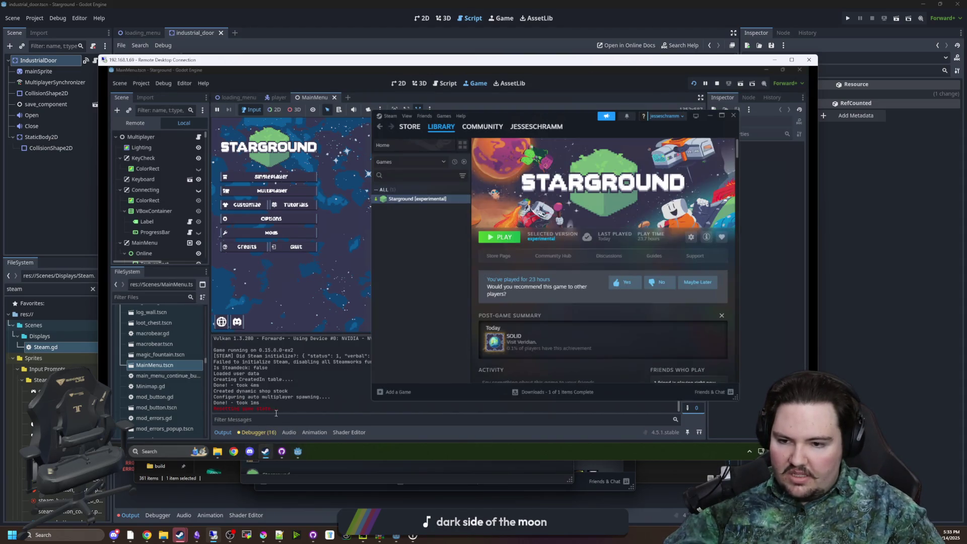
pyautogui.click(302, 364)
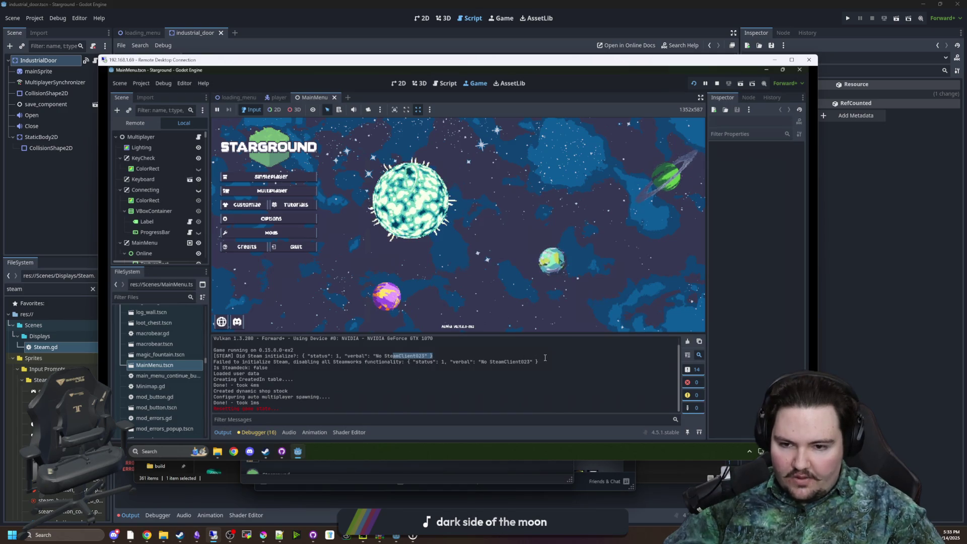
pyautogui.scroll(1, 364, 376)
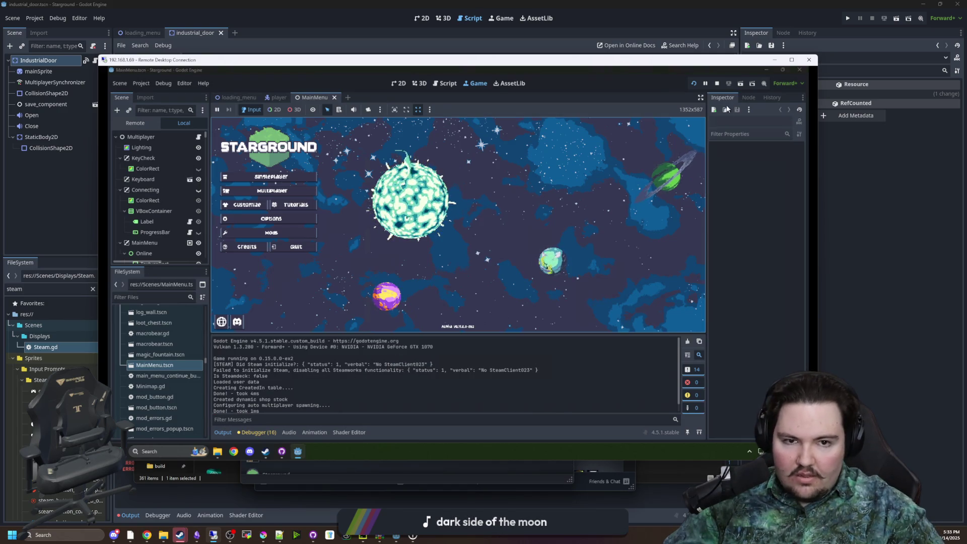
pyautogui.click(717, 83)
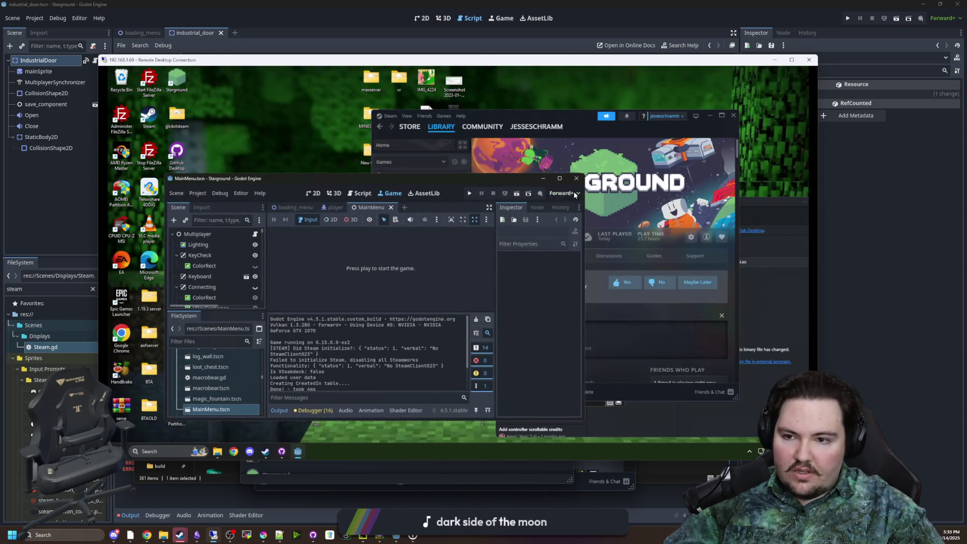
pyautogui.click(577, 179)
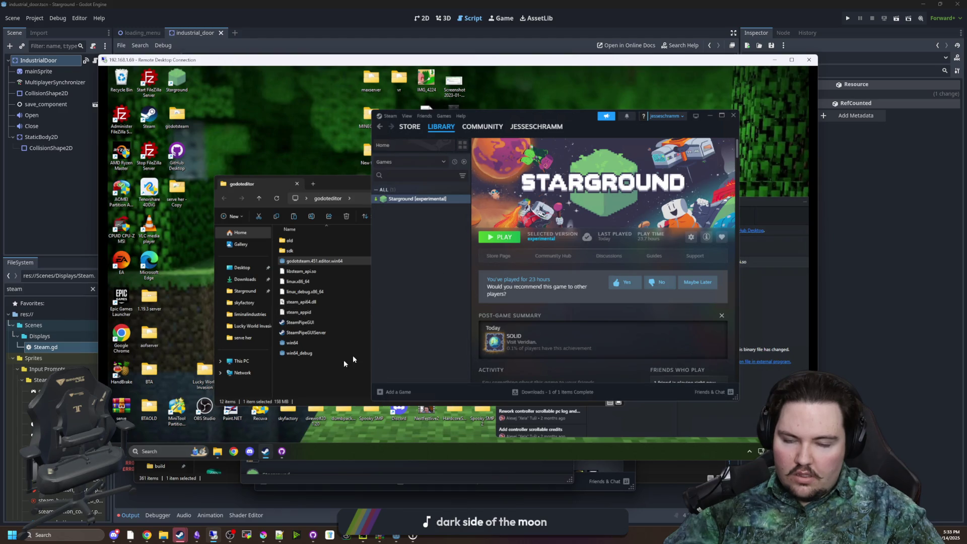
pyautogui.click(734, 115)
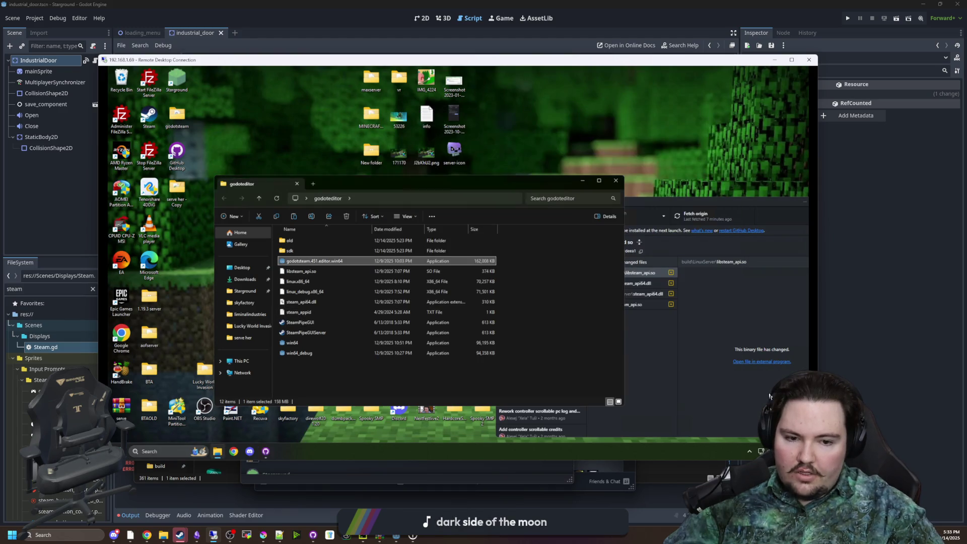
# Step: Exit Steam from the tray's background apps and relaunch it from its desktop shortcut
pyautogui.click(750, 451)
pyautogui.rightClick(742, 429)
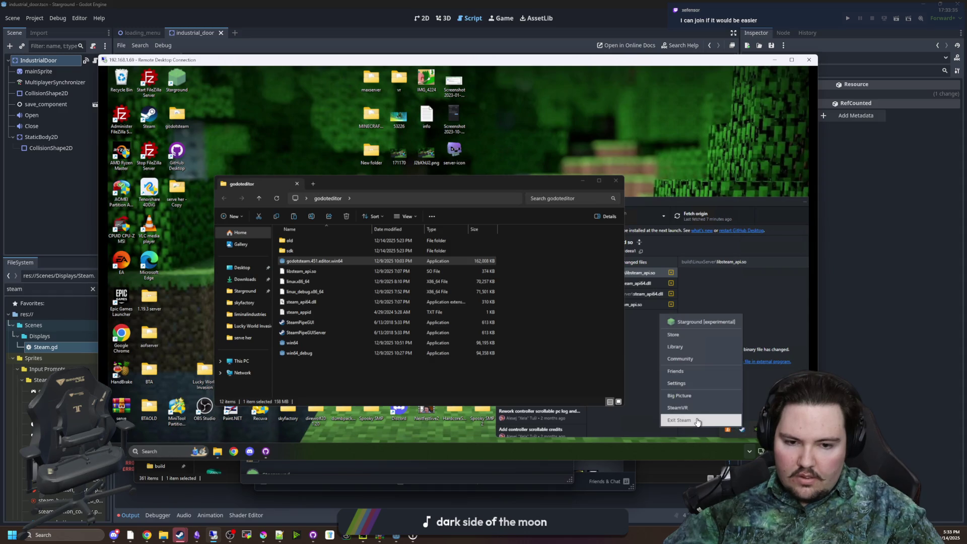
pyautogui.click(698, 421)
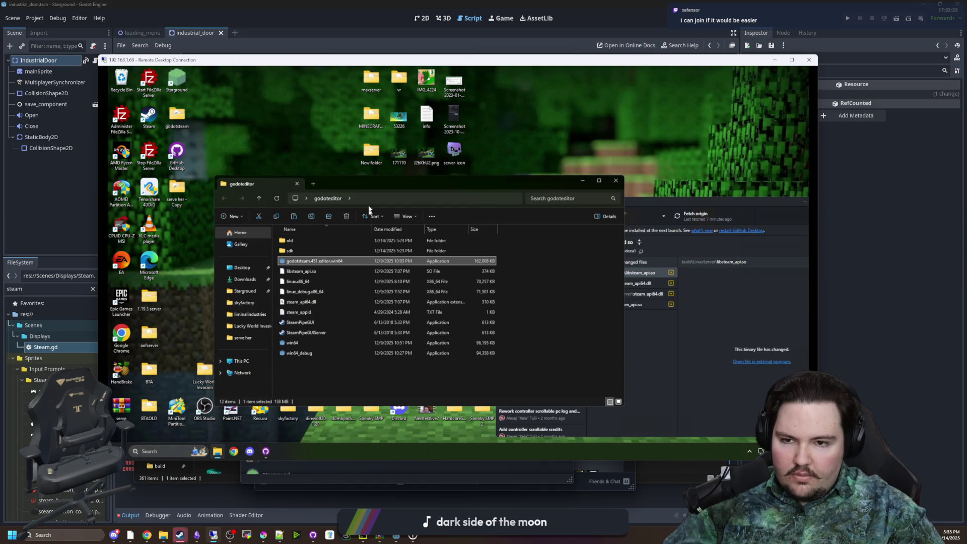
pyautogui.moveTo(374, 188)
pyautogui.mouseDown()
pyautogui.moveTo(390, 148)
pyautogui.moveTo(278, 70)
pyautogui.moveTo(415, 159)
pyautogui.mouseUp()
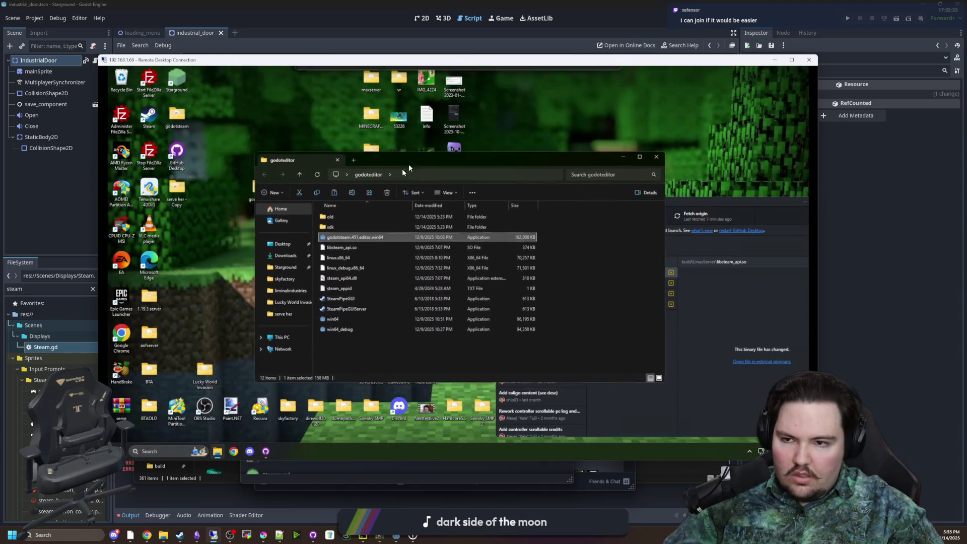
pyautogui.click(148, 126)
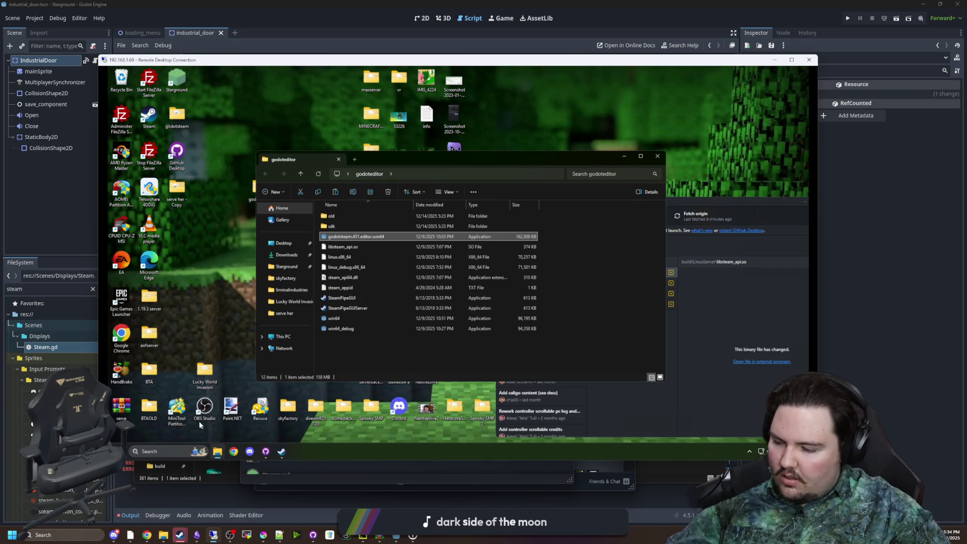
pyautogui.doubleClick(374, 237)
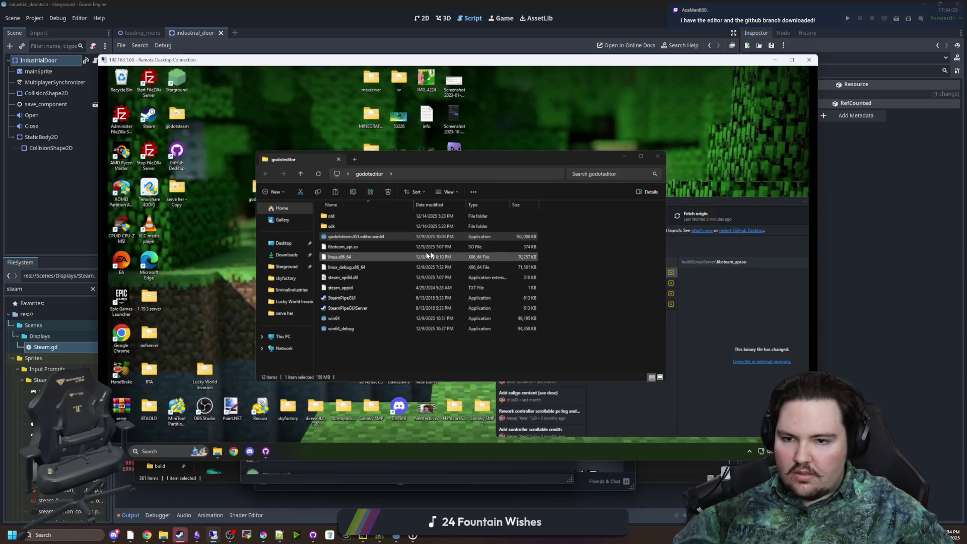
# Step: Show Starground's 92 uncommitted changes in GitHub Desktop and restart it to apply the update
pyautogui.moveTo(265, 454)
pyautogui.click(266, 438)
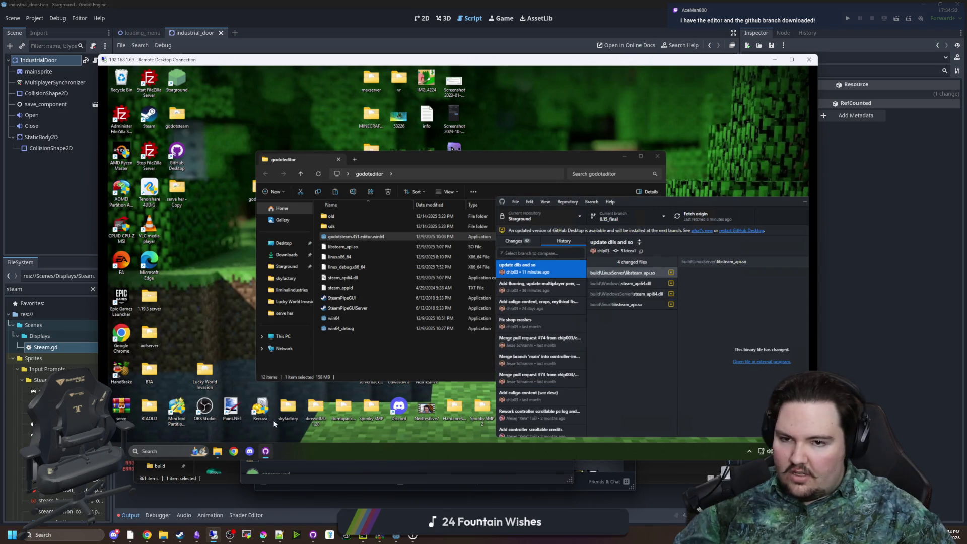
pyautogui.moveTo(667, 206); pyautogui.dragTo(553, 210)
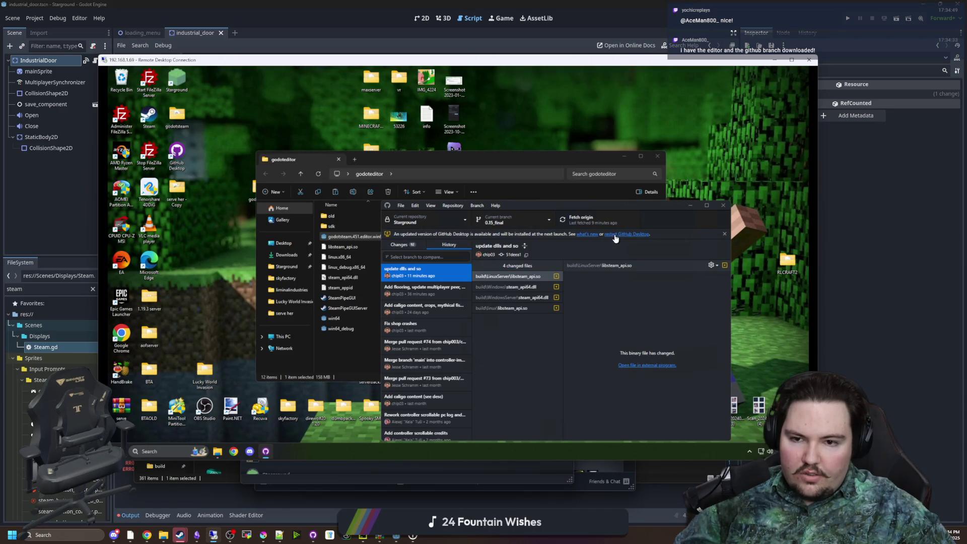
pyautogui.click(399, 245)
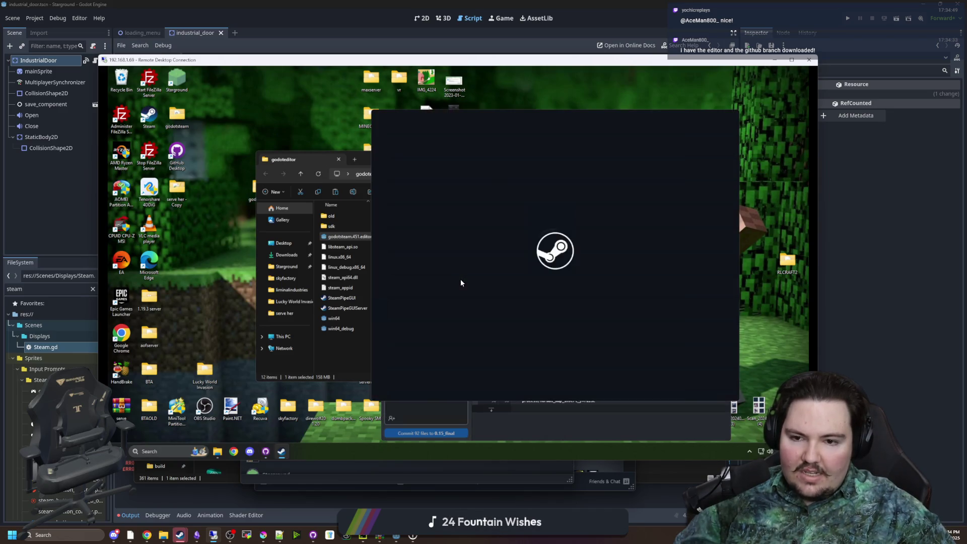
pyautogui.click(417, 420)
pyautogui.scroll(-10, 439, 276)
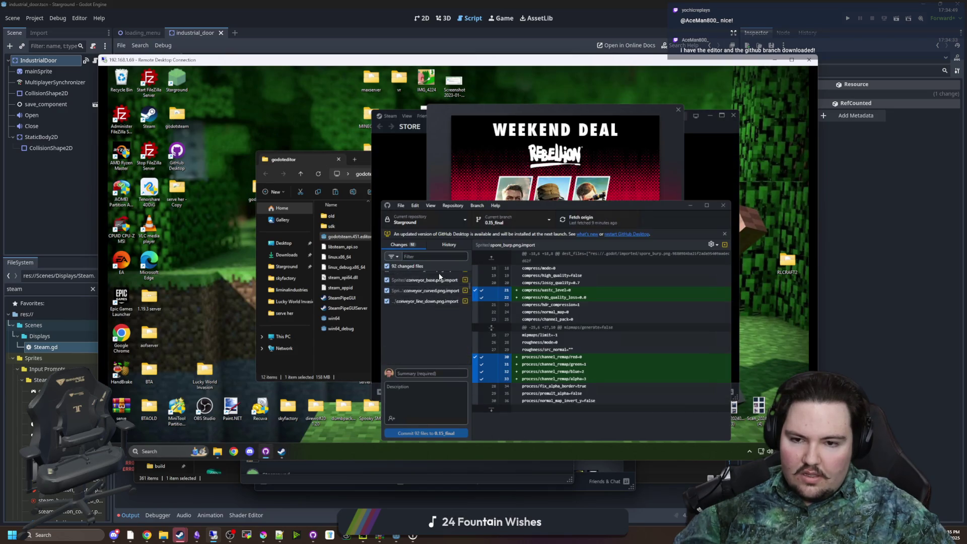
pyautogui.scroll(10, 439, 282)
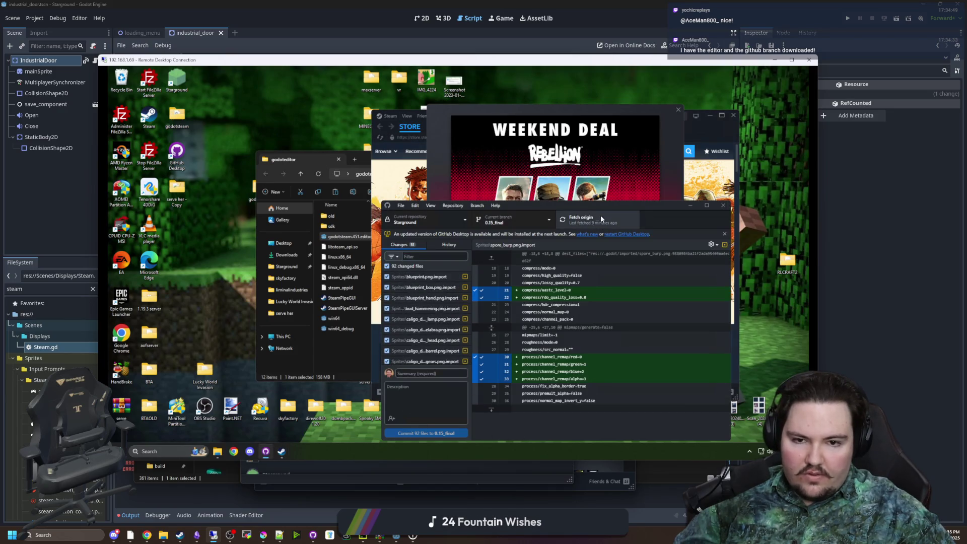
pyautogui.click(626, 236)
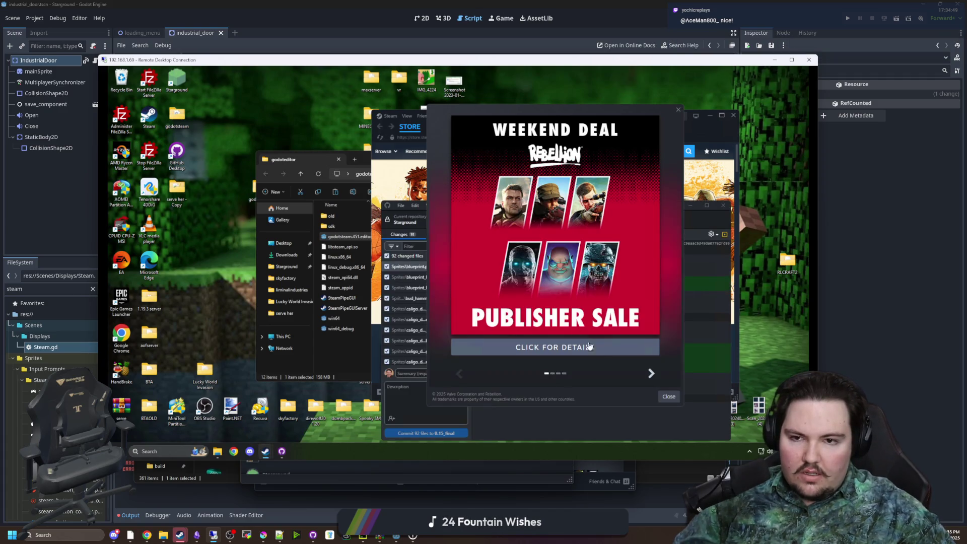
# Step: Dismiss Steam's Weekend Deal popup, minimize Steam, and launch the godotsteam editor build
pyautogui.click(668, 396)
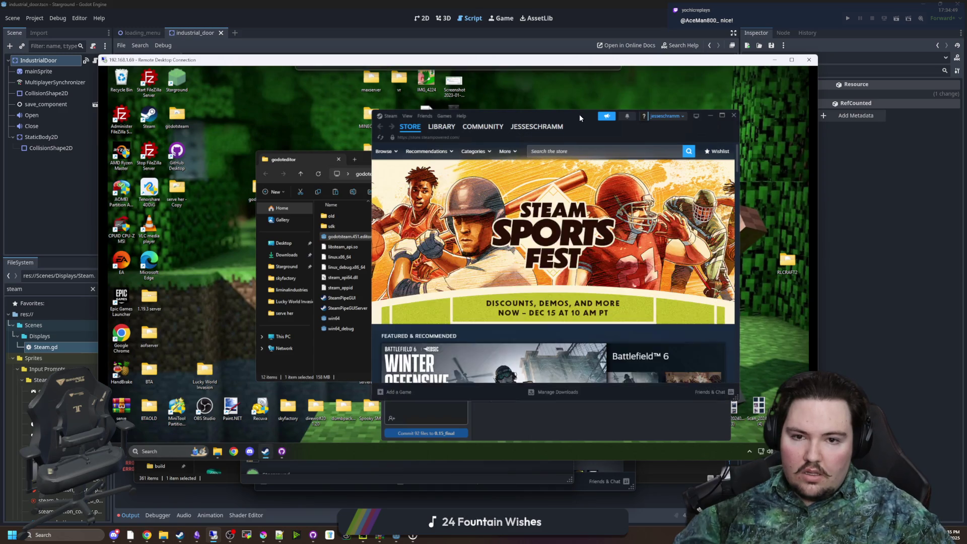
pyautogui.moveTo(579, 114); pyautogui.dragTo(386, 104)
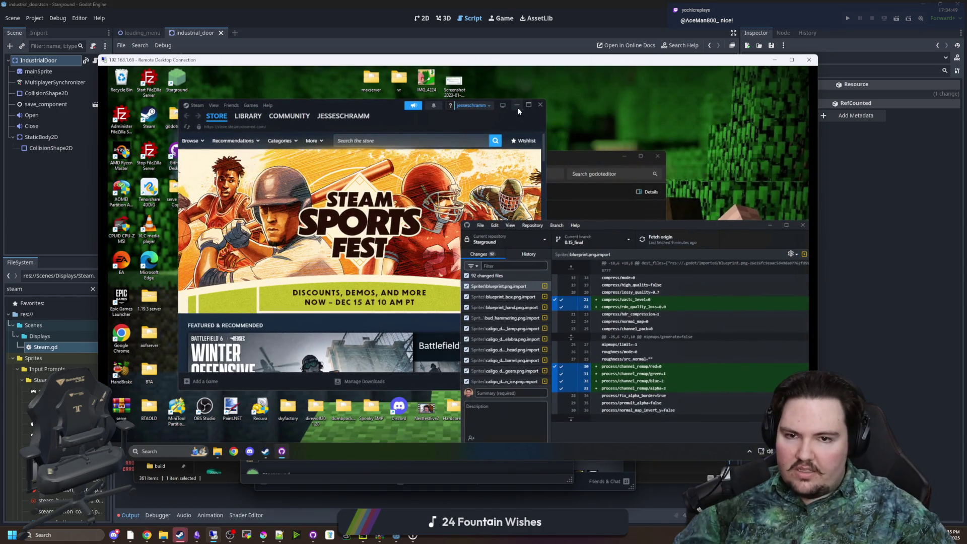
pyautogui.click(517, 105)
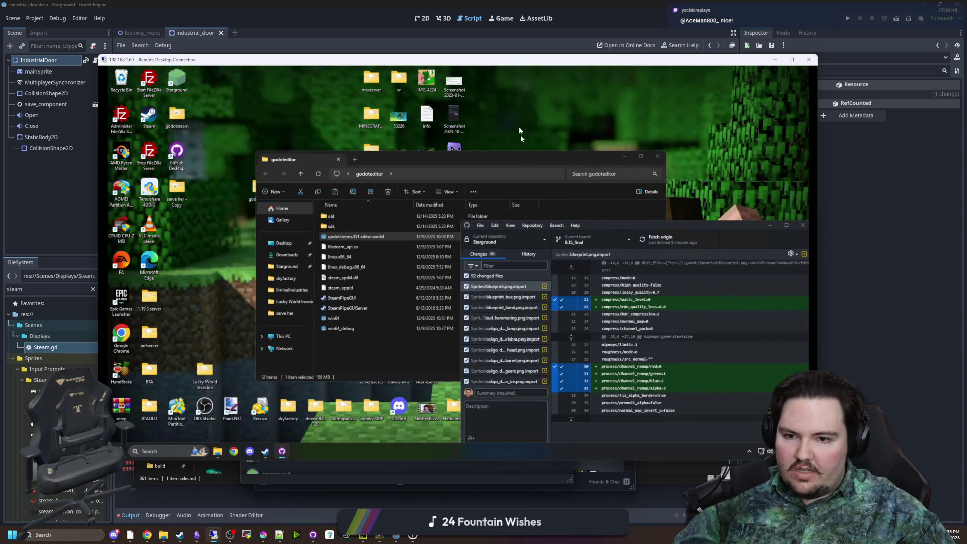
pyautogui.doubleClick(369, 239)
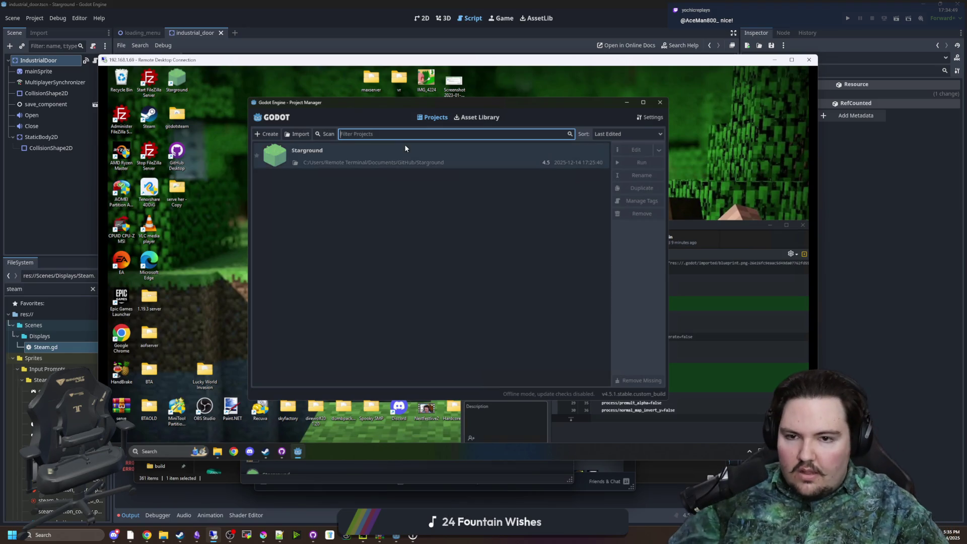
# Step: Open Starground on the remote PC, minimize Remote Desktop, and switch to the local Game workspace
pyautogui.doubleClick(406, 148)
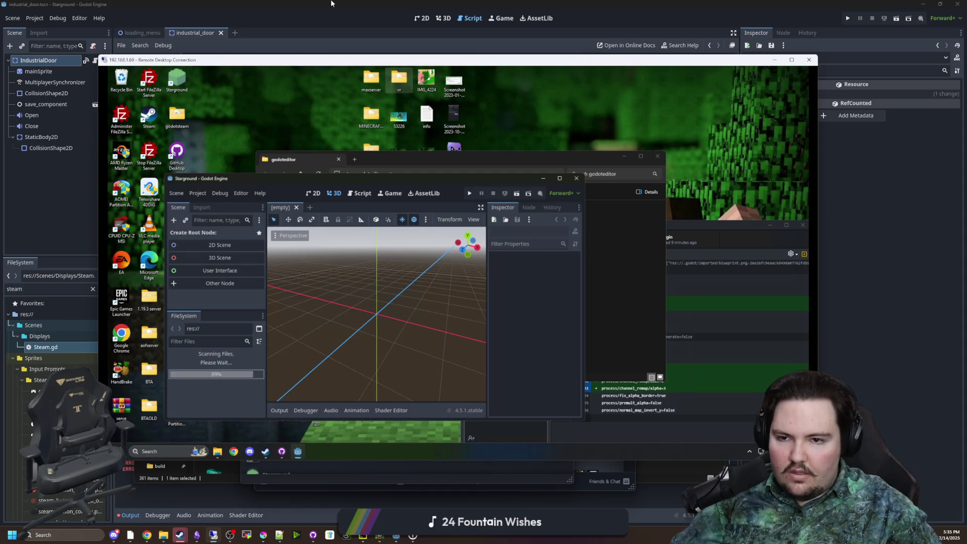
pyautogui.click(775, 60)
pyautogui.click(848, 21)
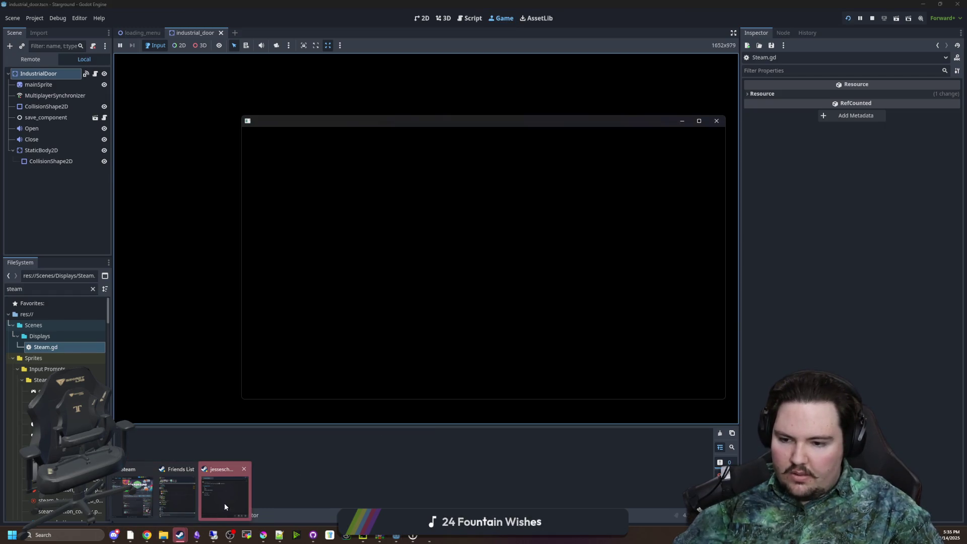
# Step: Run Starground locally, then start it in the remote PC's Godot editor too
pyautogui.click(224, 504)
pyautogui.click(624, 164)
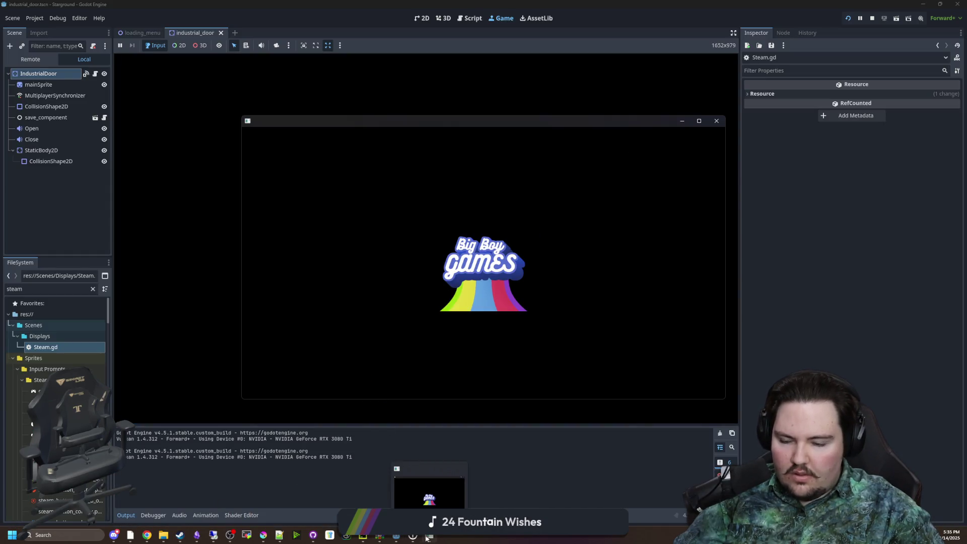
pyautogui.click(211, 534)
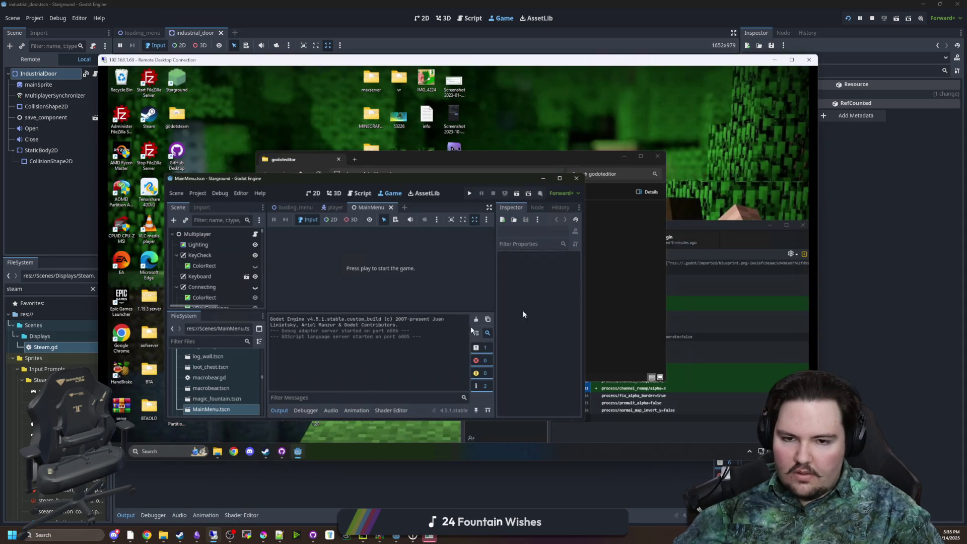
pyautogui.click(471, 194)
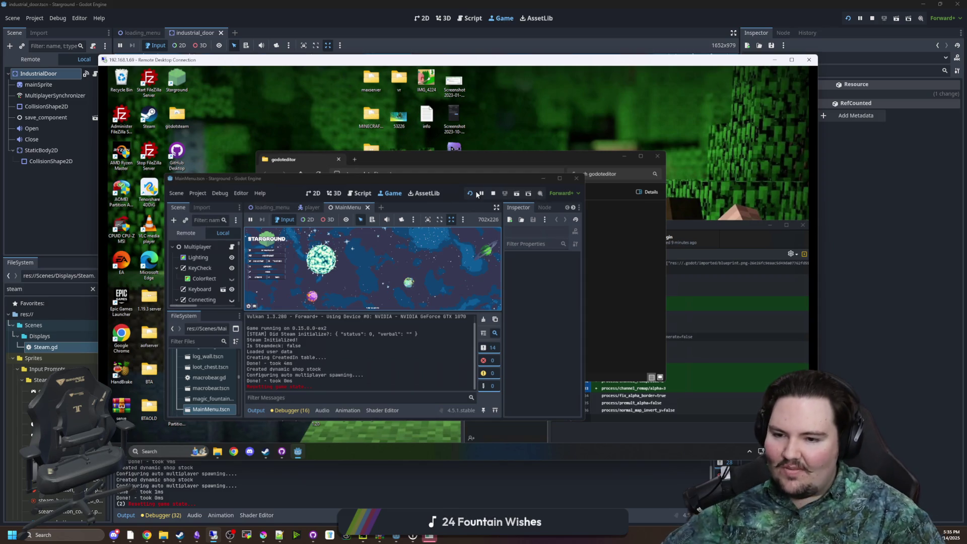
# Step: Reposition the remote Godot window and maximize it so Starground's menu fills the remote screen
pyautogui.moveTo(403, 180)
pyautogui.mouseDown()
pyautogui.moveTo(567, 213)
pyautogui.moveTo(561, 131)
pyautogui.moveTo(615, 120)
pyautogui.mouseUp()
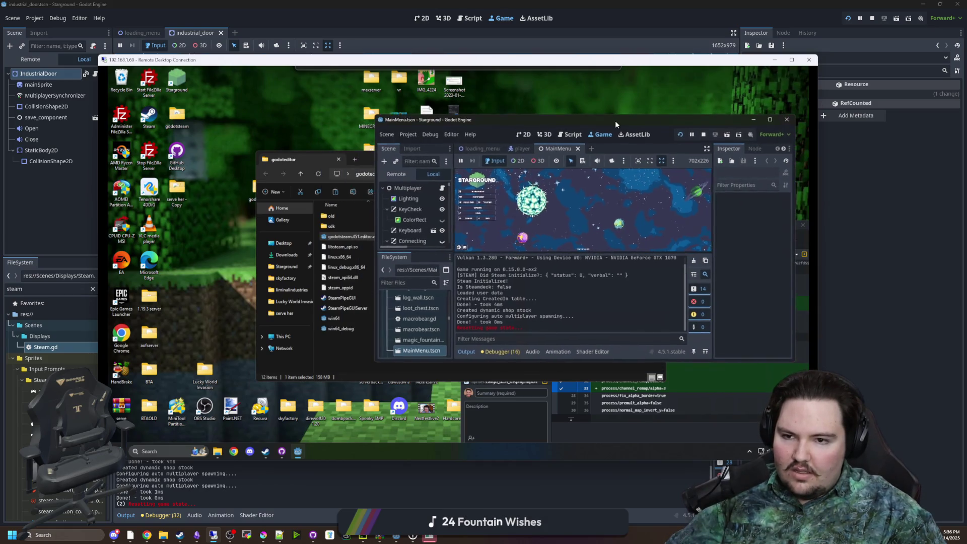
pyautogui.scroll(2, 589, 286)
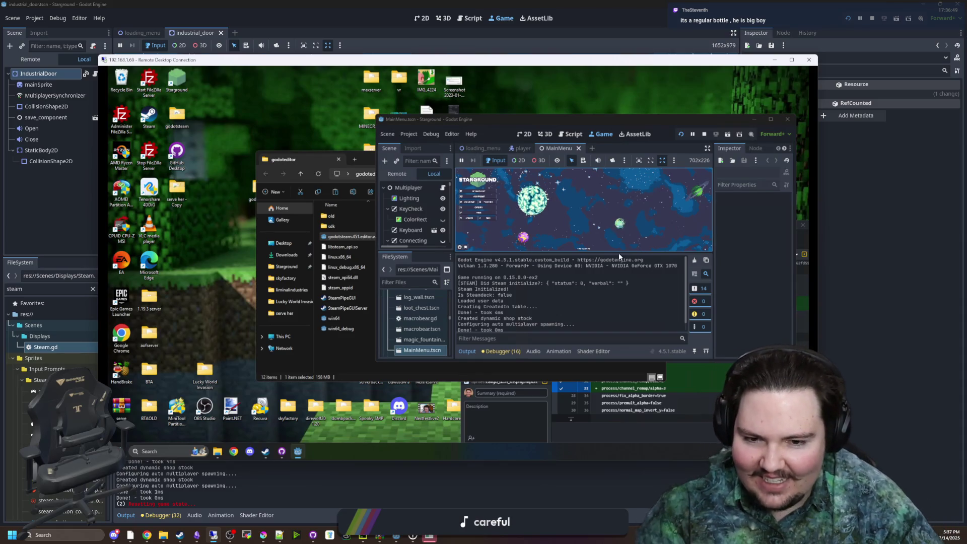
pyautogui.doubleClick(651, 124)
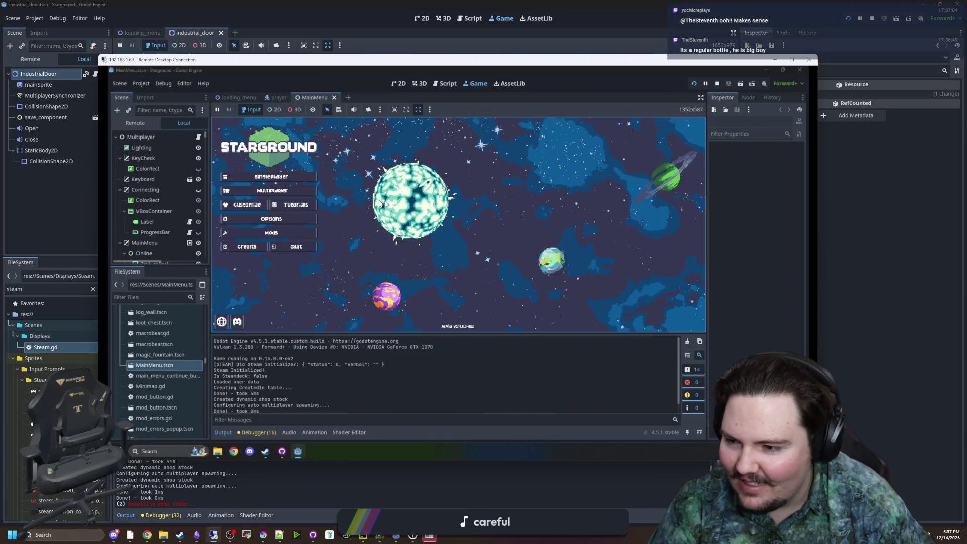
# Step: Move the Remote Desktop window aside and close the running local game
pyautogui.moveTo(350, 64)
pyautogui.mouseDown()
pyautogui.moveTo(530, 259)
pyautogui.moveTo(579, 176)
pyautogui.moveTo(597, 176)
pyautogui.mouseUp()
pyautogui.click(655, 133)
pyautogui.click(716, 120)
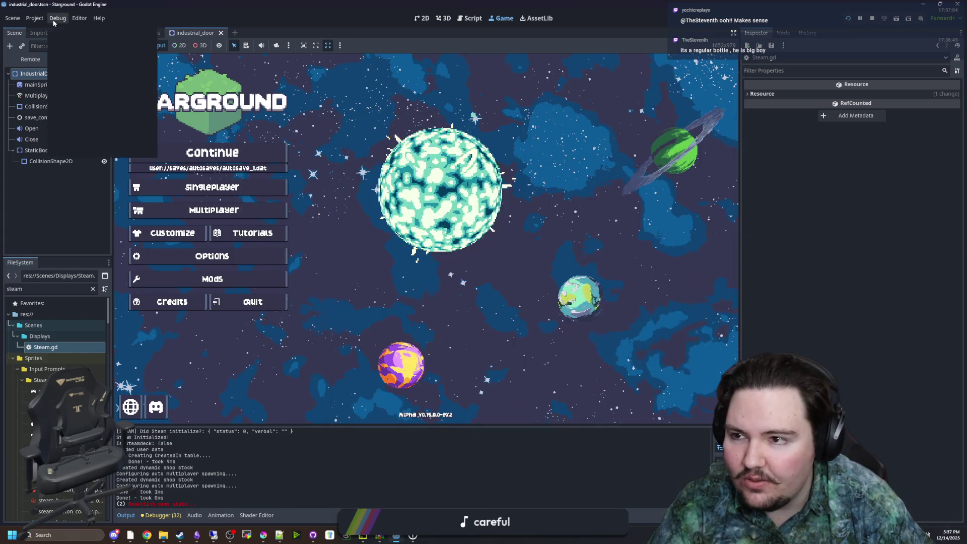
# Step: Review Debug > Customize Run Instances, confirm with OK, and relaunch the project
pyautogui.click(57, 18)
pyautogui.click(132, 153)
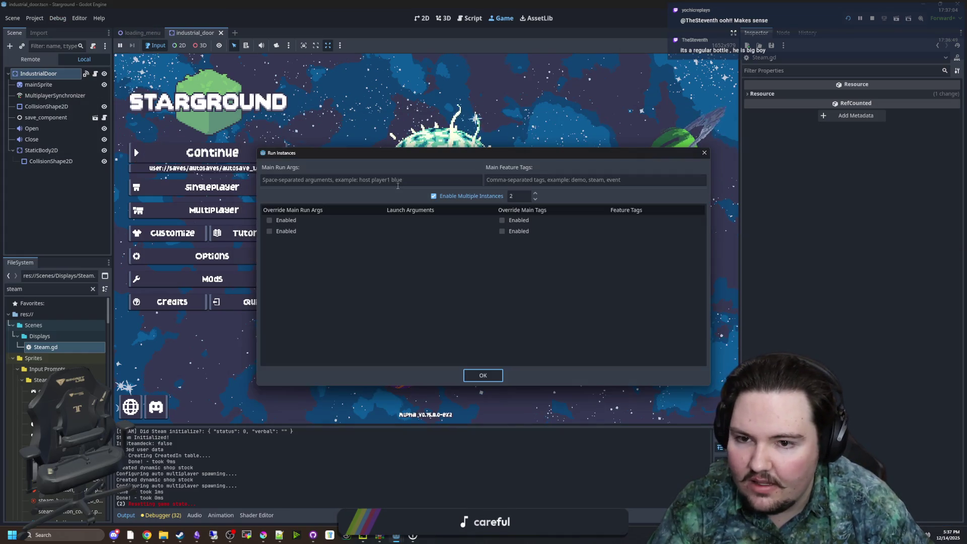
pyautogui.click(497, 378)
pyautogui.click(847, 20)
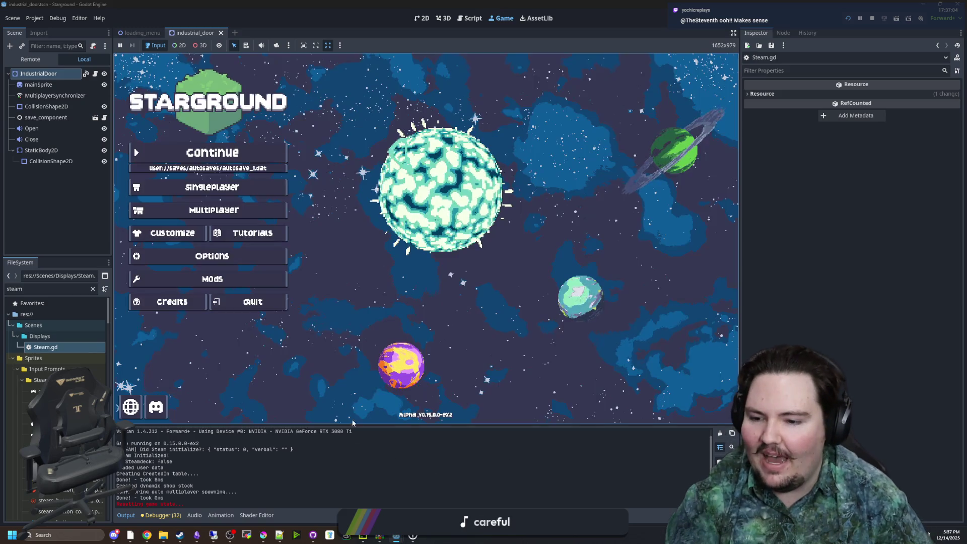
# Step: Host a new game under Multiplayer's Steam tab and start the world from World Setup
pyautogui.click(214, 209)
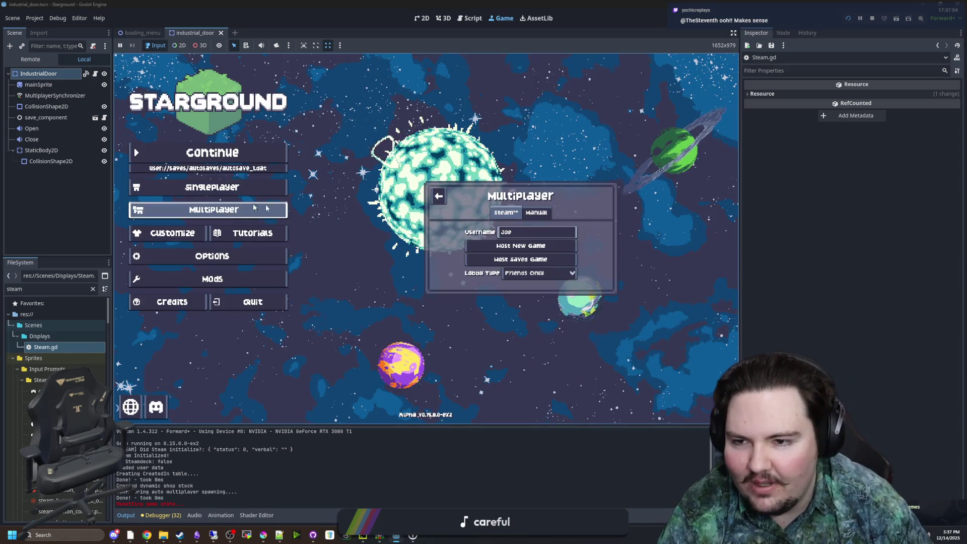
pyautogui.click(512, 215)
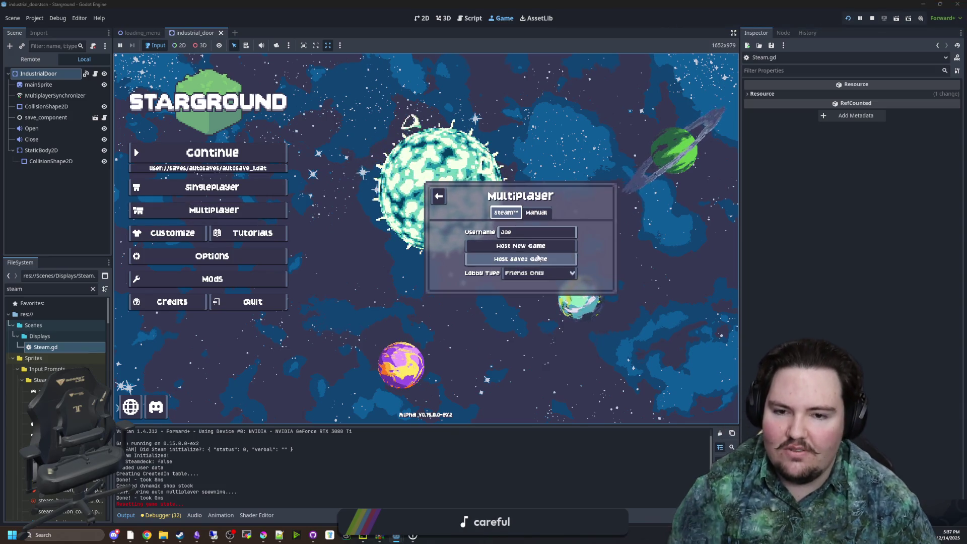
pyautogui.click(521, 245)
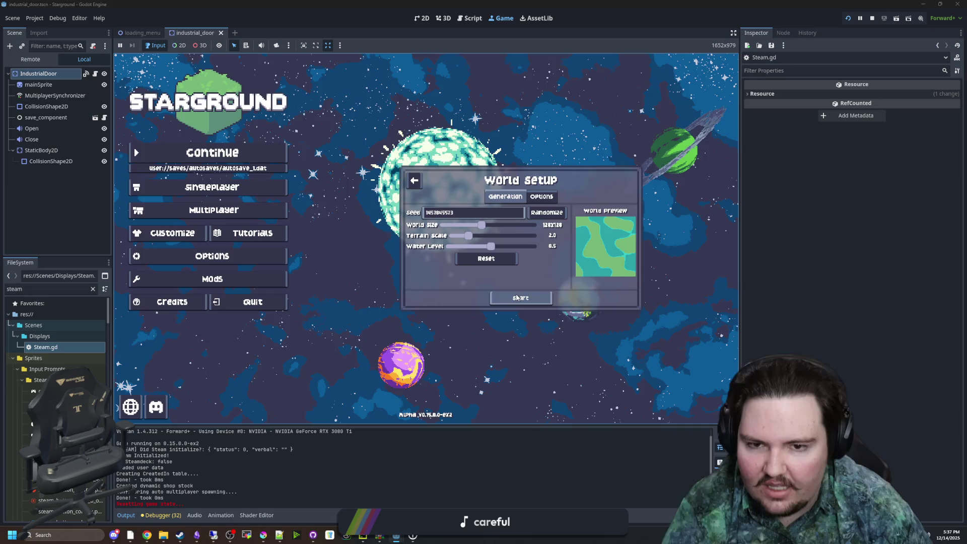
pyautogui.click(516, 298)
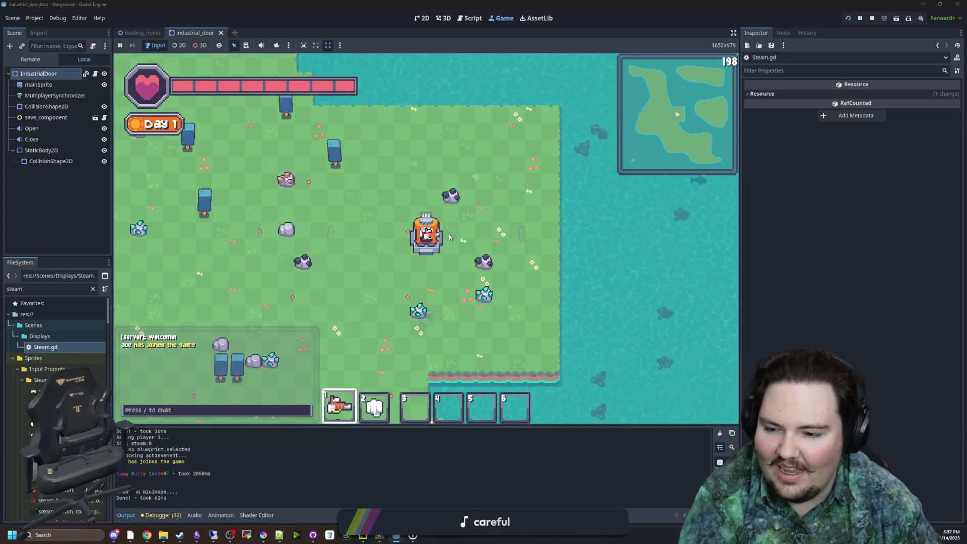
# Step: Walk the character left, then open the remote game's Multiplayer panel
pyautogui.press('a')
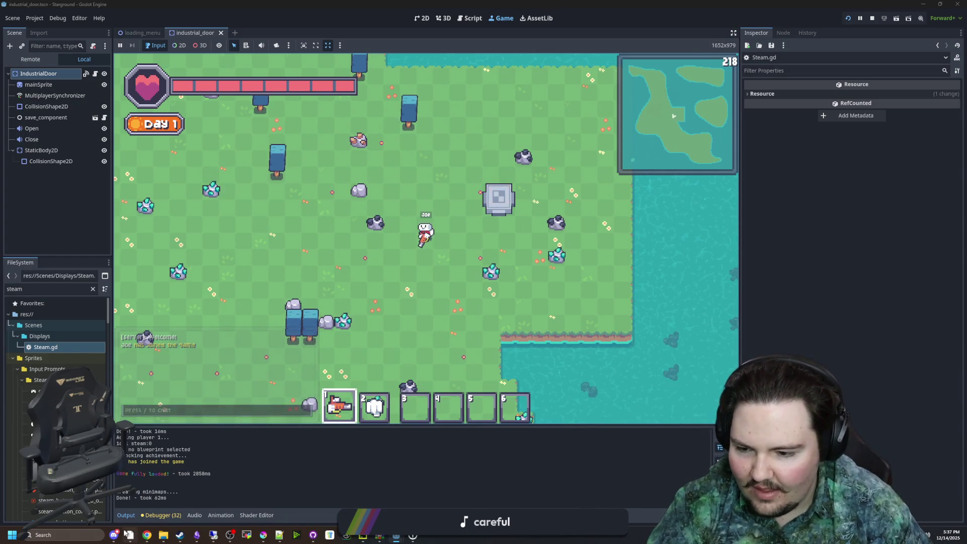
pyautogui.click(213, 535)
pyautogui.click(518, 303)
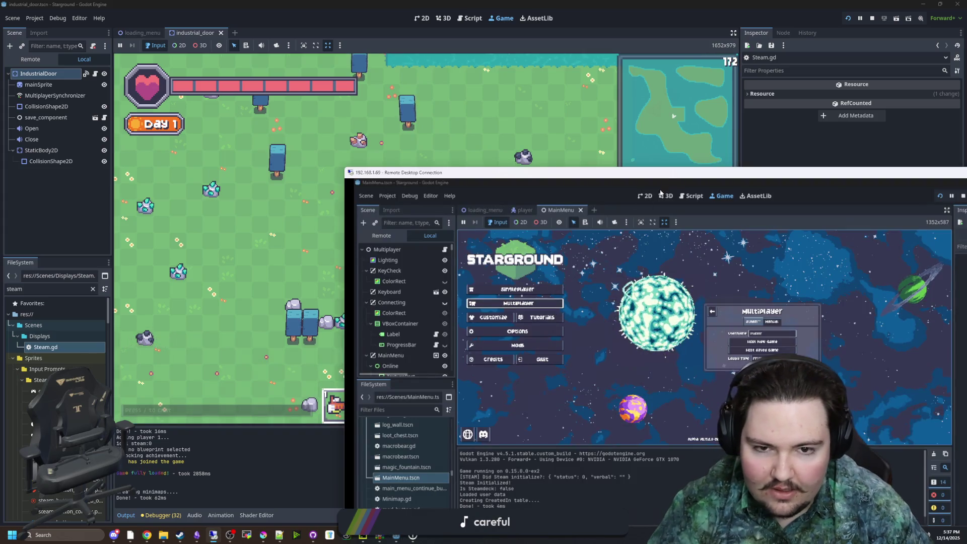
pyautogui.moveTo(523, 172)
pyautogui.mouseDown()
pyautogui.moveTo(519, 162)
pyautogui.moveTo(416, 127)
pyautogui.mouseUp()
# Step: Return to the local game, show the player list, and open the Steam friends list
pyautogui.click(194, 171)
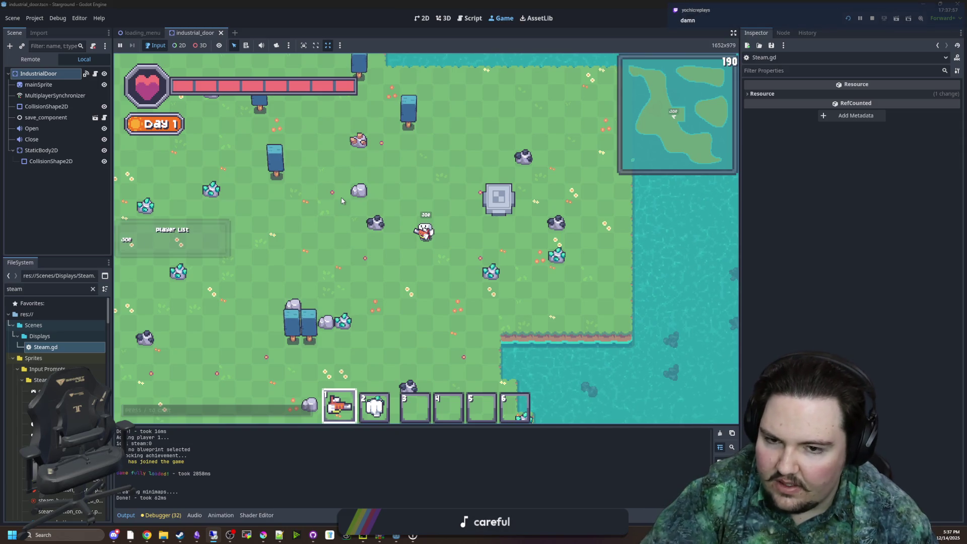
pyautogui.press('Escape')
pyautogui.press('Escape')
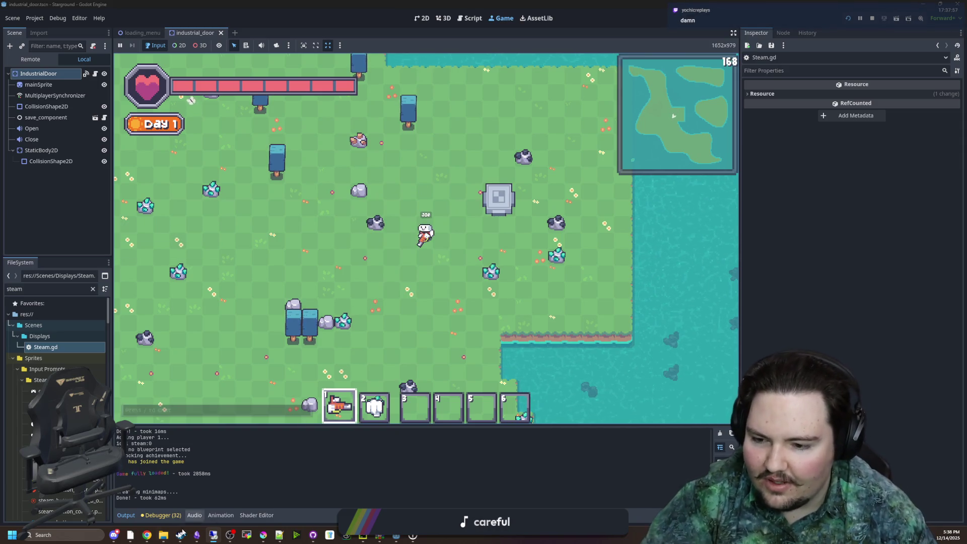
pyautogui.click(180, 535)
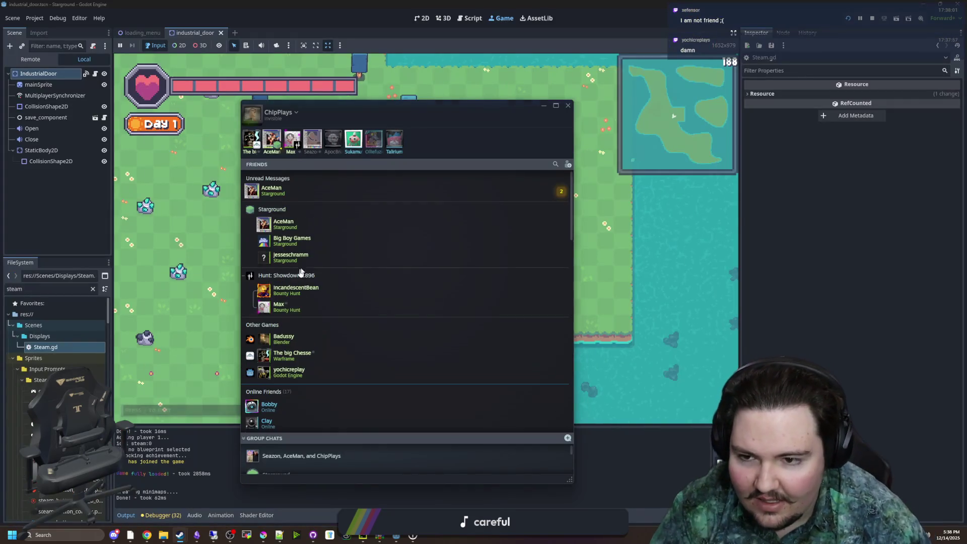
# Step: Go through the first listed friend's action menu in Steam Friends several times
pyautogui.click(285, 191)
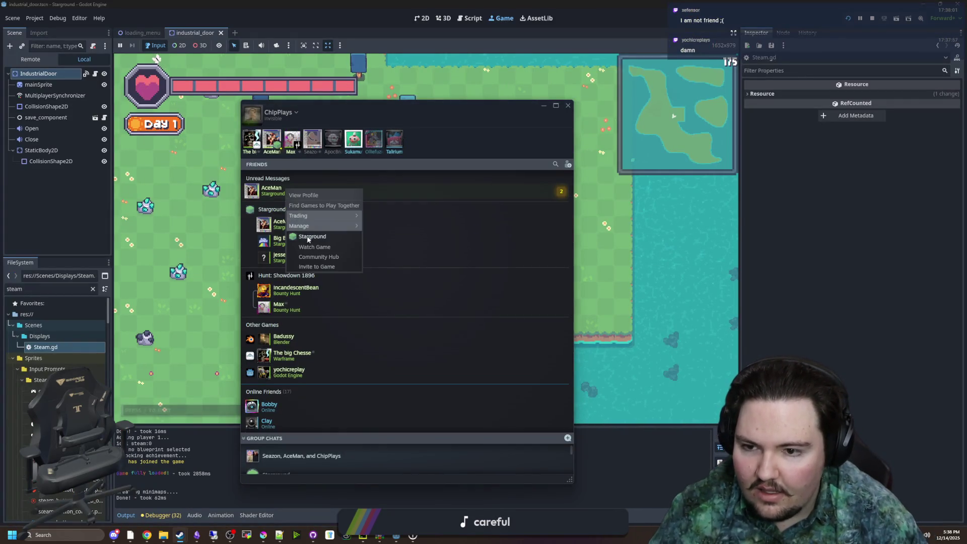
pyautogui.click(313, 268)
pyautogui.click(291, 192)
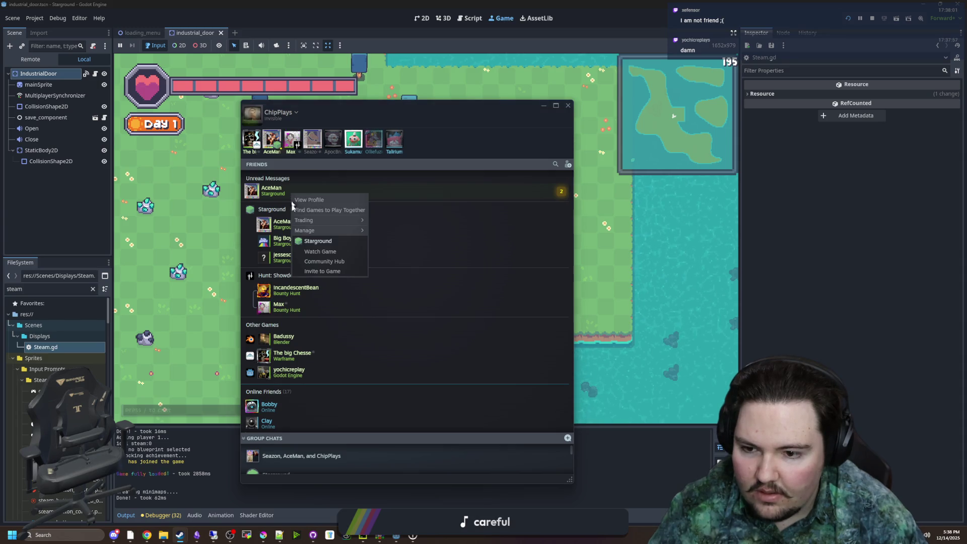
pyautogui.click(325, 274)
pyautogui.click(285, 191)
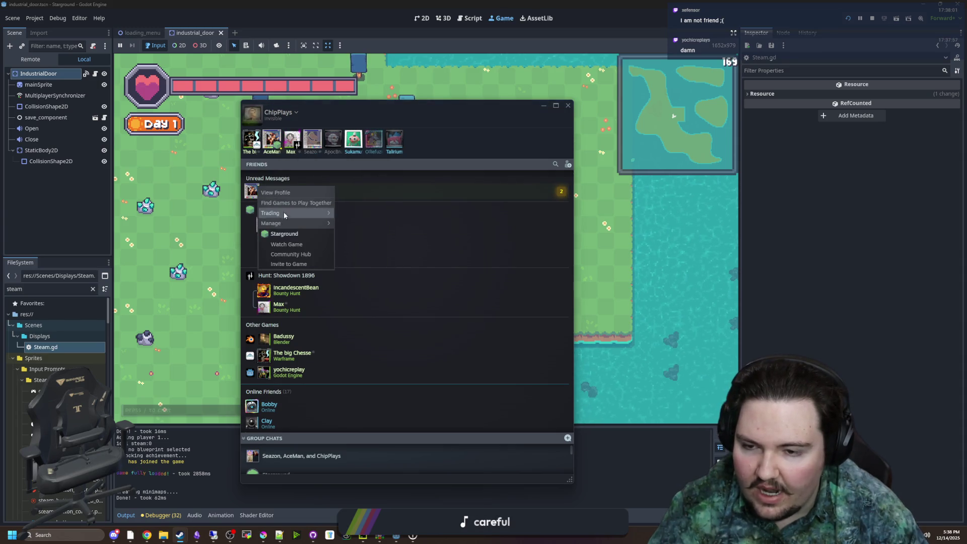
pyautogui.click(288, 261)
pyautogui.click(255, 190)
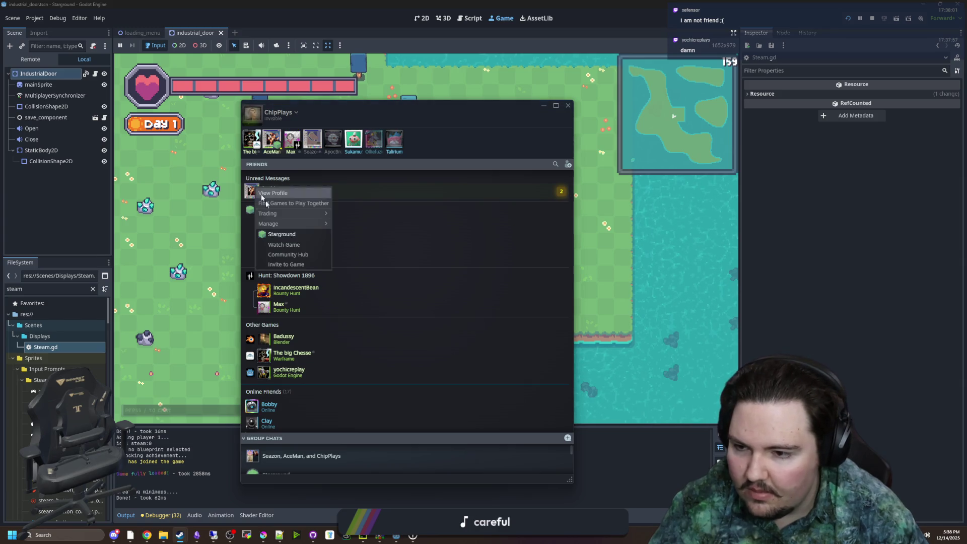
pyautogui.click(288, 260)
pyautogui.click(259, 193)
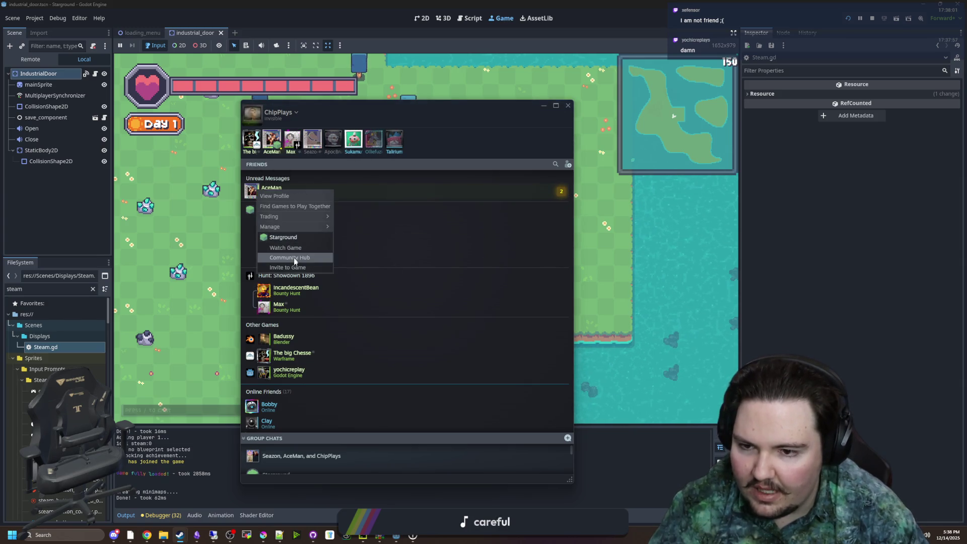
pyautogui.click(292, 262)
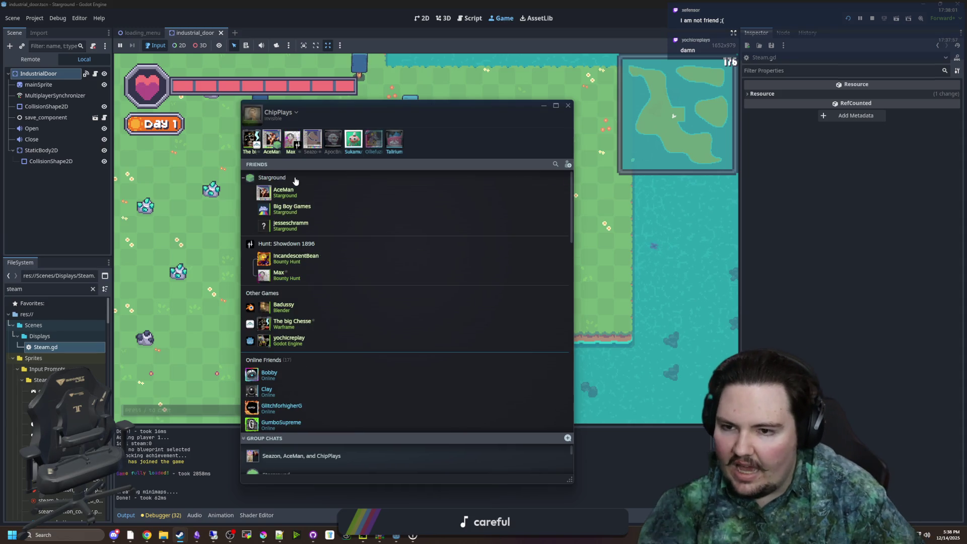
# Step: Choose Invite to Game from the second Starground friend's context menu
pyautogui.rightClick(285, 213)
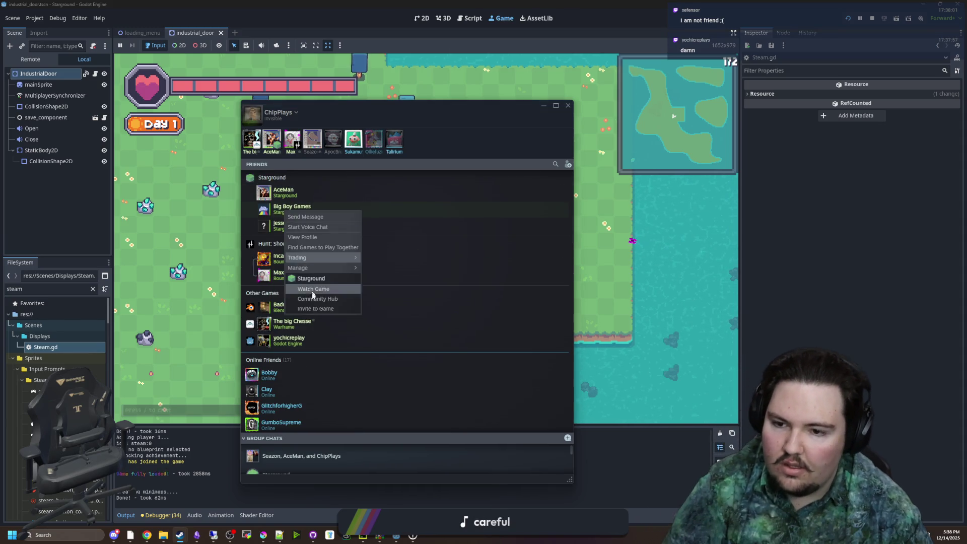
pyautogui.rightClick(299, 207)
pyautogui.press('Escape')
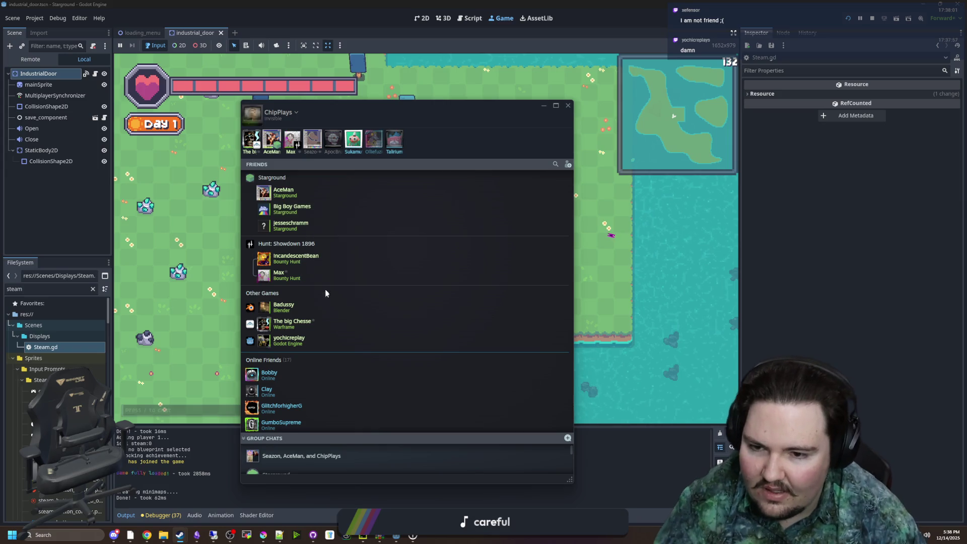
pyautogui.rightClick(314, 206)
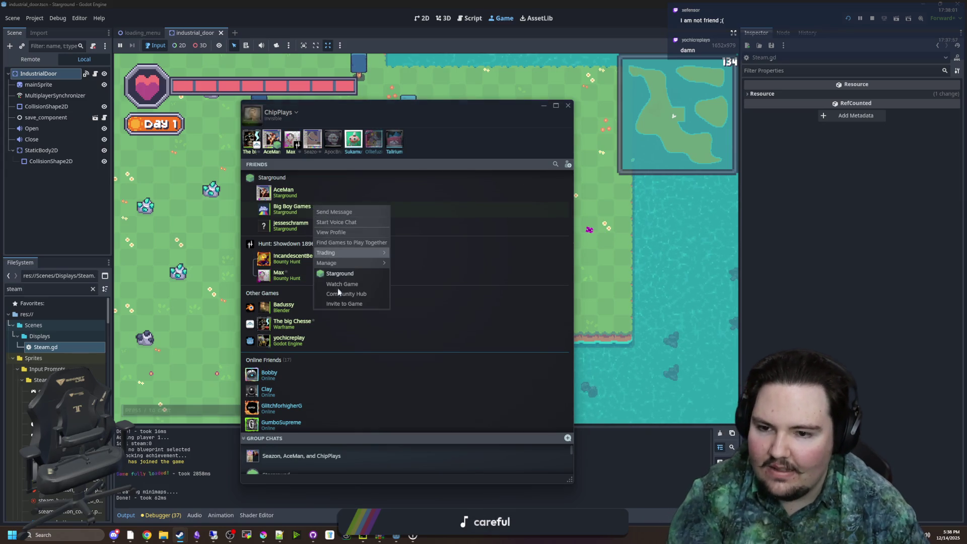
pyautogui.press('Escape')
pyautogui.rightClick(314, 208)
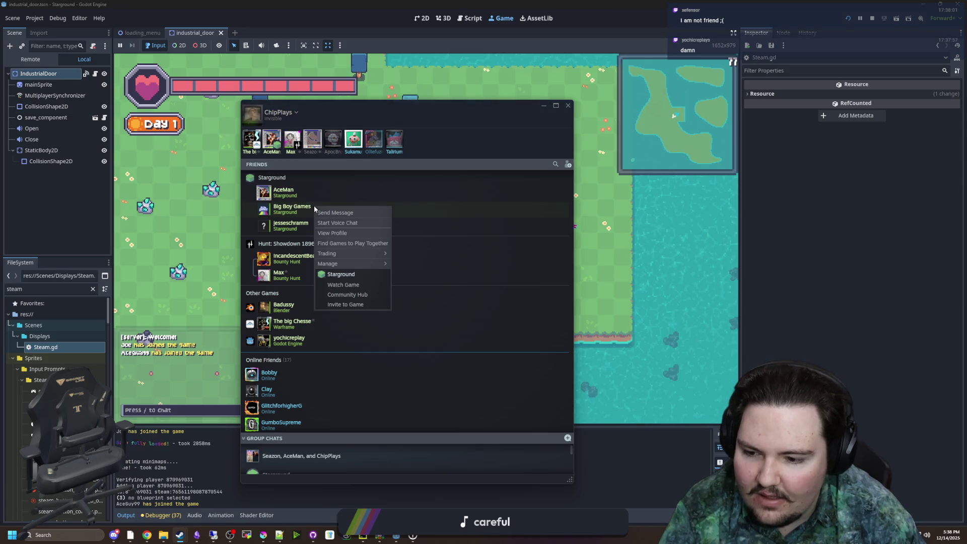
pyautogui.click(338, 308)
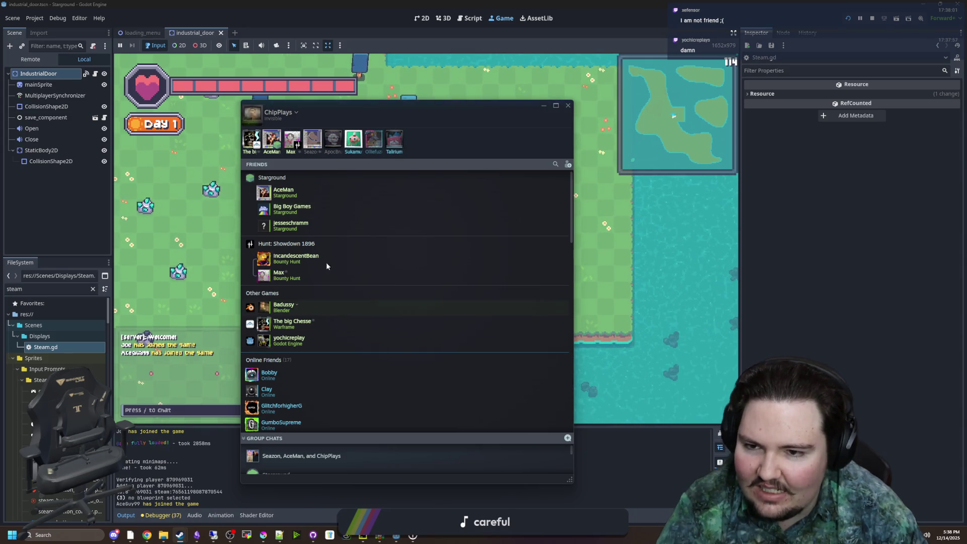
pyautogui.rightClick(300, 209)
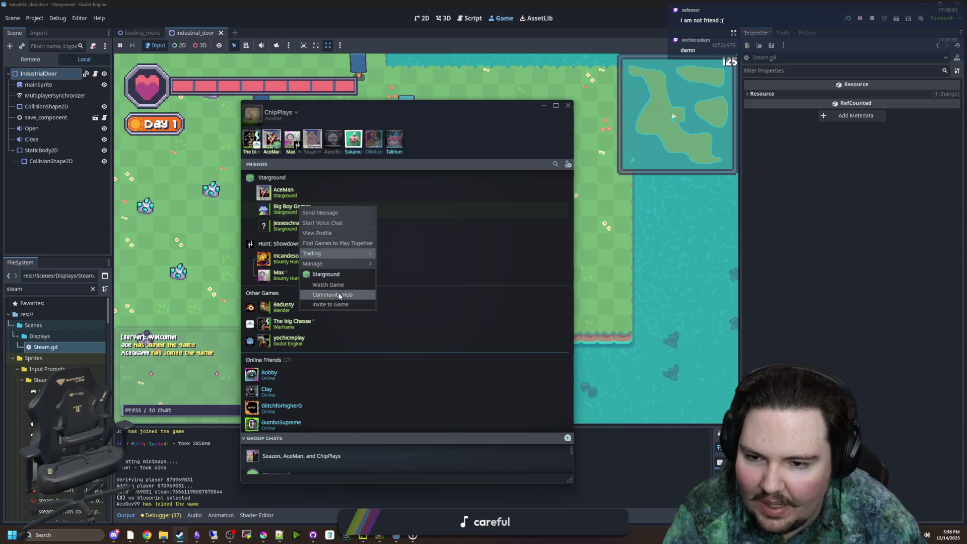
pyautogui.click(352, 308)
pyautogui.rightClick(308, 212)
pyautogui.click(333, 311)
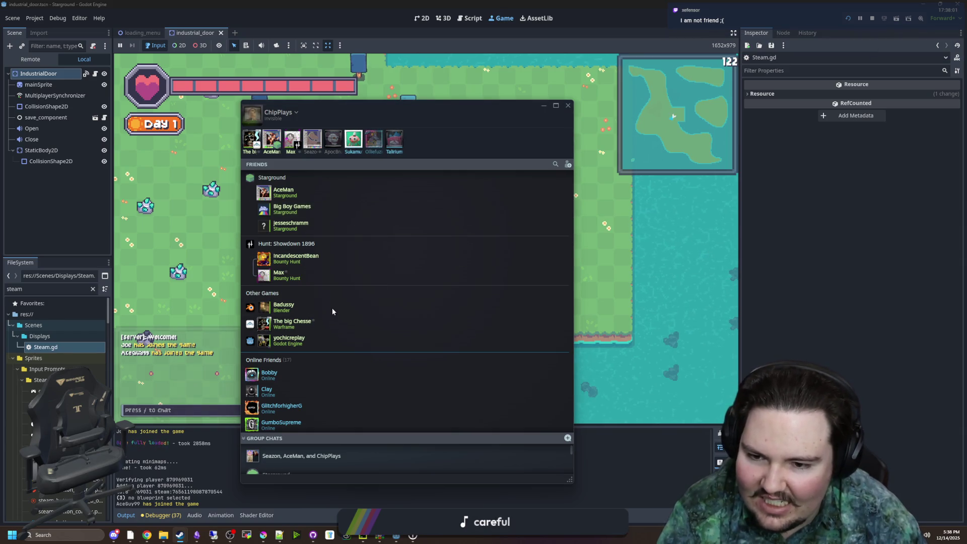
# Step: Invite the third Starground friend to the game and hide the Friends window
pyautogui.rightClick(285, 225)
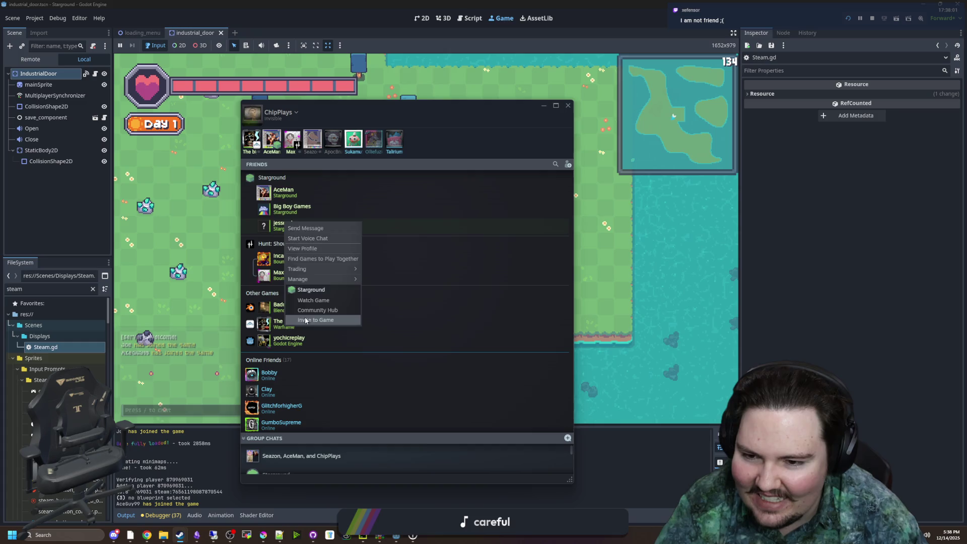
pyautogui.click(323, 320)
pyautogui.click(543, 108)
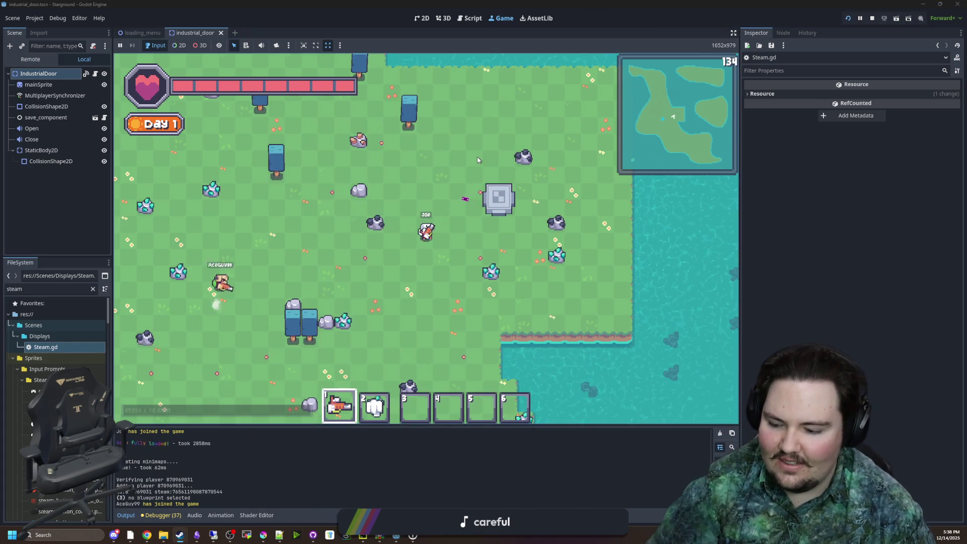
# Step: Append 'ess' to the remote player's username and close the Multiplayer panel
pyautogui.click(341, 250)
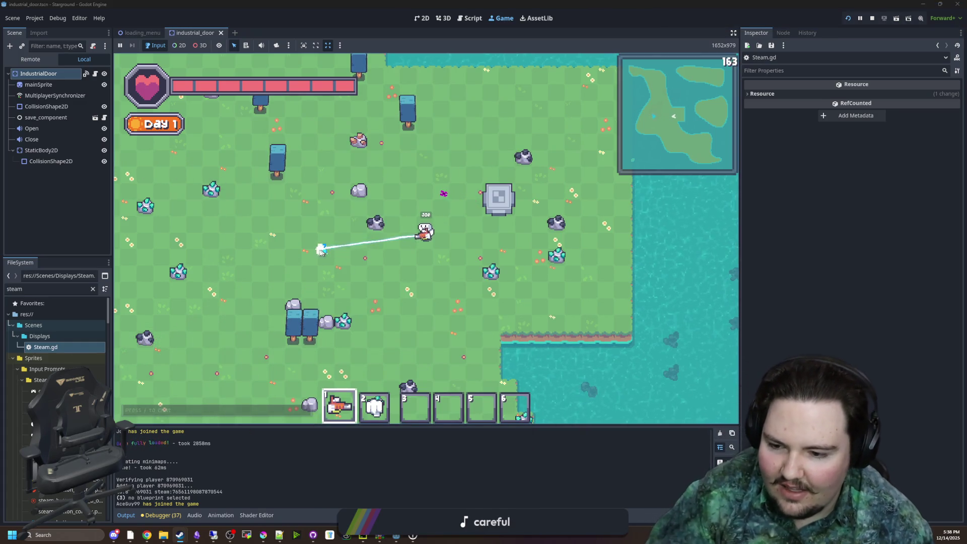
pyautogui.hotkey('alt', 'Tab')
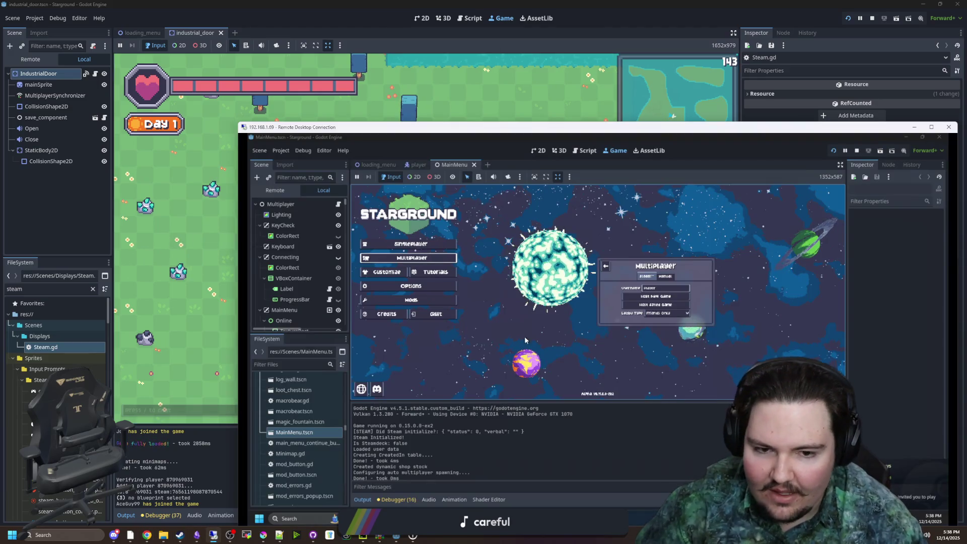
pyautogui.click(669, 287)
pyautogui.write('ess')
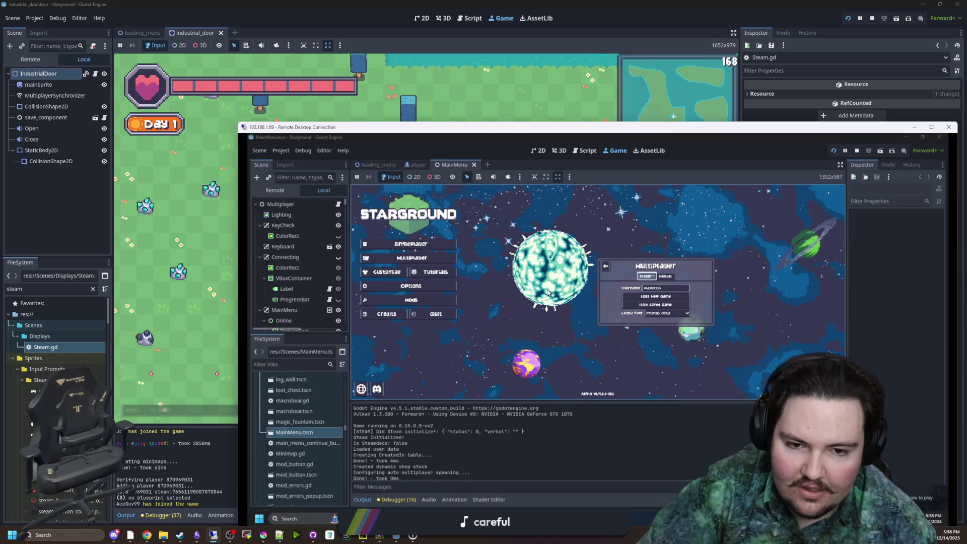
pyautogui.press('Escape')
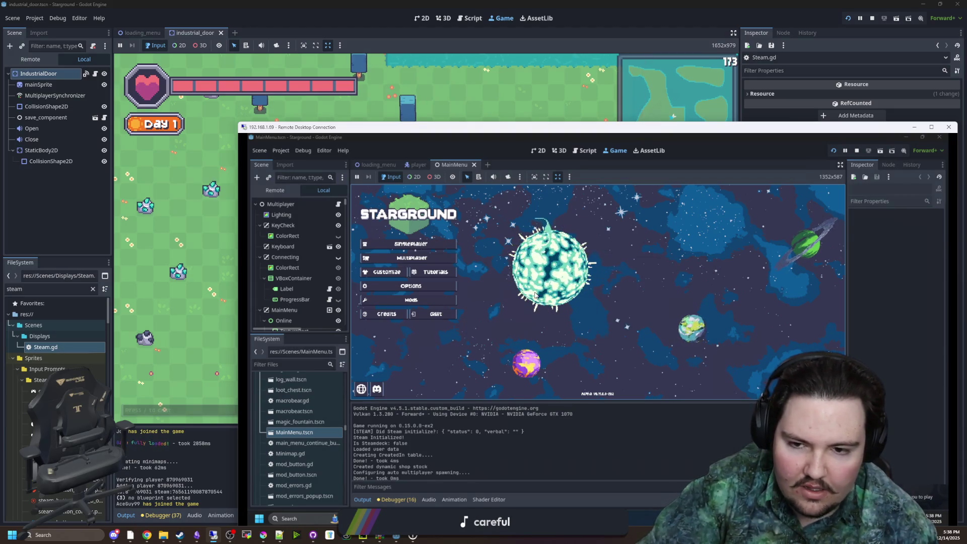
# Step: On the remote PC, open the friend's Steam chat and click Play Game on the Starground invite
pyautogui.moveTo(403, 519)
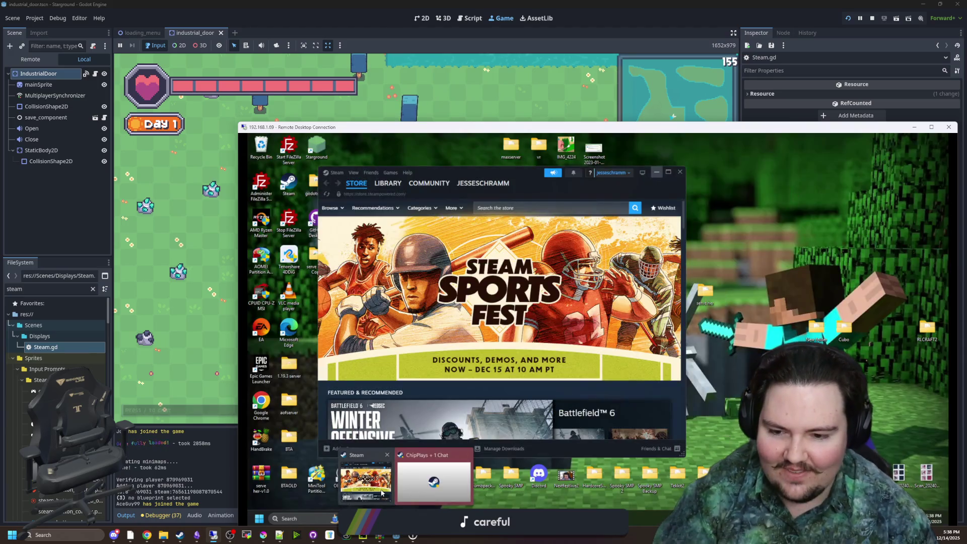
pyautogui.click(381, 493)
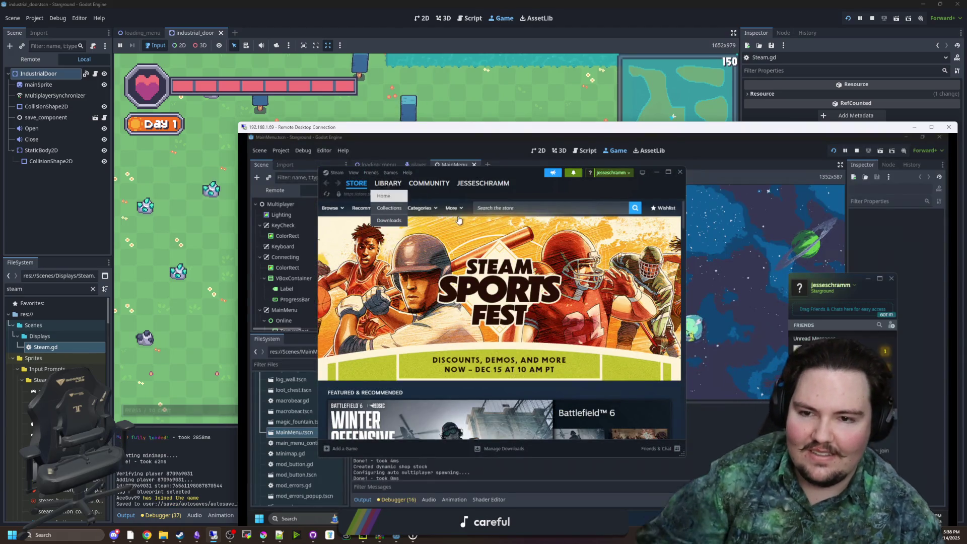
pyautogui.click(836, 349)
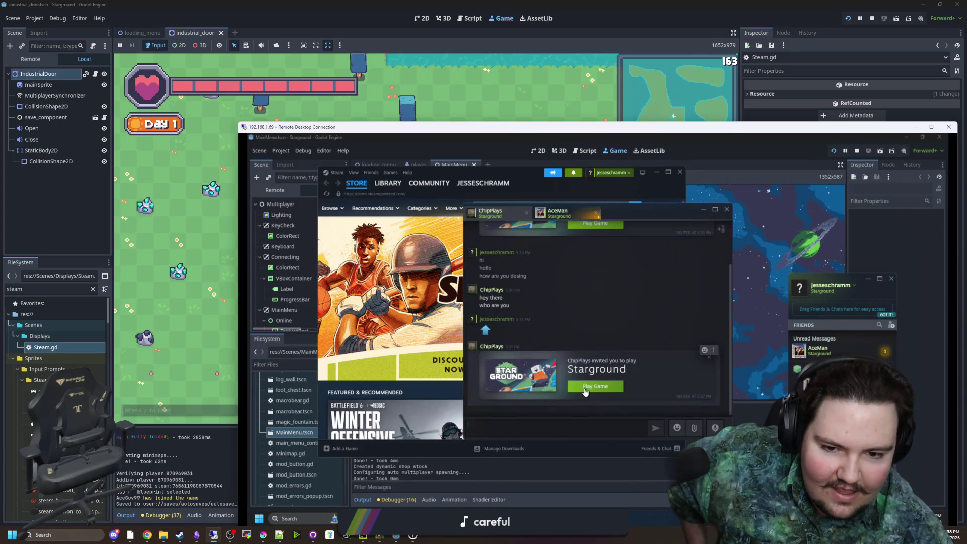
pyautogui.click(595, 387)
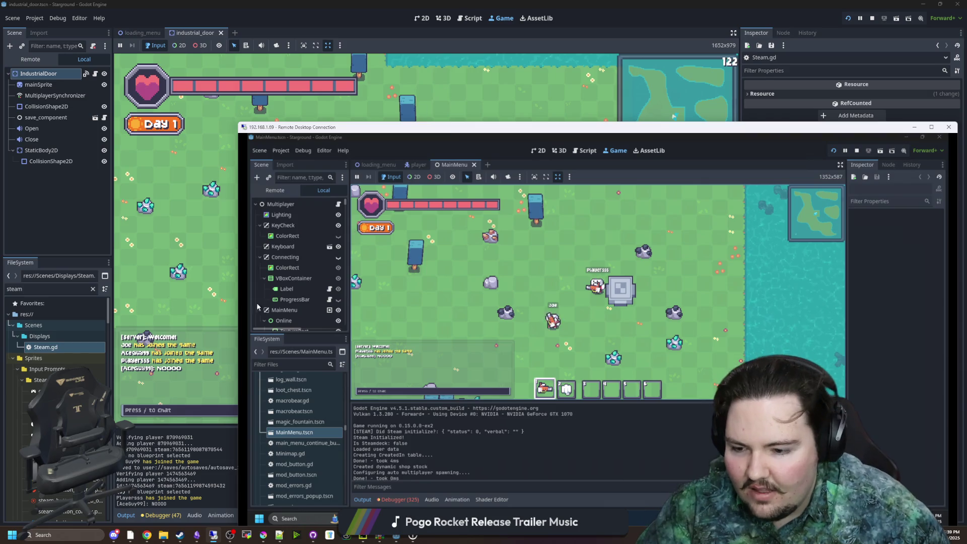
# Step: Reposition the Remote Desktop window and aim the remote player's beam across the map
pyautogui.moveTo(336, 128)
pyautogui.mouseDown()
pyautogui.moveTo(722, 170)
pyautogui.moveTo(520, 107)
pyautogui.moveTo(430, 111)
pyautogui.mouseUp()
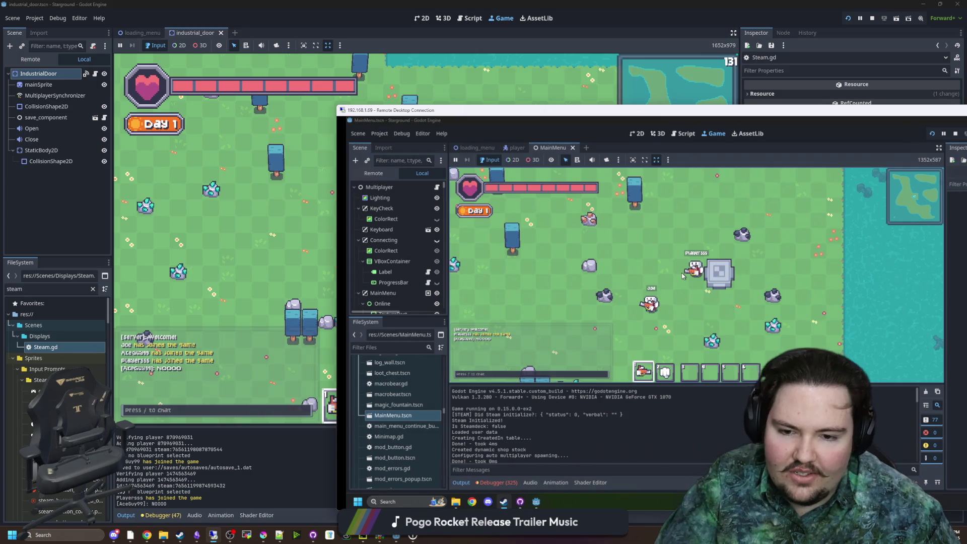
pyautogui.moveTo(675, 267)
pyautogui.mouseDown()
pyautogui.moveTo(613, 225)
pyautogui.moveTo(650, 266)
pyautogui.mouseUp()
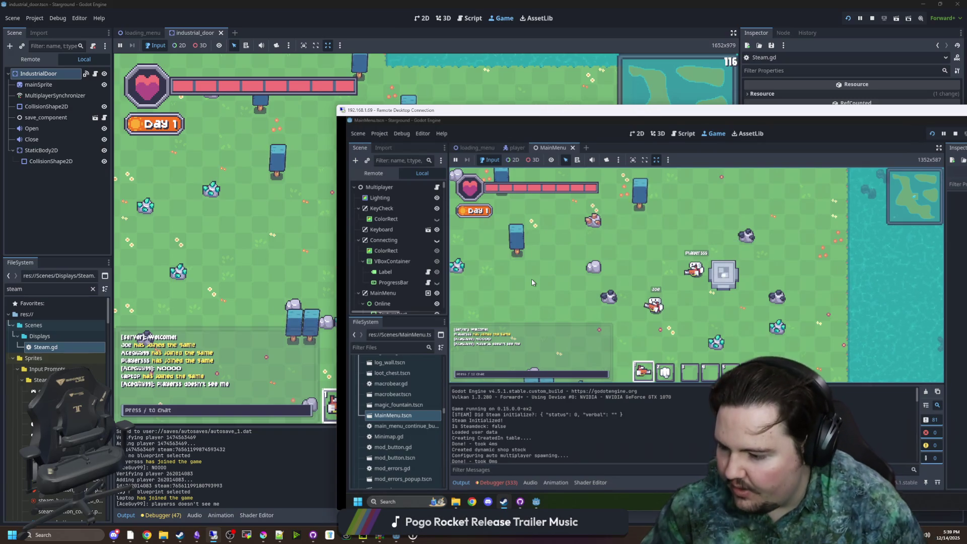
pyautogui.moveTo(591, 123)
pyautogui.mouseDown()
pyautogui.moveTo(800, 255)
pyautogui.moveTo(787, 237)
pyautogui.moveTo(485, 107)
pyautogui.moveTo(547, 148)
pyautogui.mouseUp()
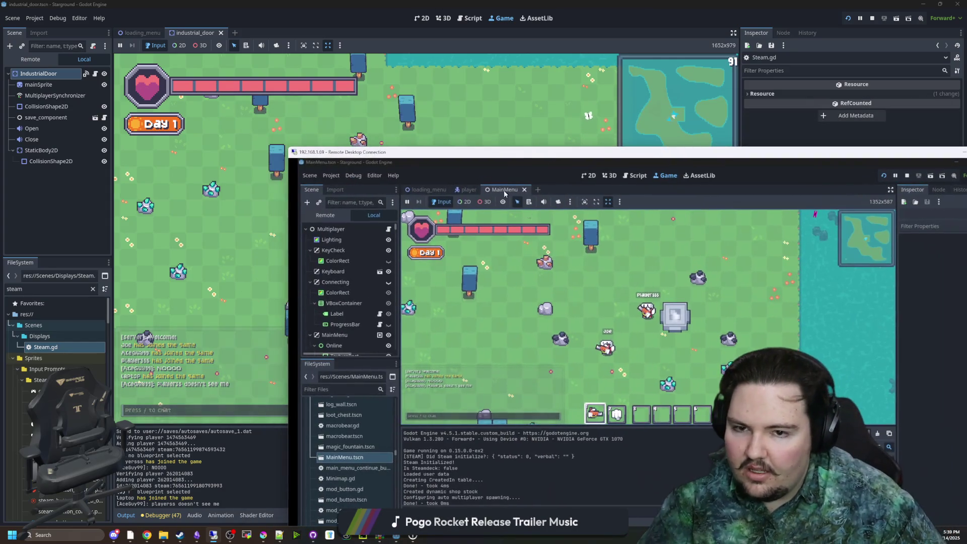
# Step: Pause the local game and choose Quit to return to the main menu
pyautogui.click(439, 261)
pyautogui.press('Escape')
pyautogui.click(440, 260)
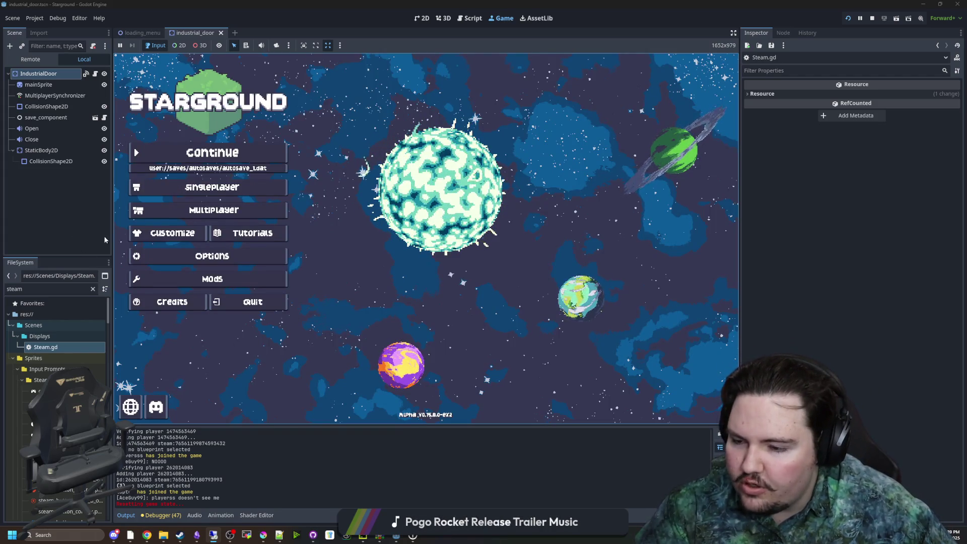
# Step: In Steam.gd's lobby_created, add a no_delay = true line below server_relay, check its docs, and save
pyautogui.doubleClick(58, 345)
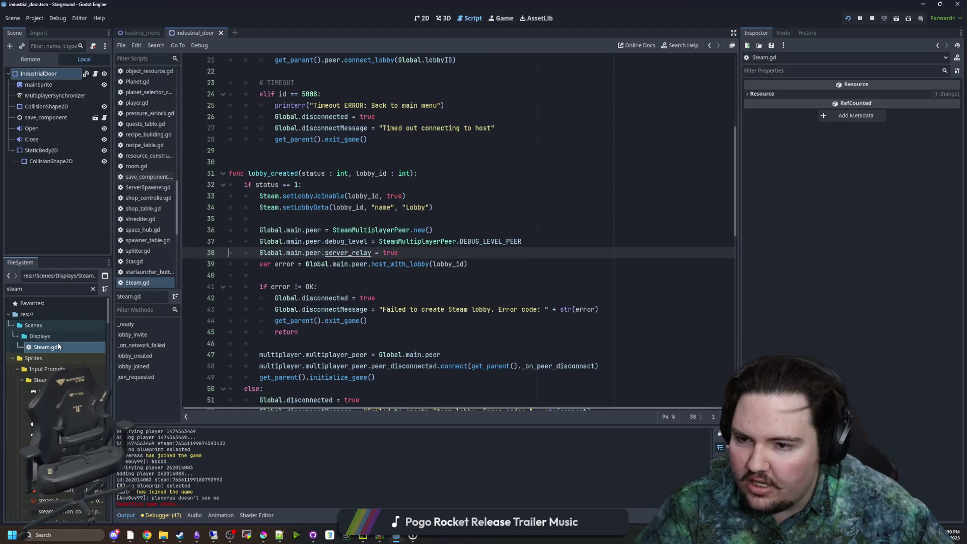
pyautogui.click(366, 221)
pyautogui.click(422, 254)
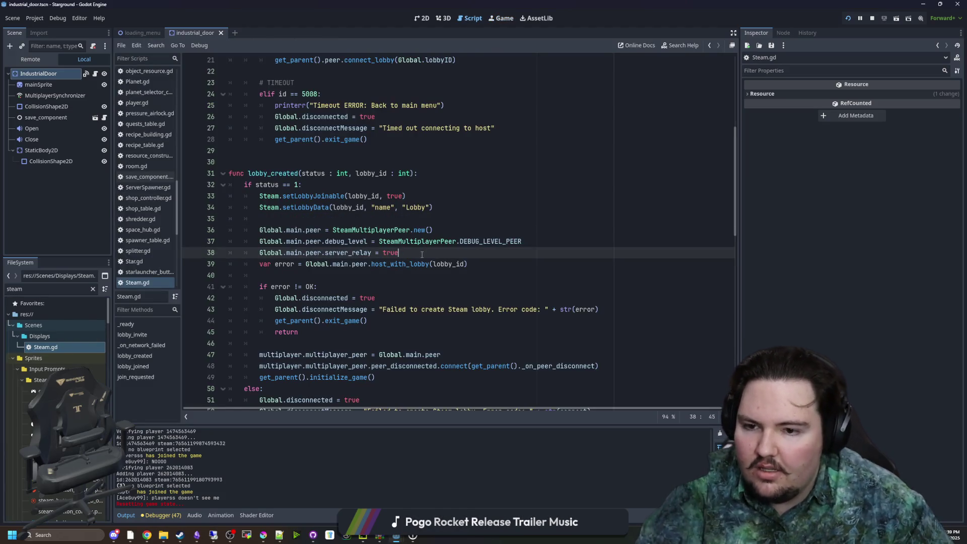
pyautogui.hotkey('shift', 'Home')
pyautogui.click(415, 253)
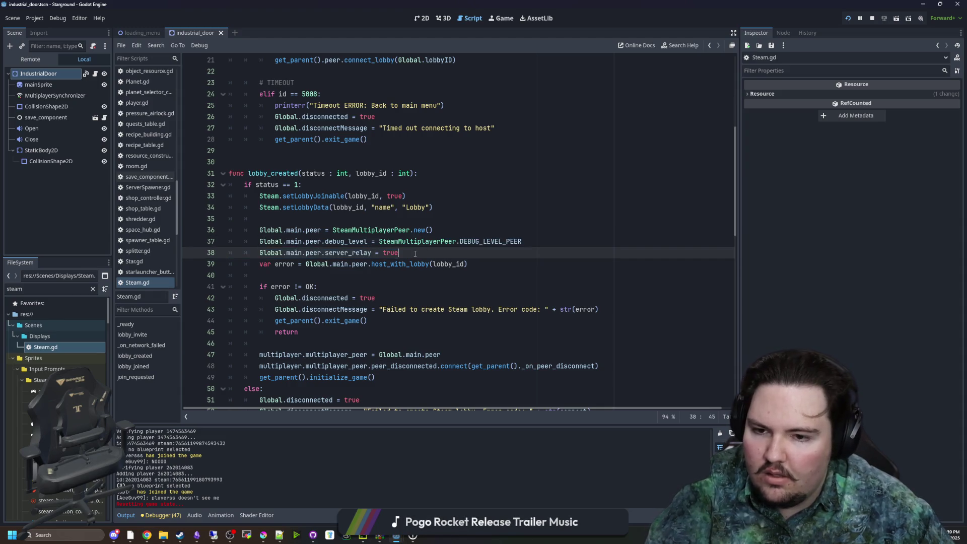
pyautogui.press('Return')
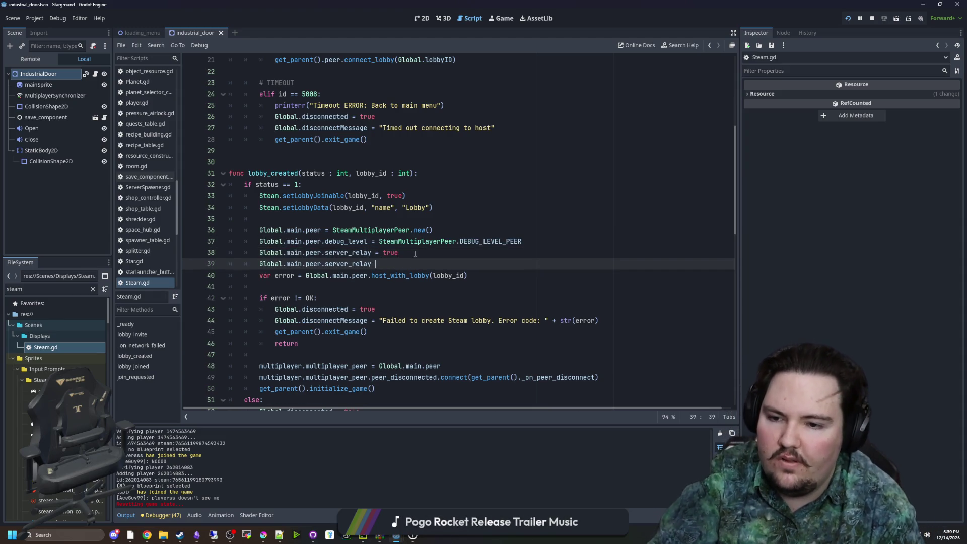
pyautogui.write('_delay')
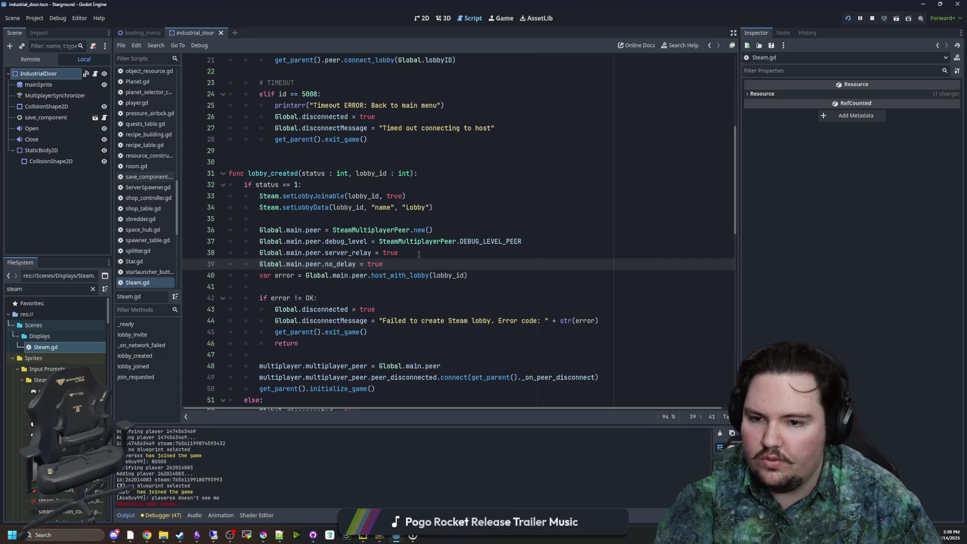
pyautogui.keyDown('ctrl'); pyautogui.click(334, 267); pyautogui.keyUp('ctrl')
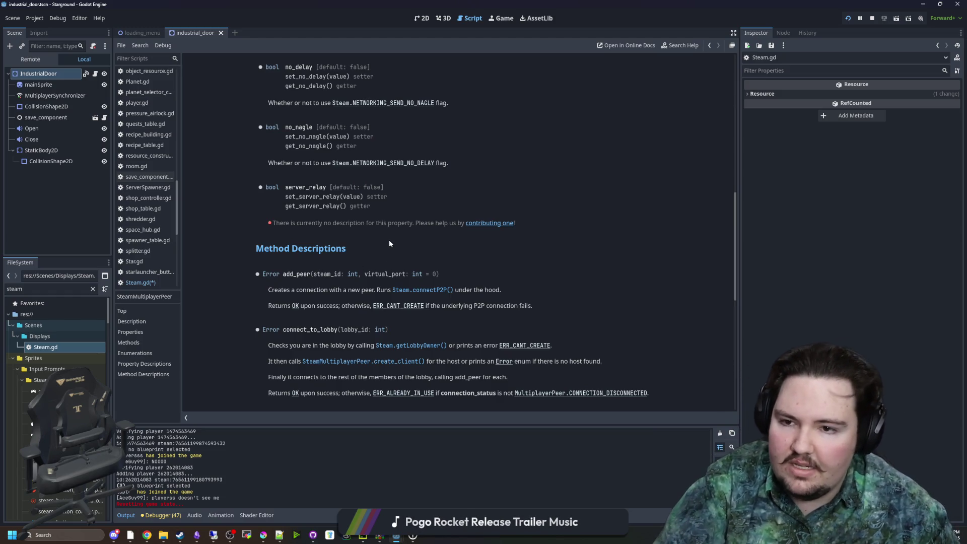
pyautogui.hotkey('ctrl', 'w')
pyautogui.hotkey('ctrl', 's')
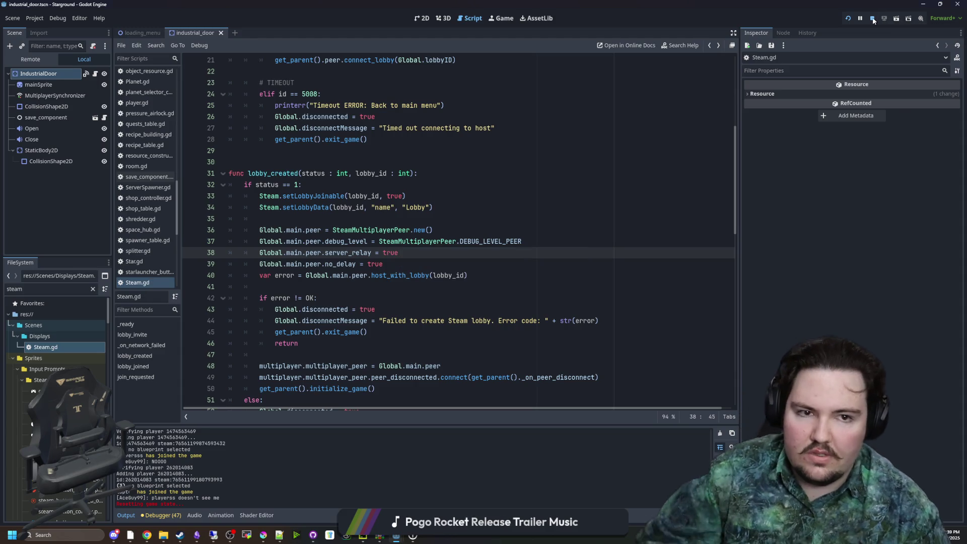
# Step: Relaunch Starground with the updated networking script and bring up the Steam library window
pyautogui.click(846, 19)
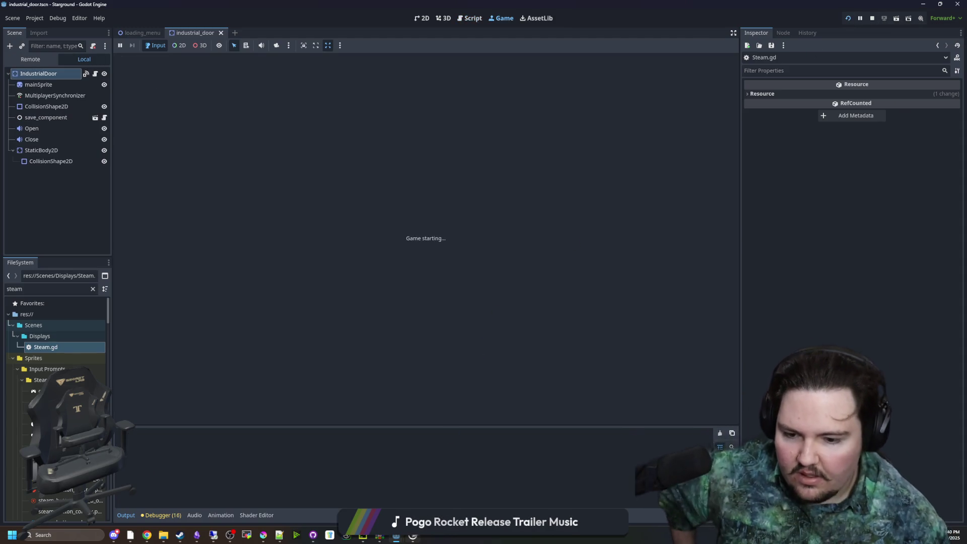
pyautogui.moveTo(413, 535)
pyautogui.moveTo(417, 500)
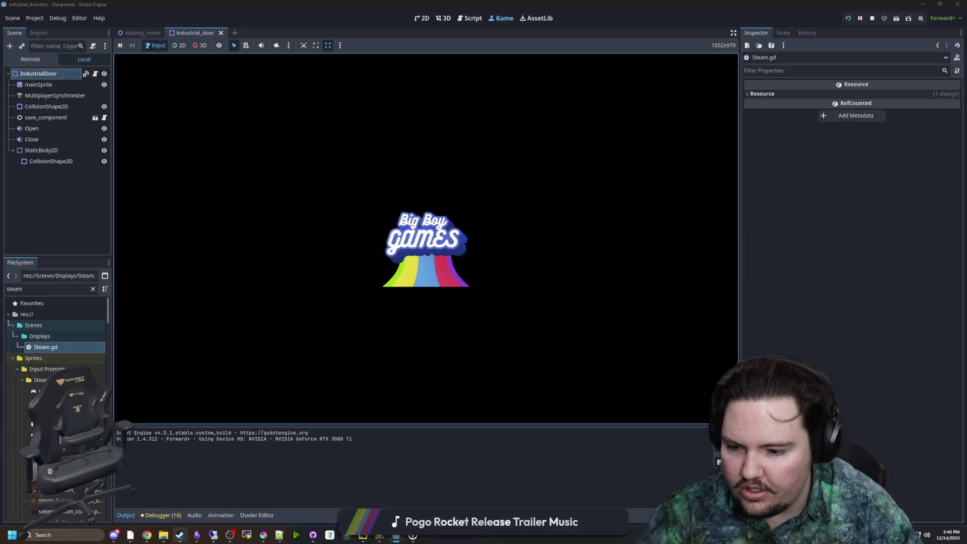
pyautogui.click(179, 535)
# Step: Read the friend's unread chat message from Steam notifications, then close the chat and friends list
pyautogui.click(532, 111)
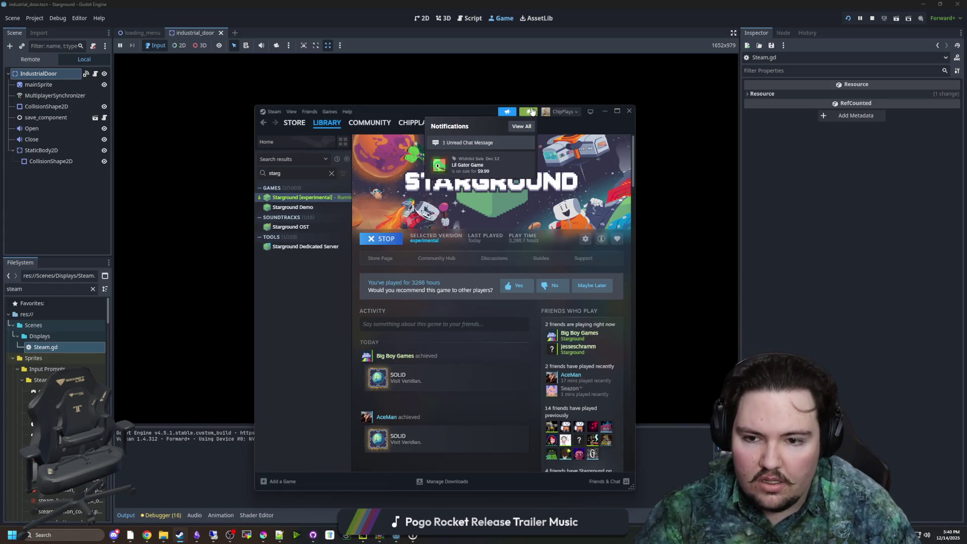
pyautogui.click(478, 143)
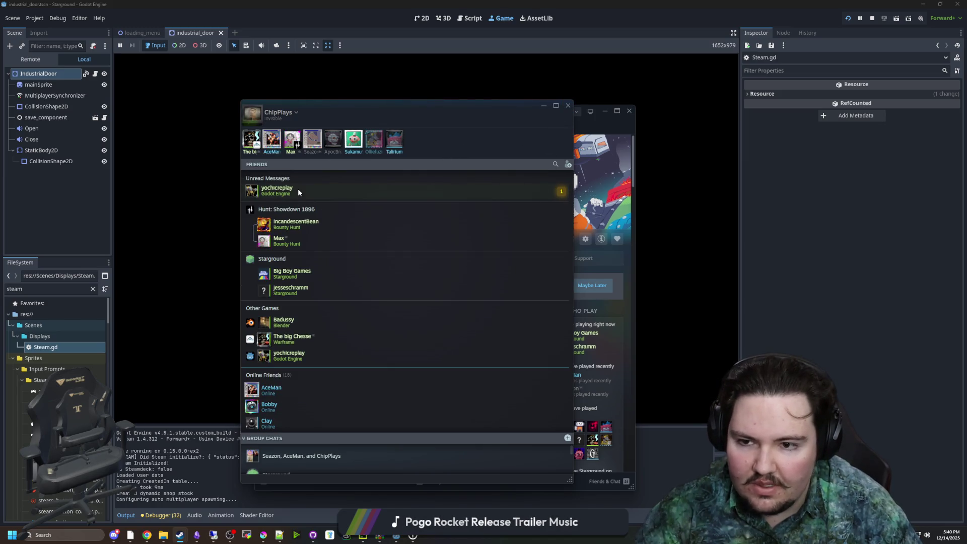
pyautogui.rightClick(298, 192)
pyautogui.click(314, 196)
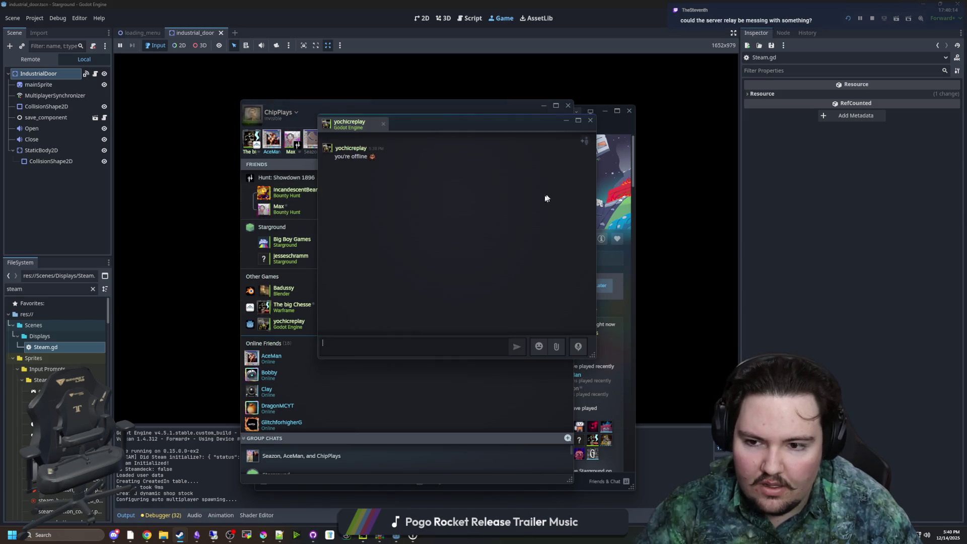
pyautogui.click(590, 120)
pyautogui.click(568, 105)
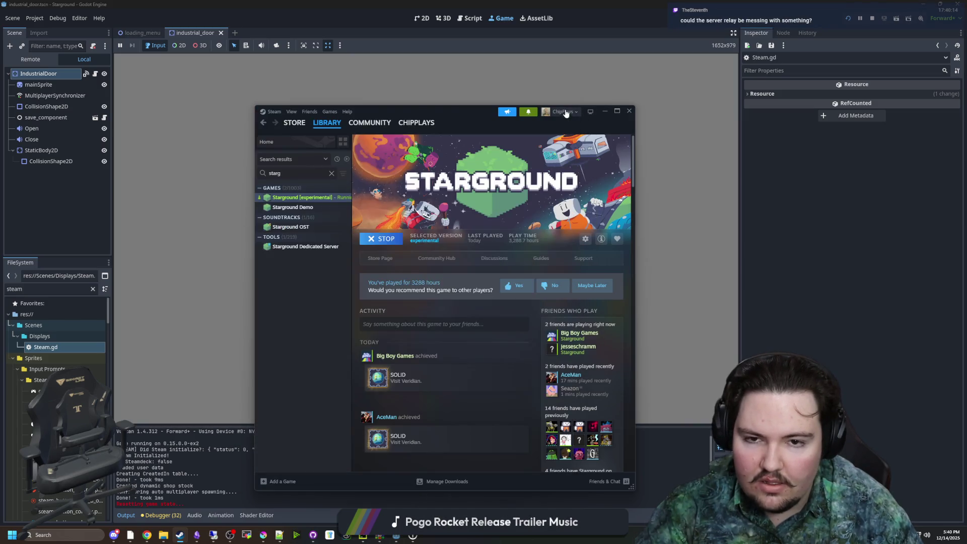
# Step: Go to Steam's Add a Friend page through the friends options
pyautogui.click(525, 112)
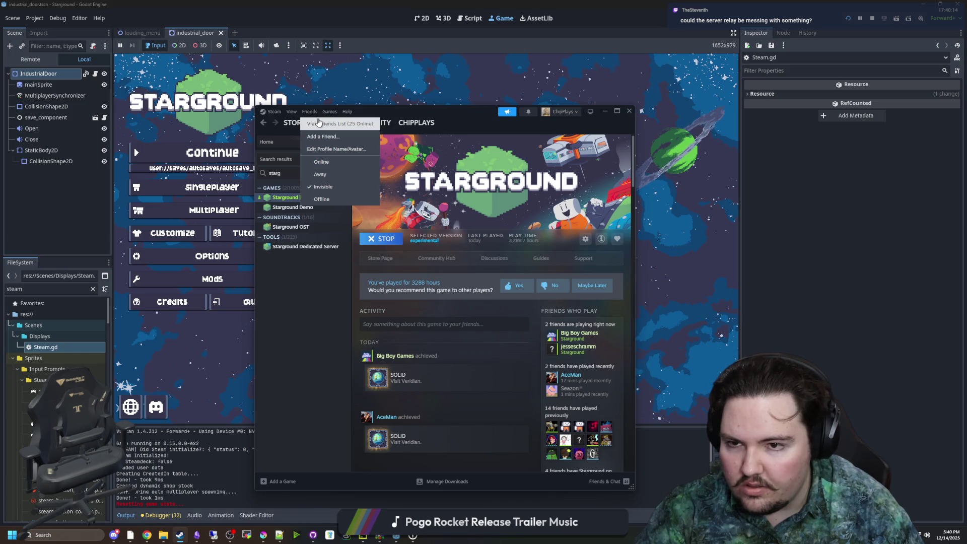
pyautogui.moveTo(319, 122)
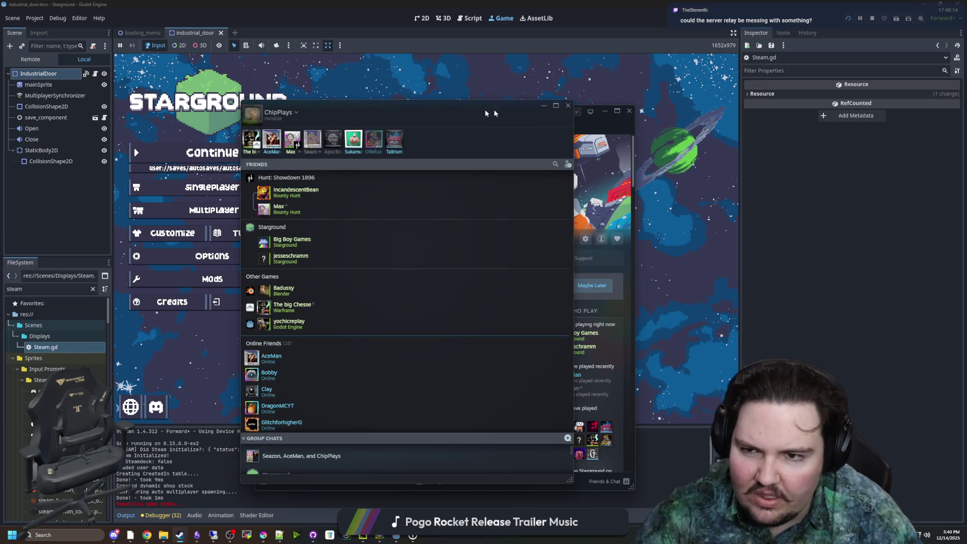
pyautogui.click(566, 108)
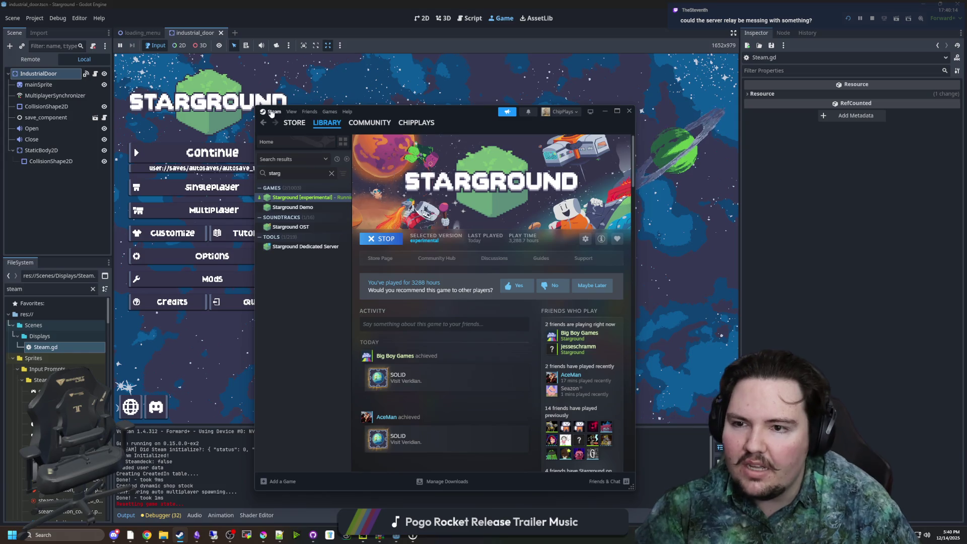
pyautogui.click(570, 111)
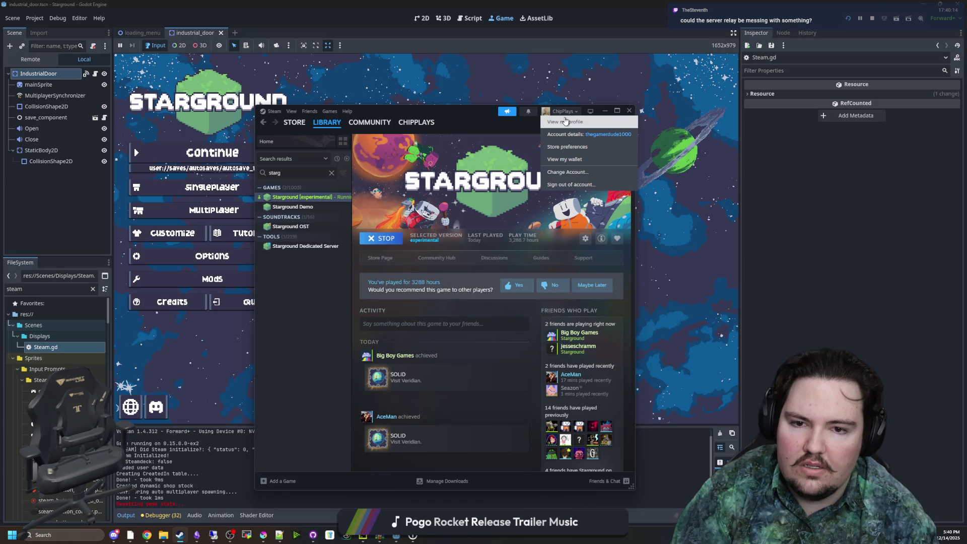
pyautogui.click(309, 112)
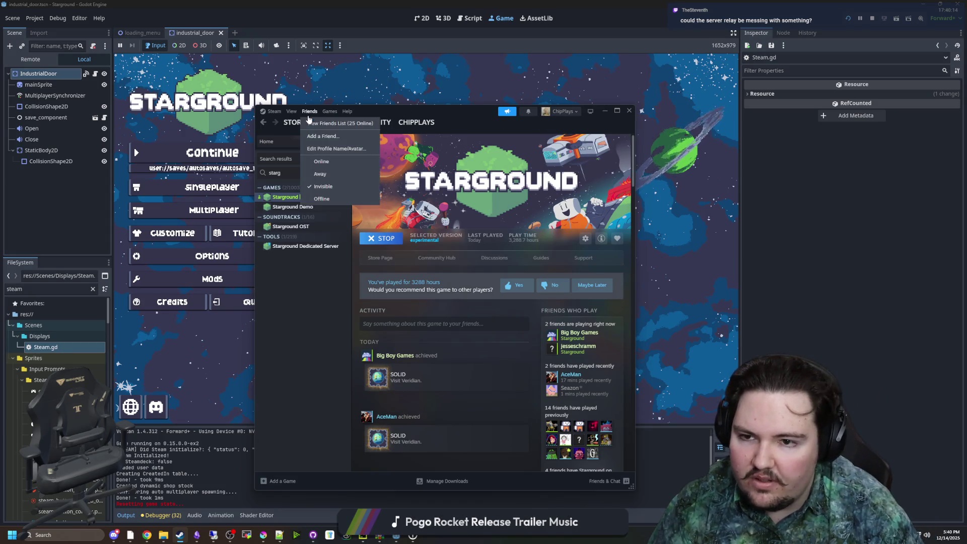
pyautogui.click(323, 136)
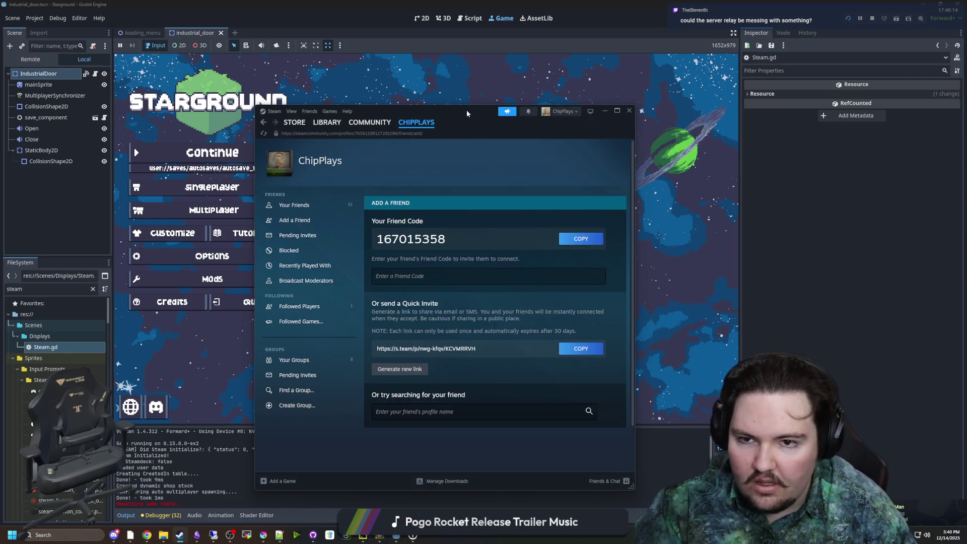
# Step: Drag the Add a Friend window, with its friend code, over the middle of the game view
pyautogui.moveTo(466, 110); pyautogui.dragTo(451, 102)
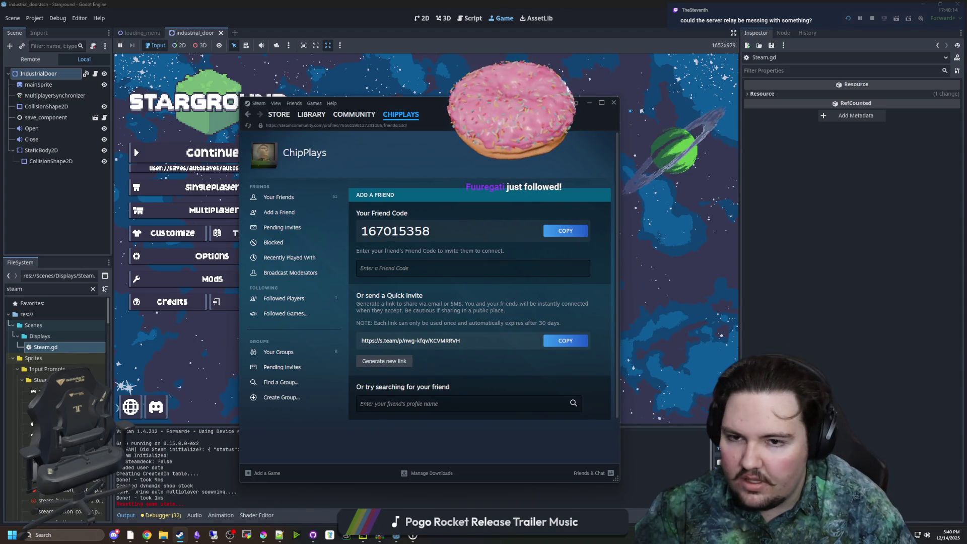
pyautogui.moveTo(454, 100)
pyautogui.mouseDown()
pyautogui.moveTo(416, 117)
pyautogui.moveTo(805, 108)
pyautogui.moveTo(947, 137)
pyautogui.moveTo(907, 137)
pyautogui.mouseUp()
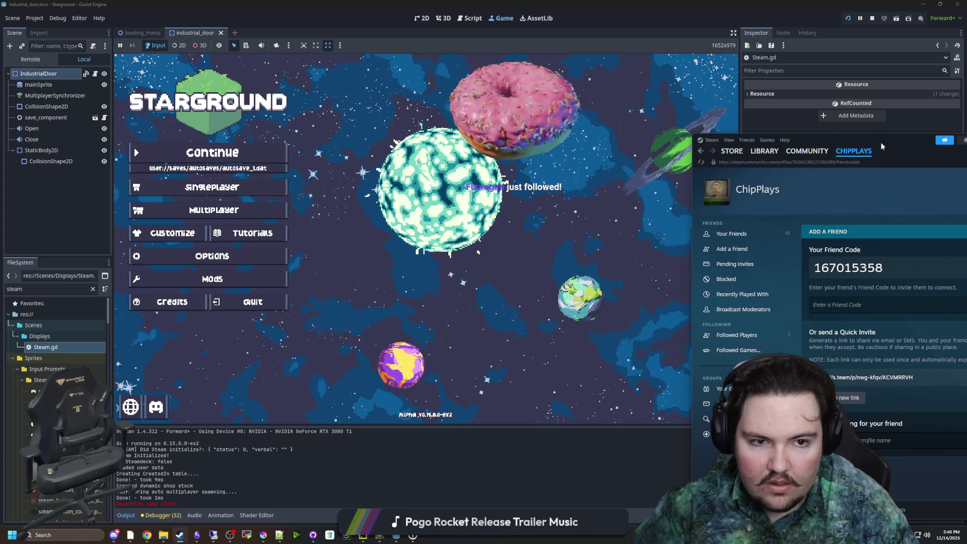
pyautogui.moveTo(873, 140); pyautogui.dragTo(844, 131)
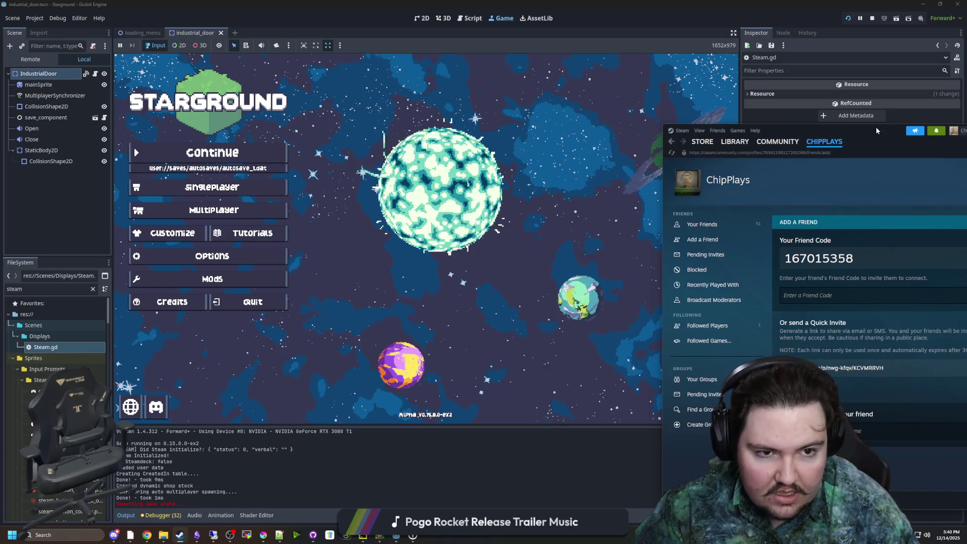
pyautogui.moveTo(875, 127); pyautogui.dragTo(575, 127)
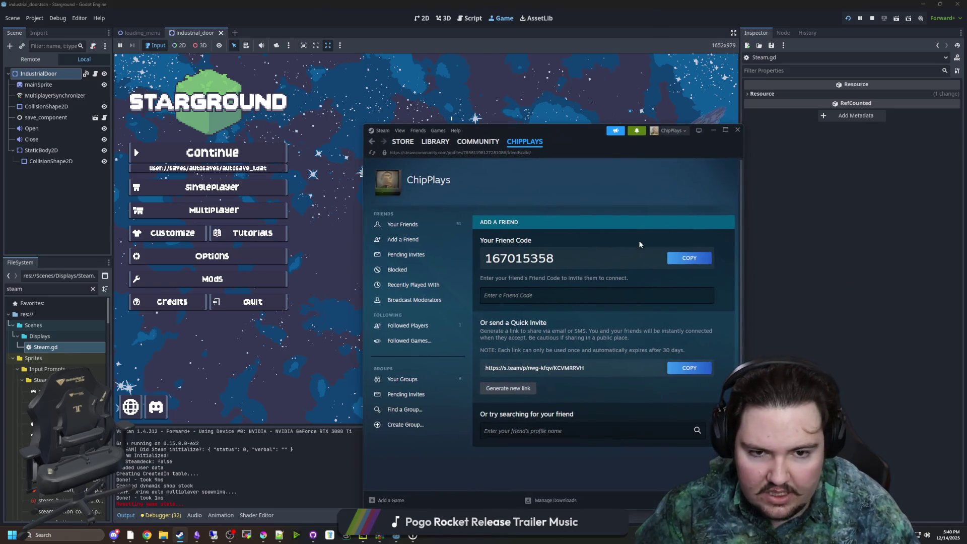
pyautogui.click(115, 535)
# Step: Close Discord and minimize the Steam friends window to uncover Starground's multiplayer options
pyautogui.moveTo(575, 87); pyautogui.dragTo(589, 87)
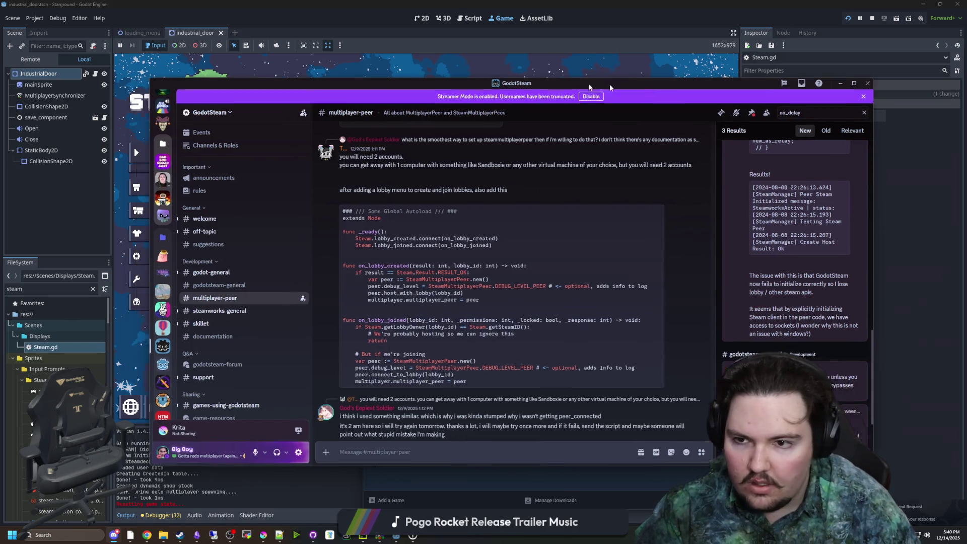
pyautogui.click(867, 83)
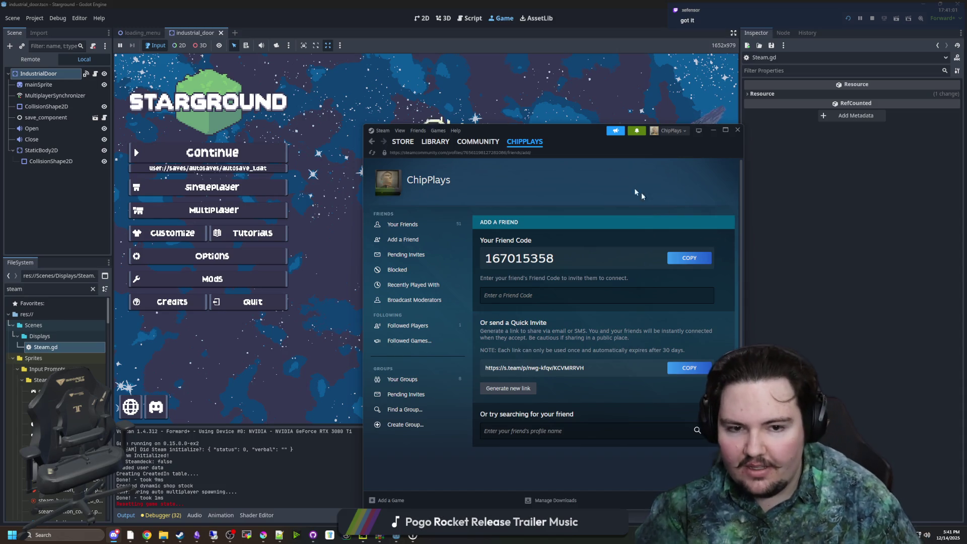
pyautogui.click(711, 131)
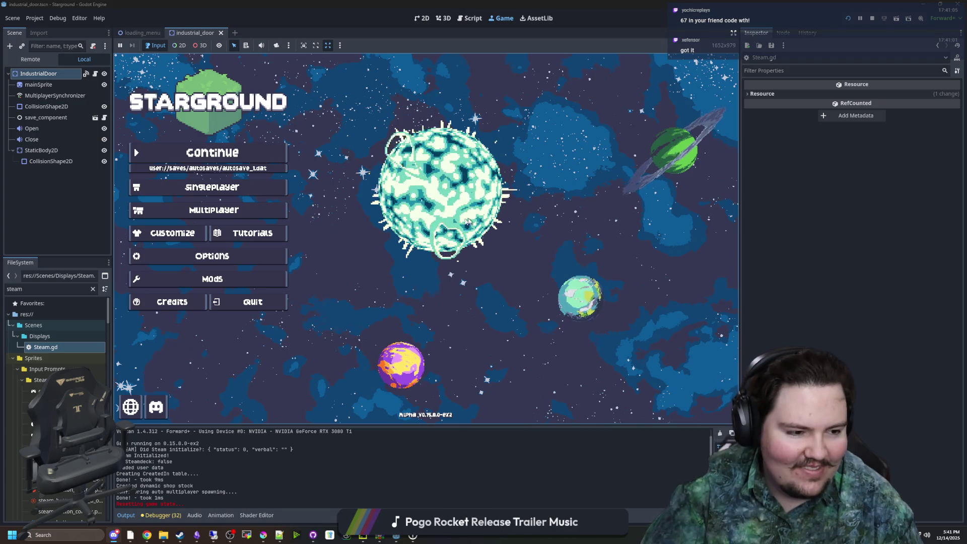
pyautogui.click(213, 209)
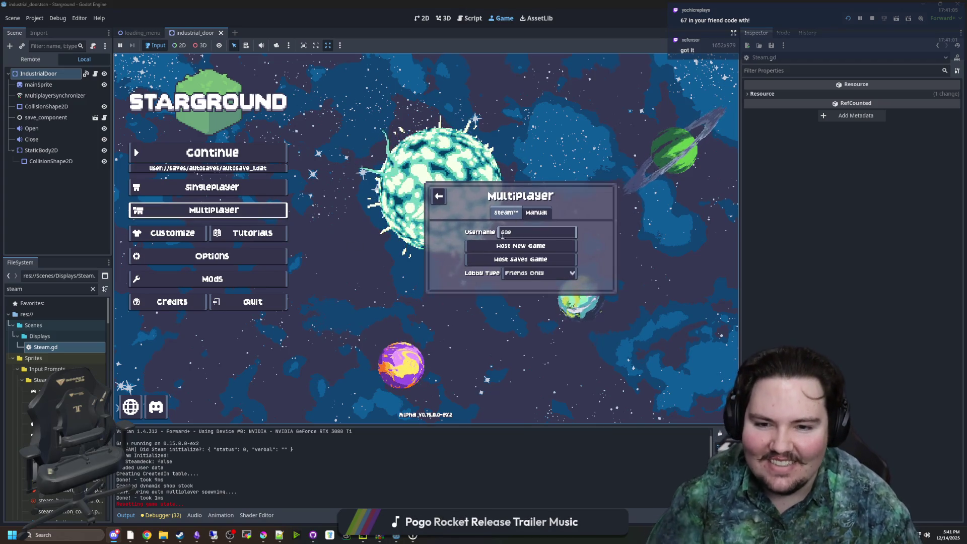
# Step: Start a new hosted world, then open Multiplayer in the remote game after dismissing its disconnect notice
pyautogui.click(521, 246)
pyautogui.click(519, 298)
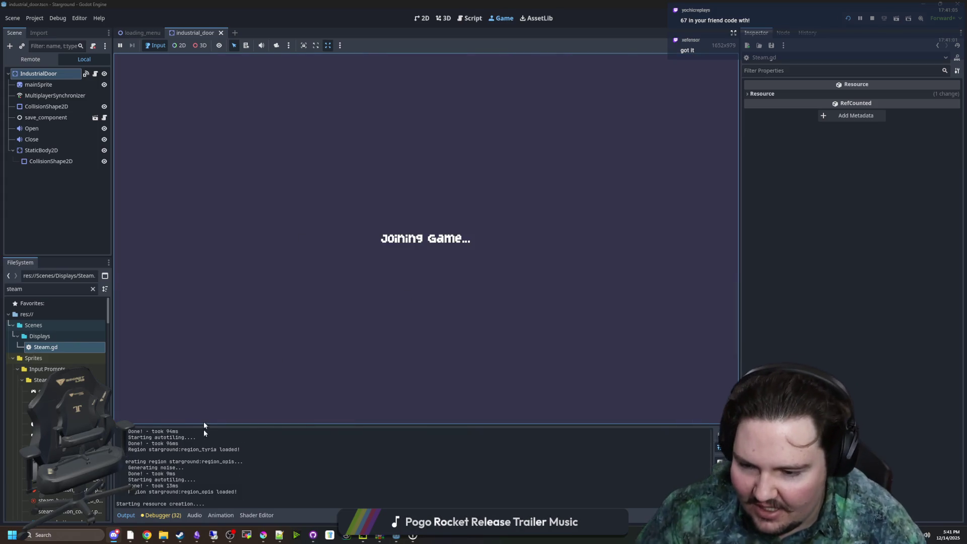
pyautogui.click(213, 535)
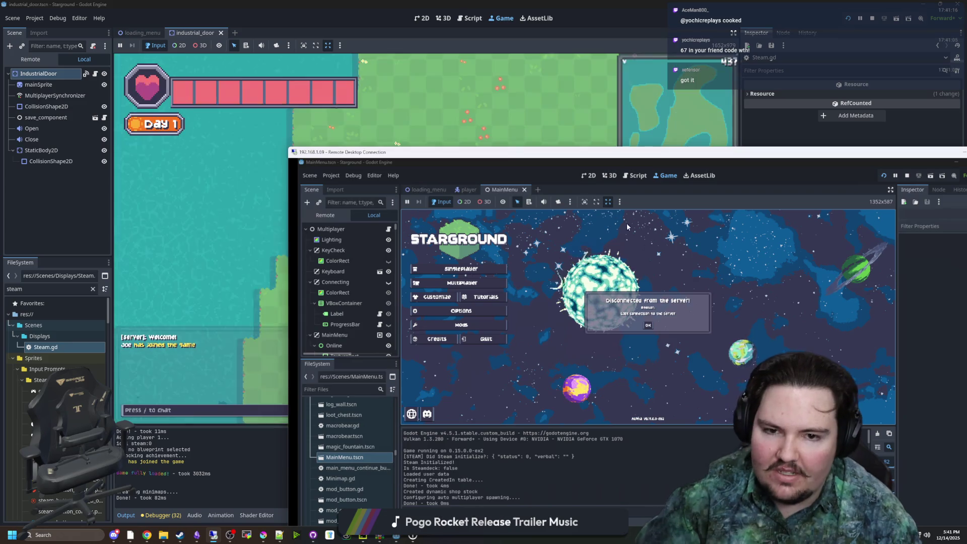
pyautogui.click(648, 325)
pyautogui.moveTo(622, 152)
pyautogui.mouseDown()
pyautogui.moveTo(773, 154)
pyautogui.moveTo(779, 128)
pyautogui.mouseUp()
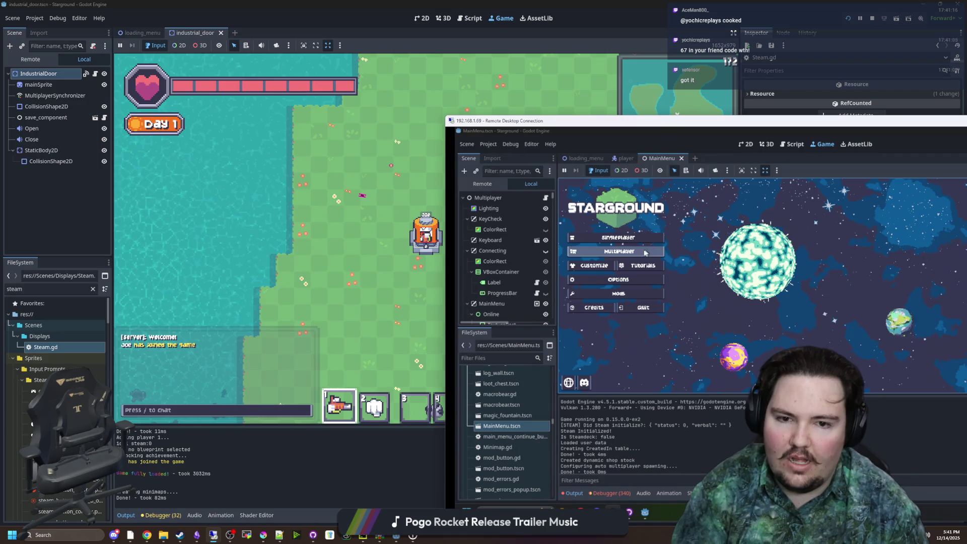
pyautogui.click(618, 252)
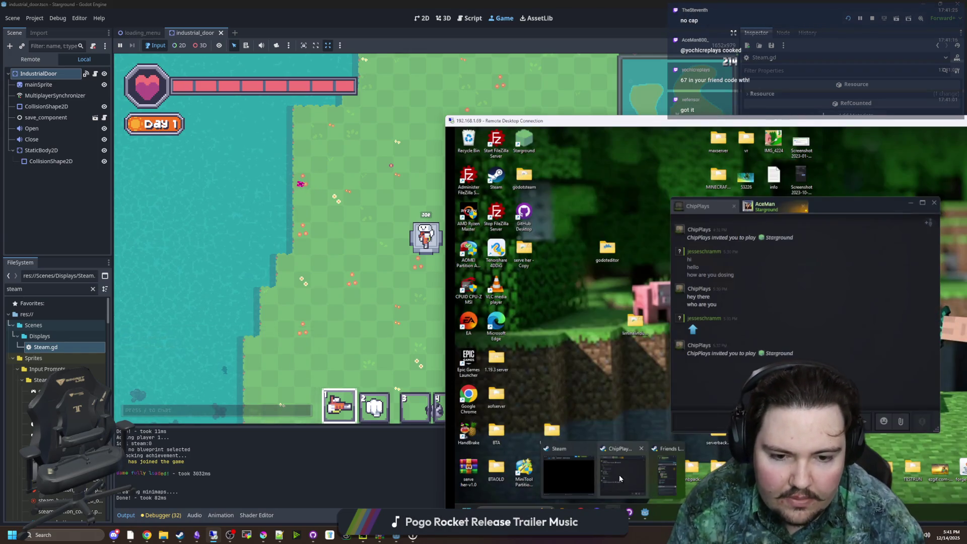
# Step: In the remote Steam chat, choose the invite-to-watch option from the host's tab menu
pyautogui.click(618, 475)
pyautogui.rightClick(703, 201)
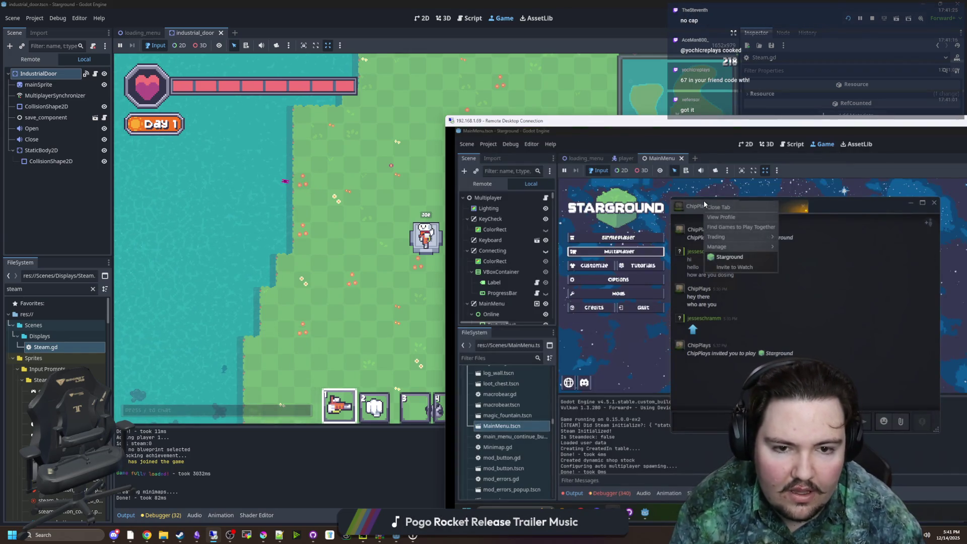
pyautogui.click(734, 267)
# Step: Return to the local game, toggle its pause menu, and check the local Steam friends list
pyautogui.click(371, 272)
pyautogui.press('Escape')
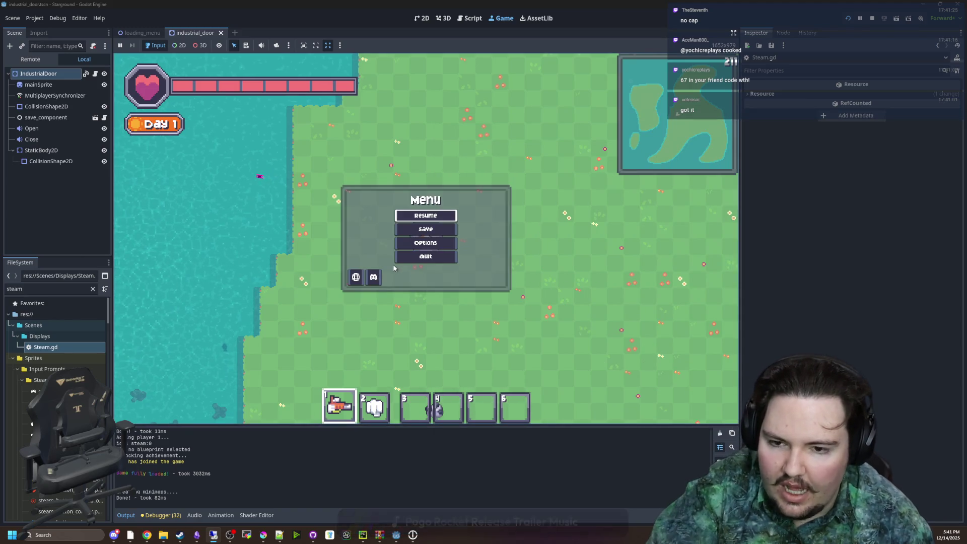
pyautogui.press('Escape')
pyautogui.moveTo(184, 524)
pyautogui.click(180, 496)
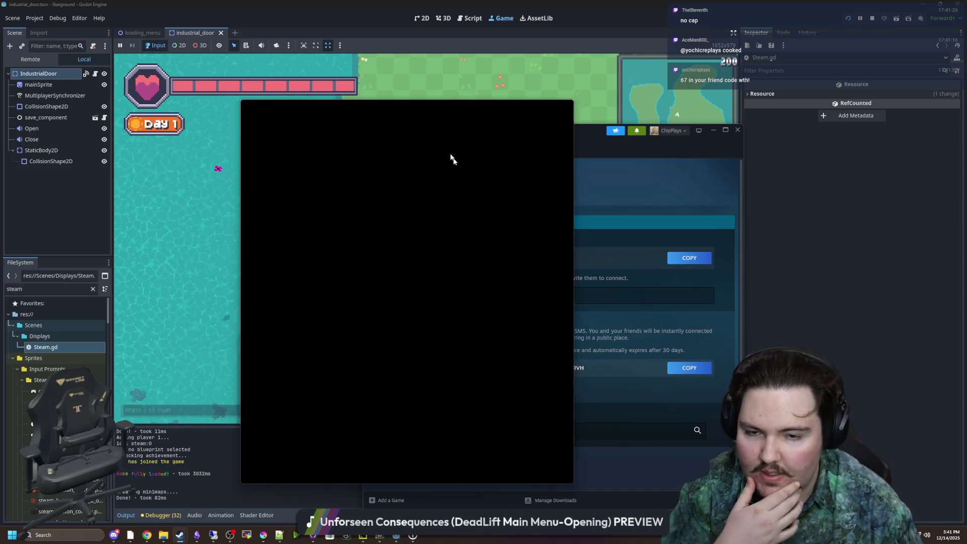
pyautogui.click(297, 114)
pyautogui.click(304, 118)
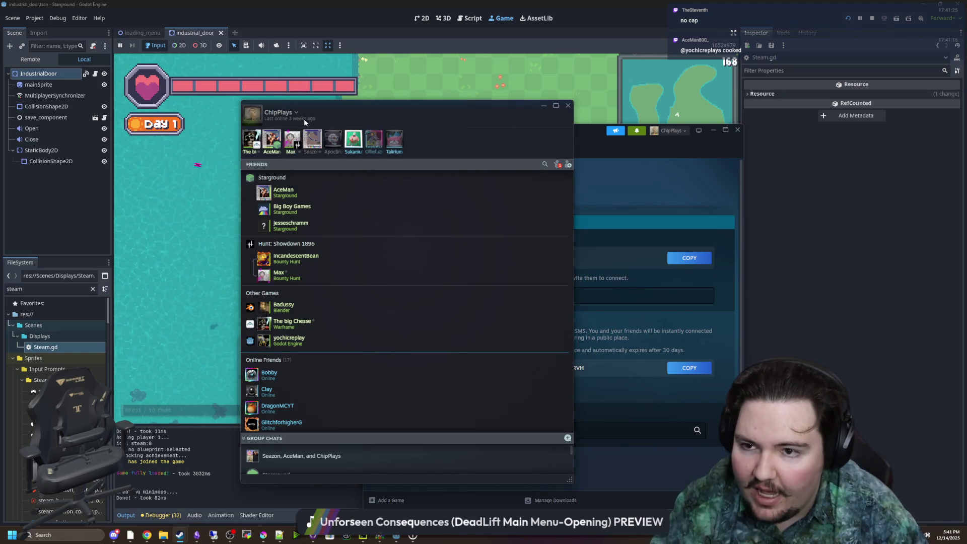
pyautogui.click(542, 103)
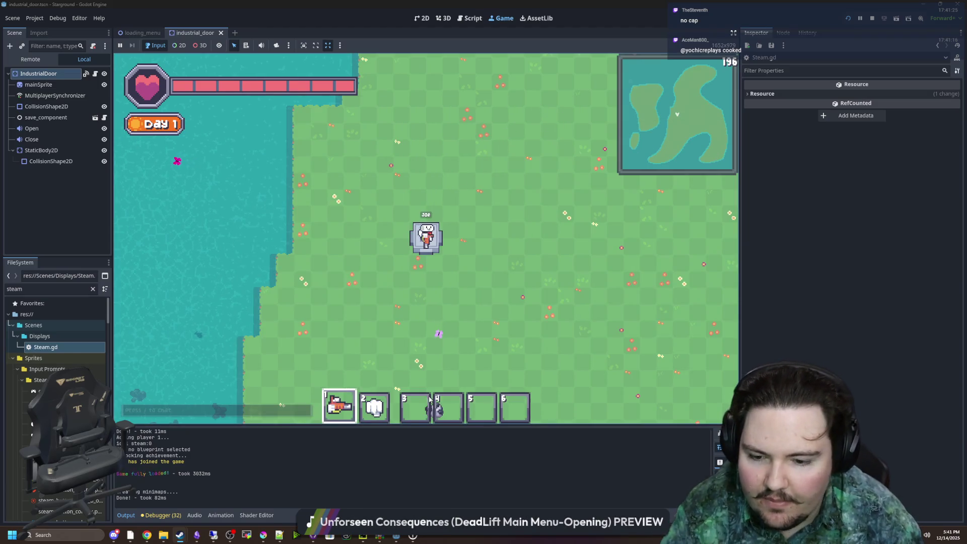
# Step: Join the host's running Starground game from the remote Steam chat, then minimize the chat
pyautogui.moveTo(179, 534)
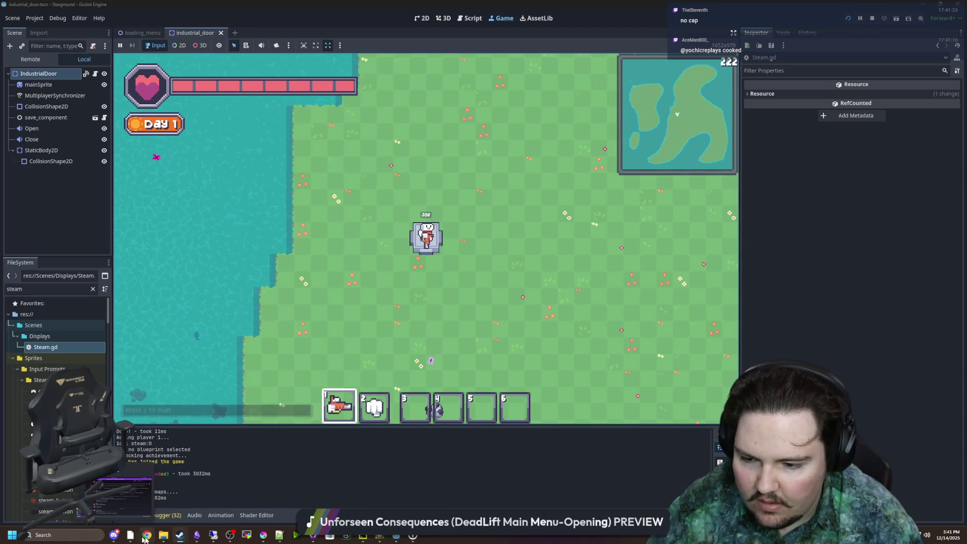
pyautogui.click(213, 534)
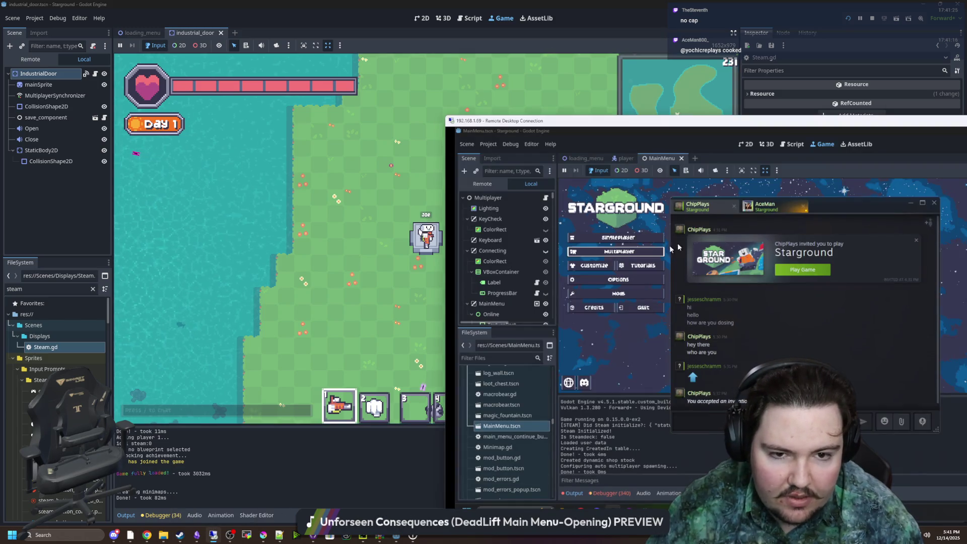
pyautogui.rightClick(687, 207)
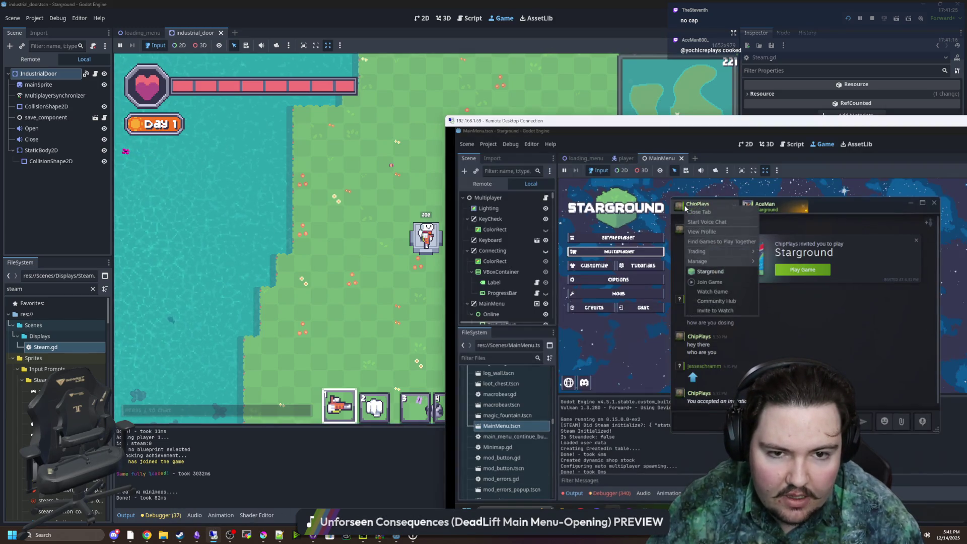
pyautogui.click(717, 284)
pyautogui.click(911, 202)
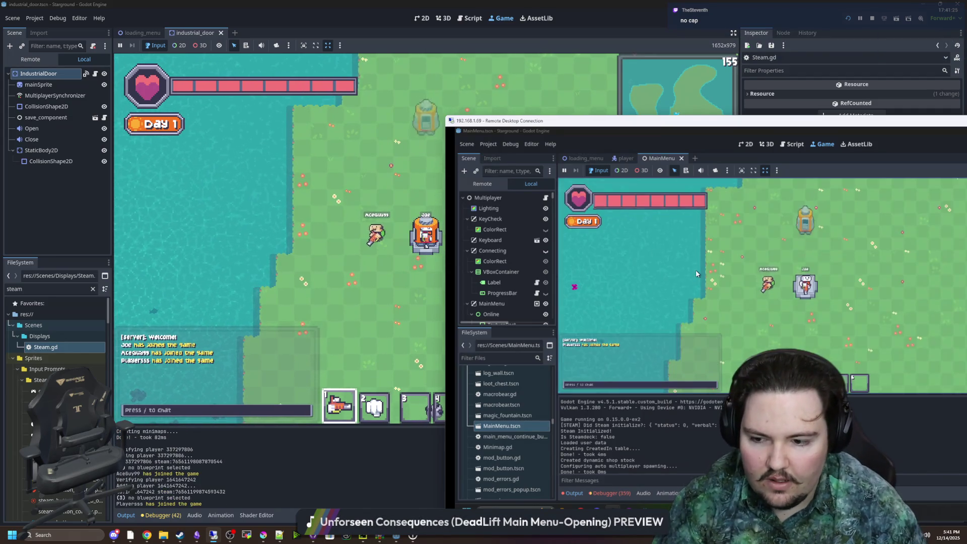
# Step: Move with D, S and W while aiming the beam at another player, then shift the remote window right
pyautogui.press('d')
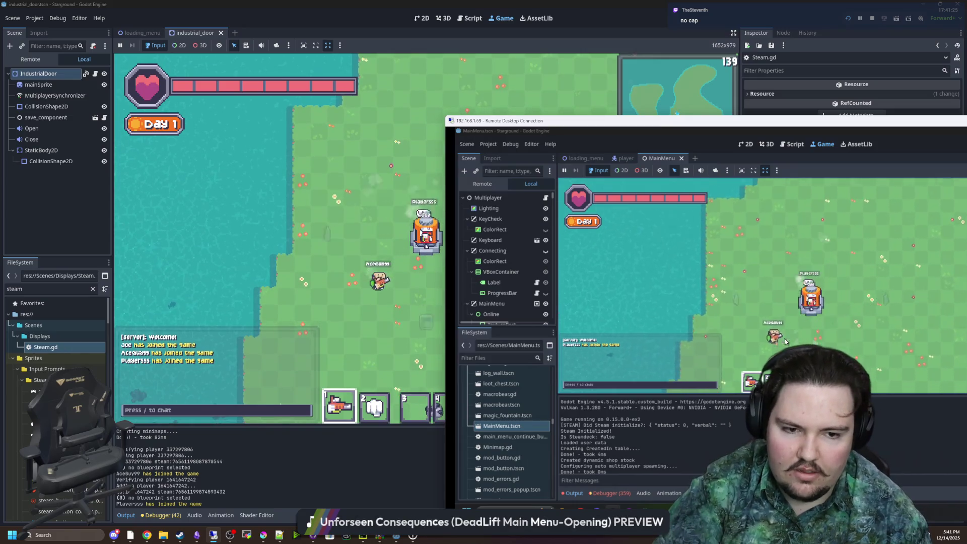
pyautogui.moveTo(755, 319)
pyautogui.mouseDown()
pyautogui.moveTo(731, 308)
pyautogui.moveTo(722, 316)
pyautogui.moveTo(725, 306)
pyautogui.mouseUp()
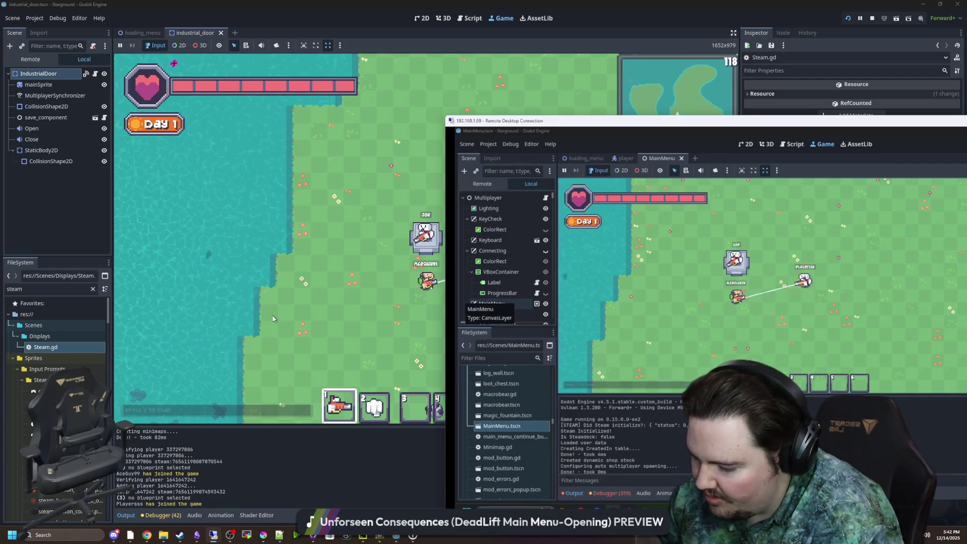
pyautogui.press('s')
pyautogui.press('w')
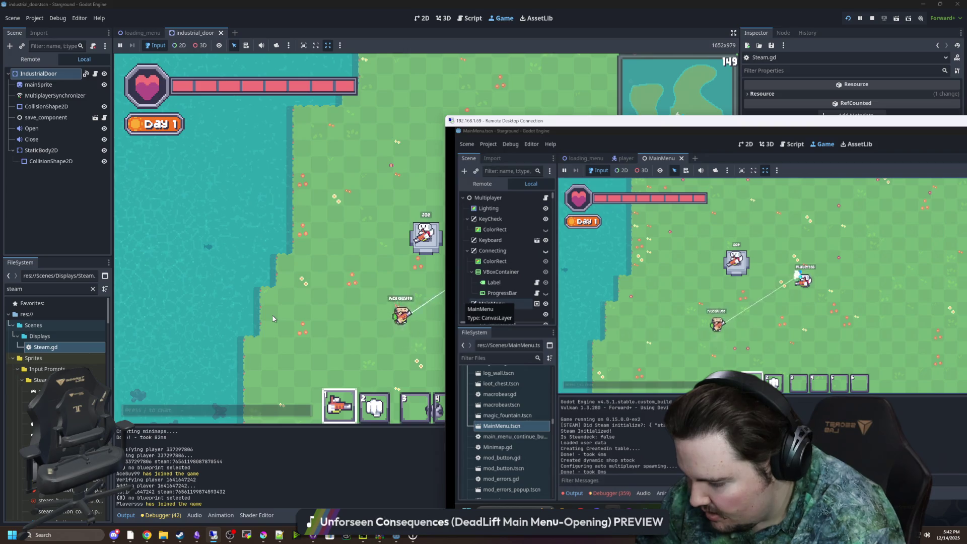
pyautogui.press('s')
pyautogui.press('w')
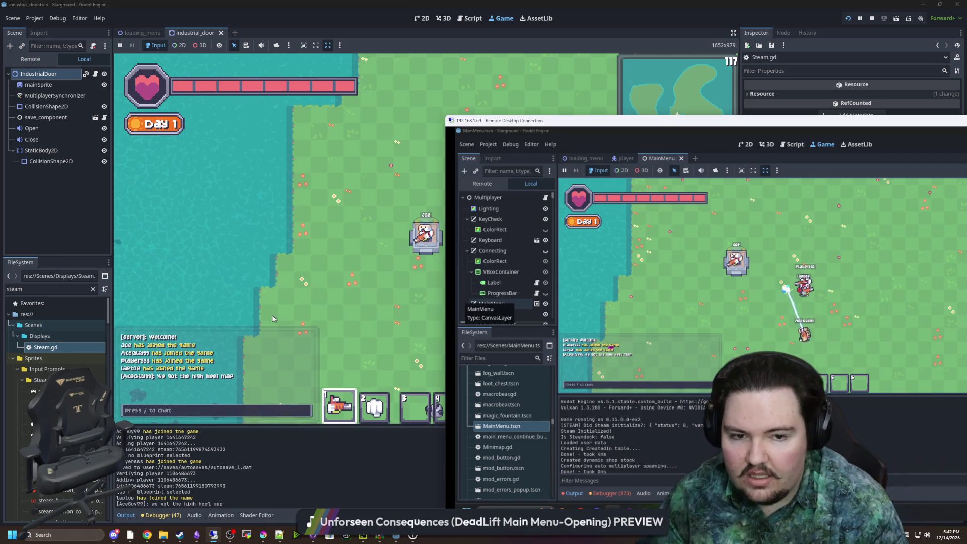
pyautogui.moveTo(757, 125)
pyautogui.mouseDown()
pyautogui.moveTo(867, 124)
pyautogui.moveTo(849, 122)
pyautogui.mouseUp()
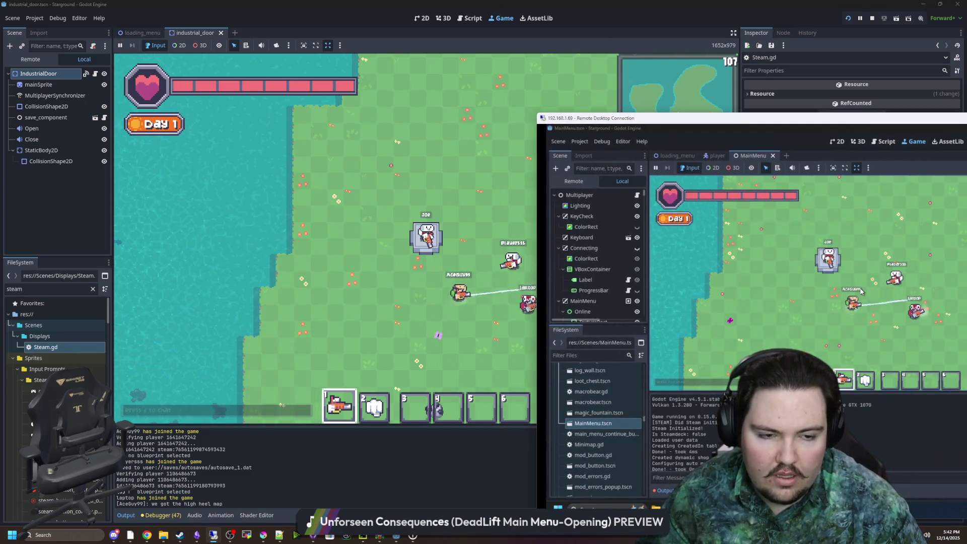
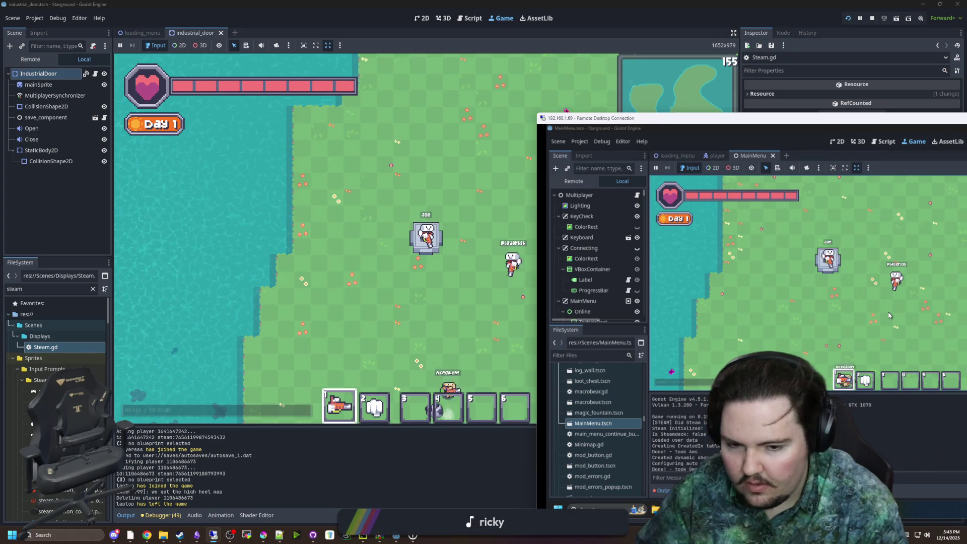
# Step: Accept the pending Steam friend request on the remote machine, then return to the local Godot game
pyautogui.moveTo(179, 535)
pyautogui.click(169, 502)
pyautogui.click(636, 131)
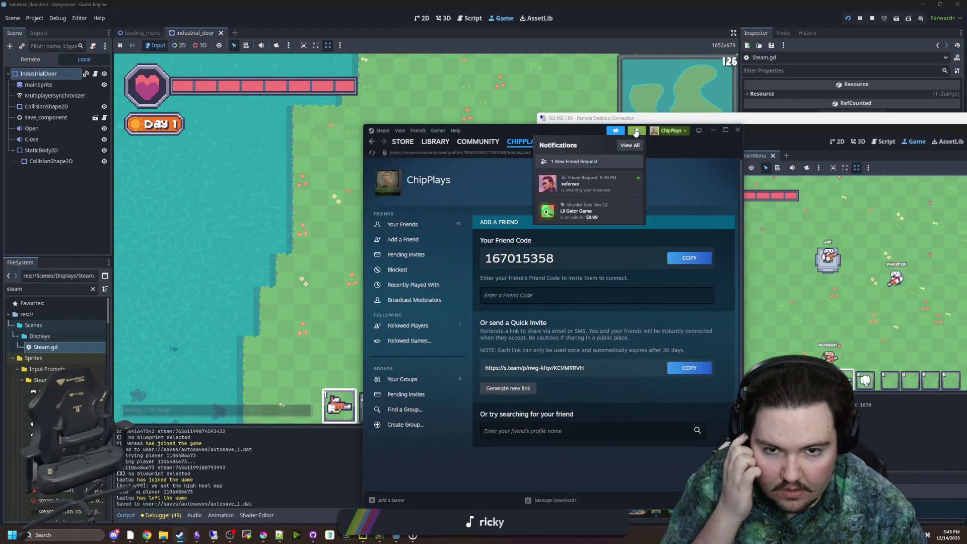
pyautogui.click(593, 180)
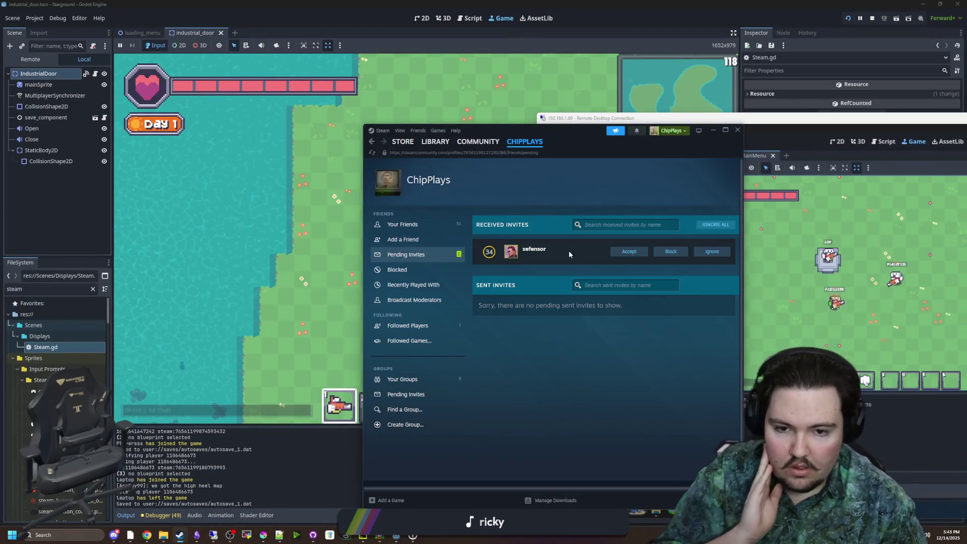
pyautogui.click(624, 250)
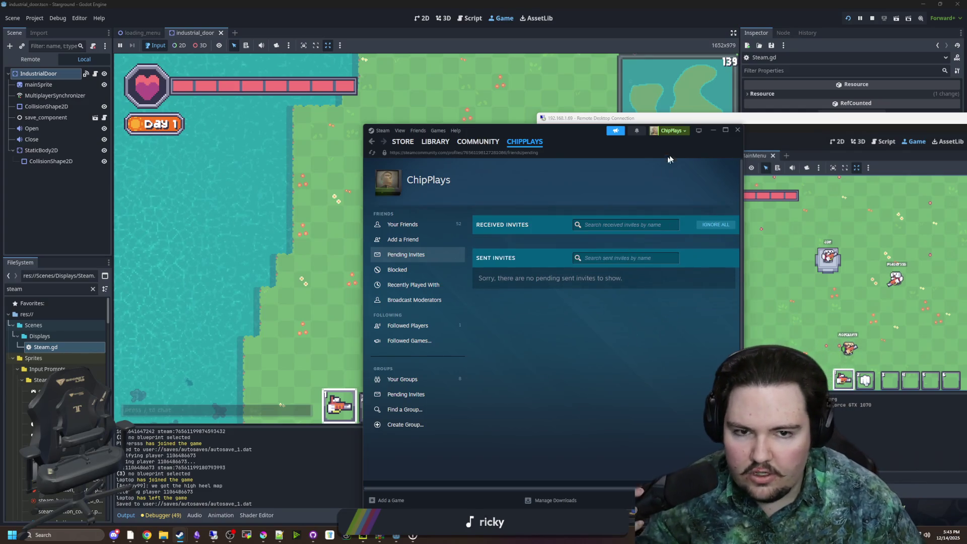
pyautogui.click(711, 131)
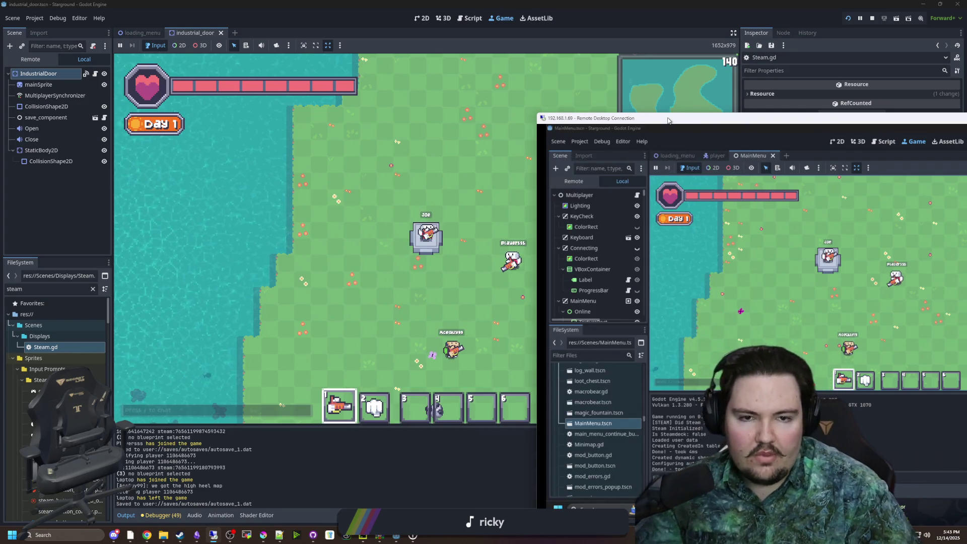
pyautogui.hotkey('alt', 'Tab')
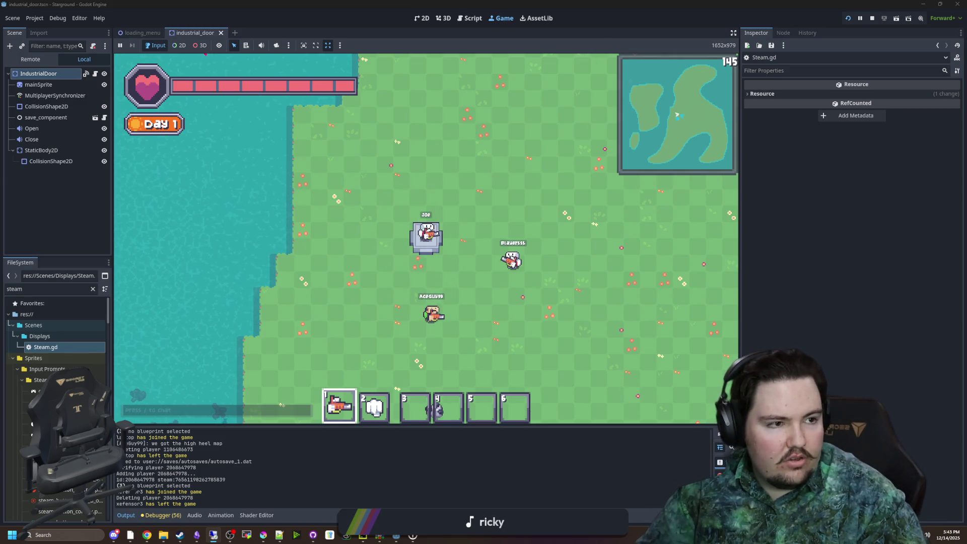
# Step: On the remote machine, filter the project files for 'steam.gd' and open Steam.gd
pyautogui.hotkey('alt', 'Tab')
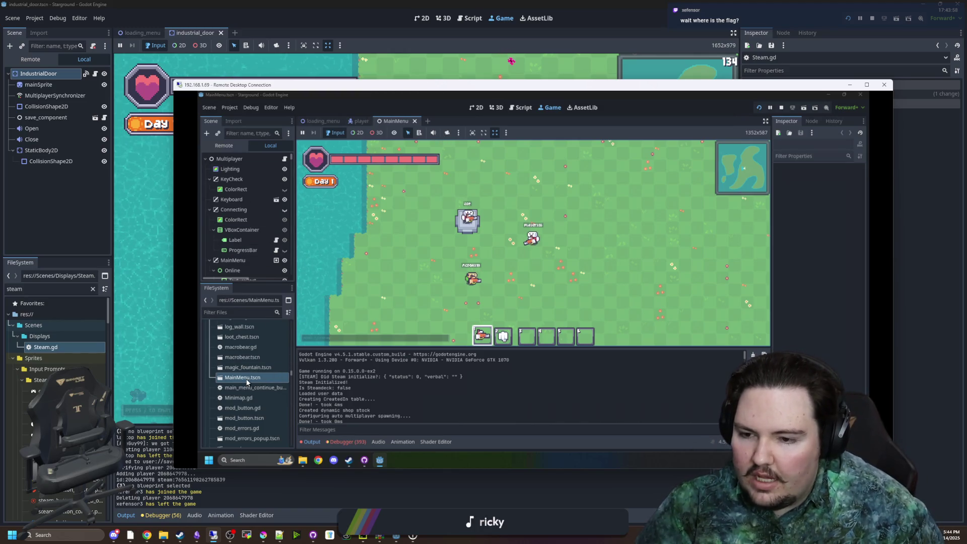
pyautogui.scroll(5, 247, 382)
pyautogui.click(269, 311)
pyautogui.write('steam')
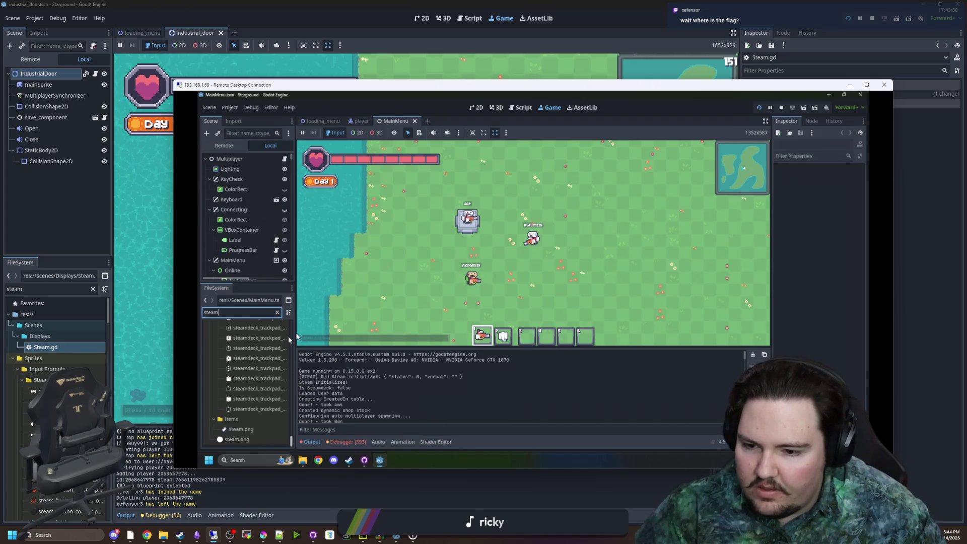
pyautogui.scroll(5, 269, 353)
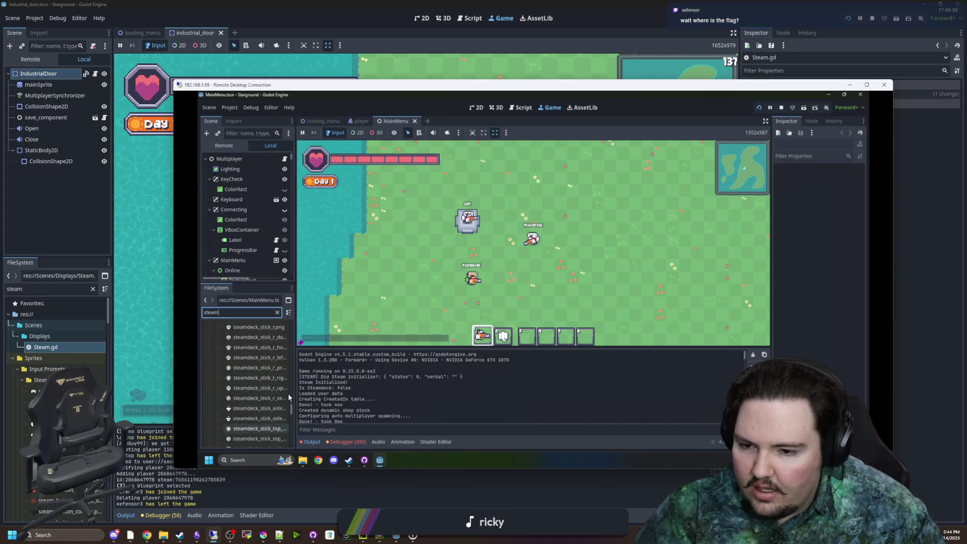
pyautogui.write('.gd')
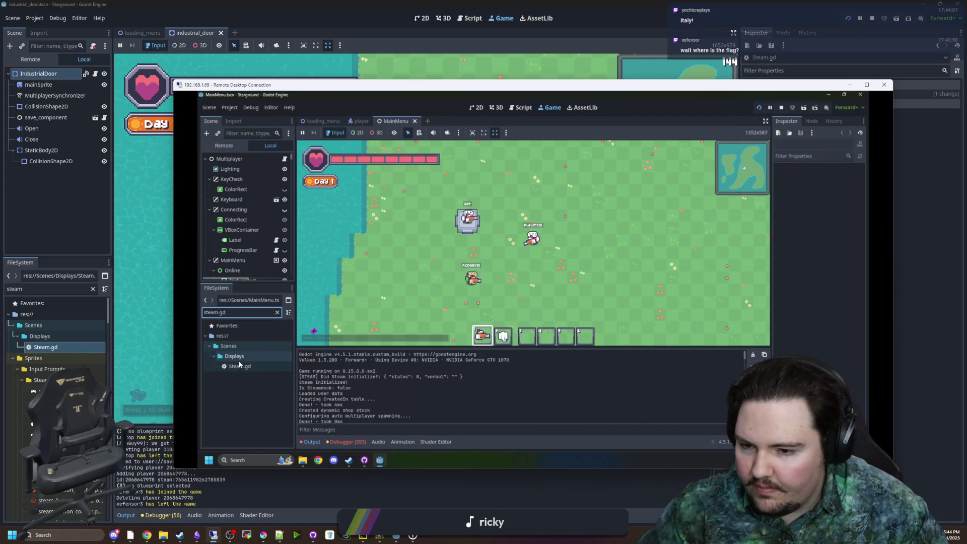
pyautogui.click(239, 366)
pyautogui.doubleClick(239, 366)
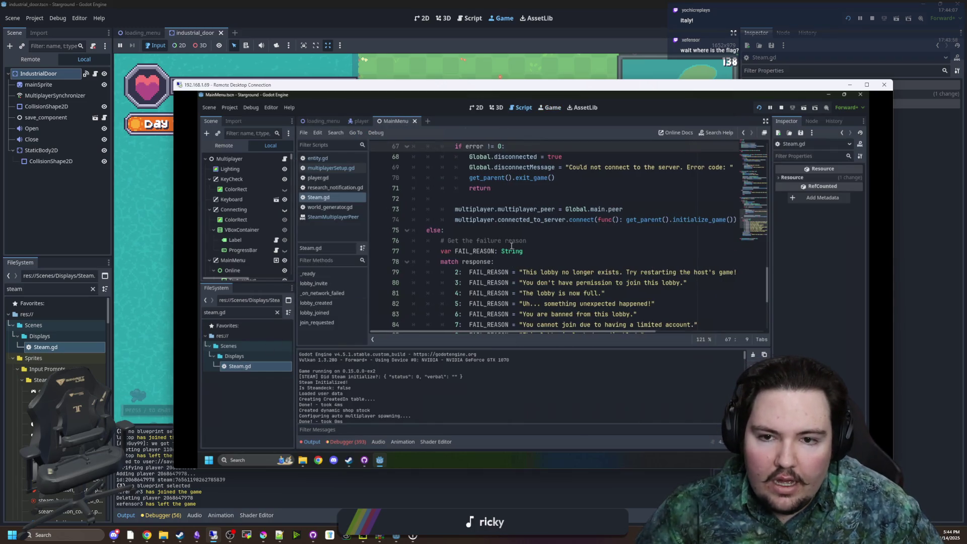
# Step: Add a peer.no_delay line after the debug_level setting on line 63
pyautogui.scroll(-5, 511, 245)
pyautogui.scroll(10, 523, 282)
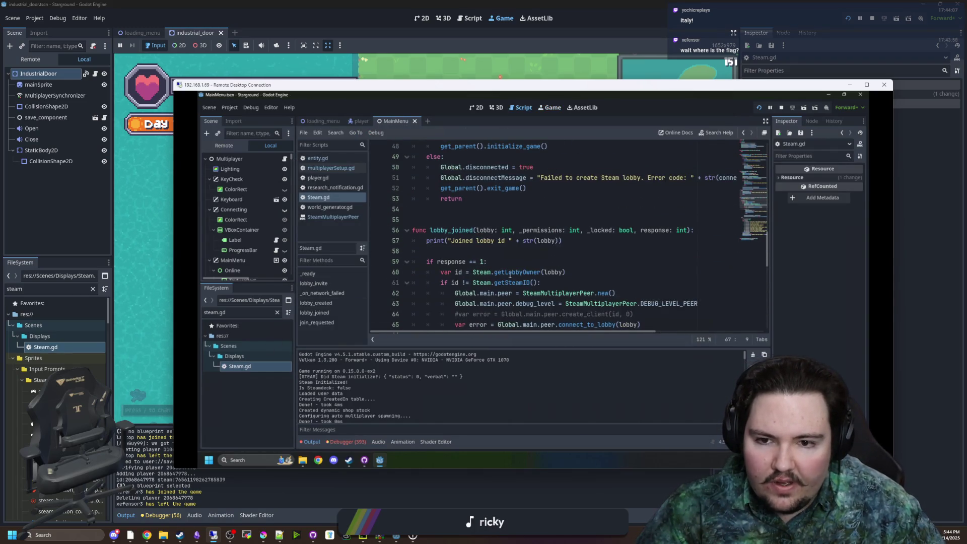
pyautogui.scroll(-3, 504, 257)
pyautogui.click(710, 209)
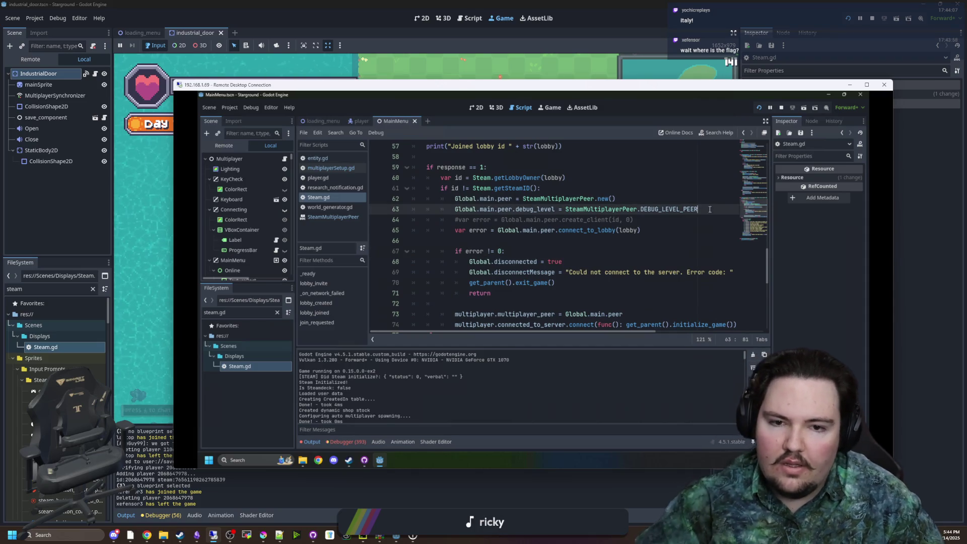
pyautogui.press('Return')
pyautogui.write('Global.main.')
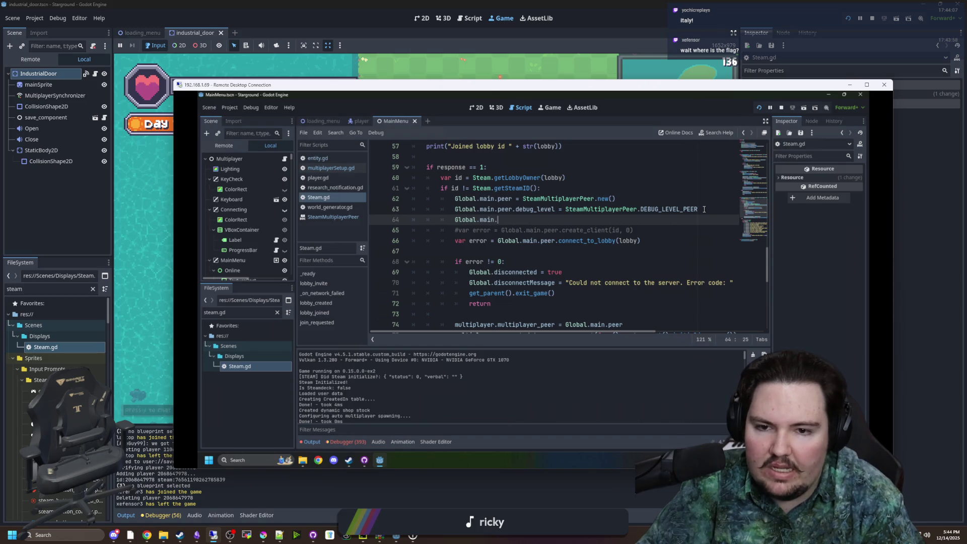
pyautogui.write('peer.no_delay = true')
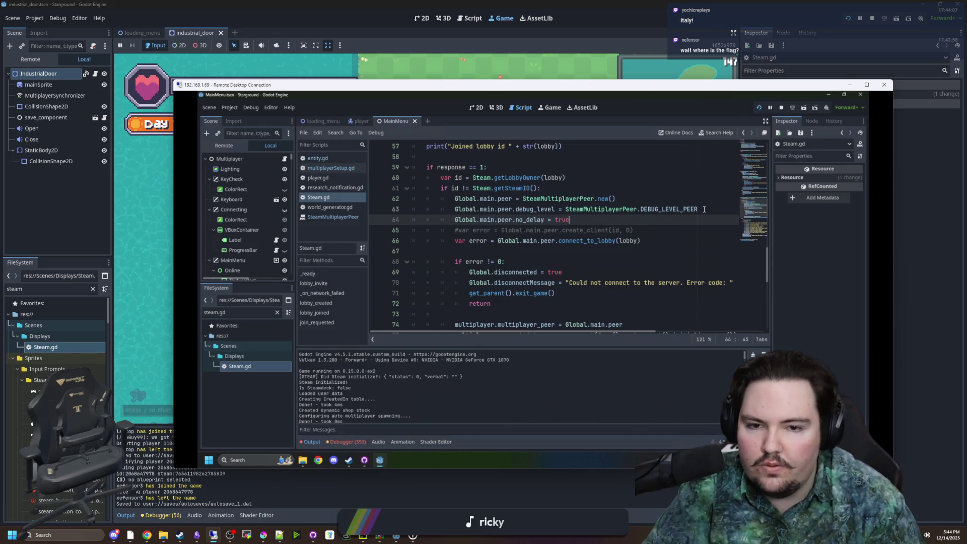
# Step: Read the no_delay documentation, return to Steam.gd, and restart the remote game
pyautogui.keyDown('ctrl'); pyautogui.click(529, 220); pyautogui.keyUp('ctrl')
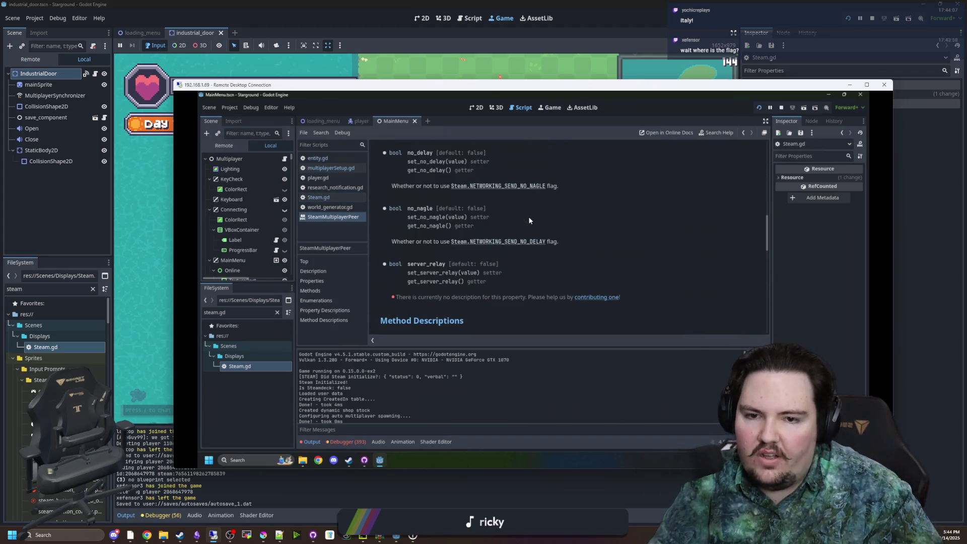
pyautogui.scroll(10, 531, 237)
pyautogui.scroll(-2, 530, 237)
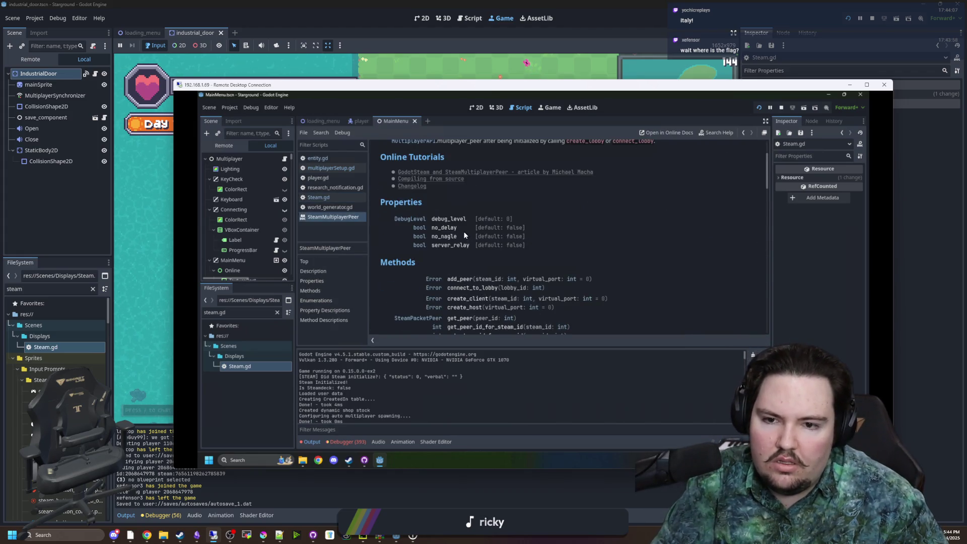
pyautogui.hotkey('alt', 'Left')
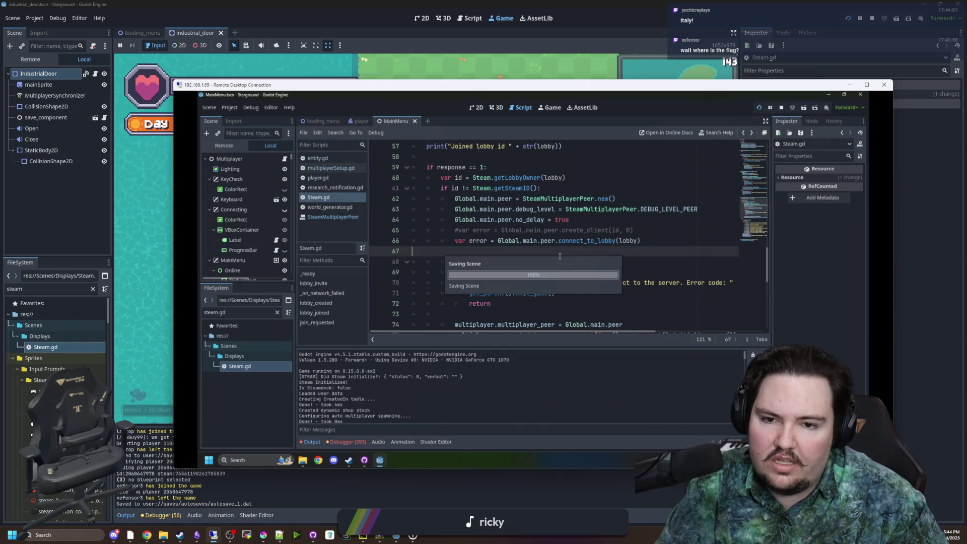
pyautogui.click(661, 199)
pyautogui.click(781, 107)
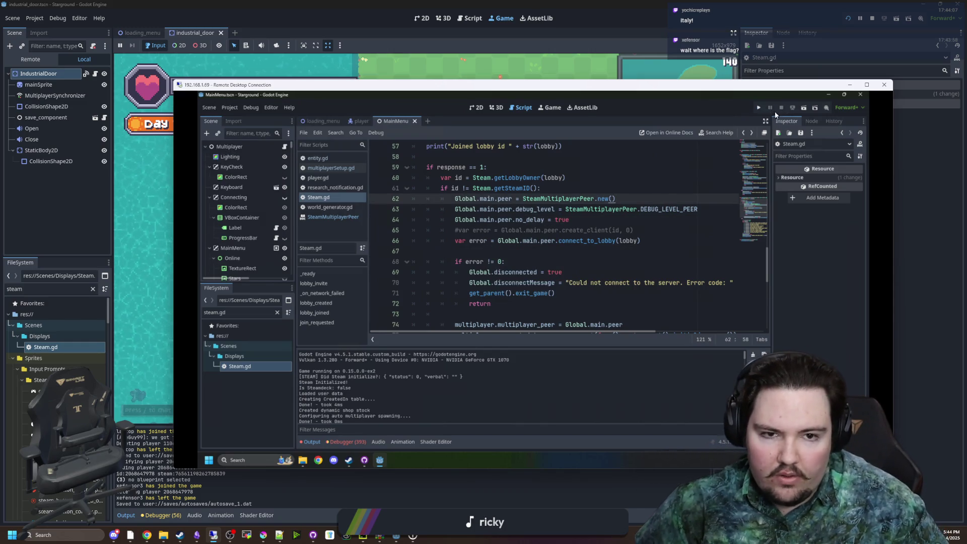
pyautogui.click(758, 108)
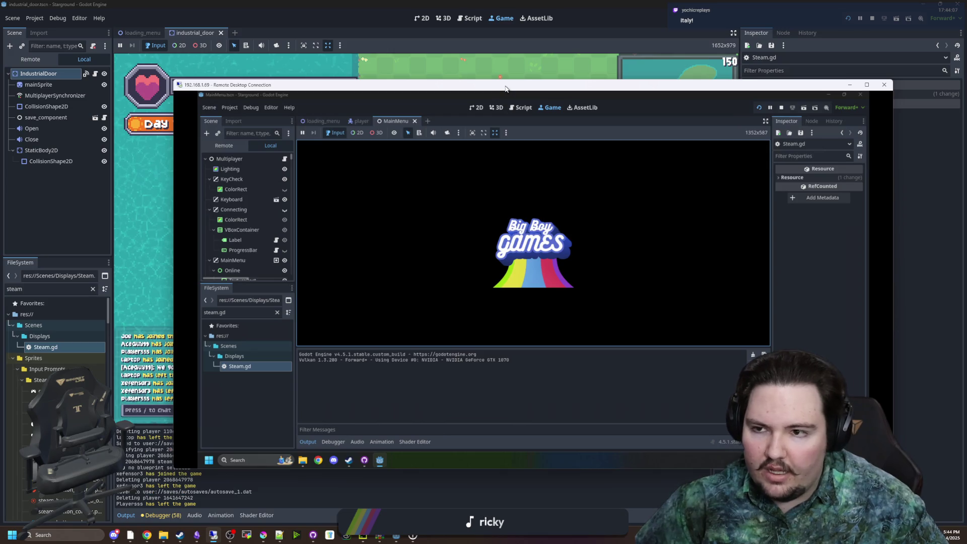
# Step: In the remote game's Customize panel, set the username to 'server' and pick the purple character
pyautogui.moveTo(512, 101); pyautogui.dragTo(966, 106)
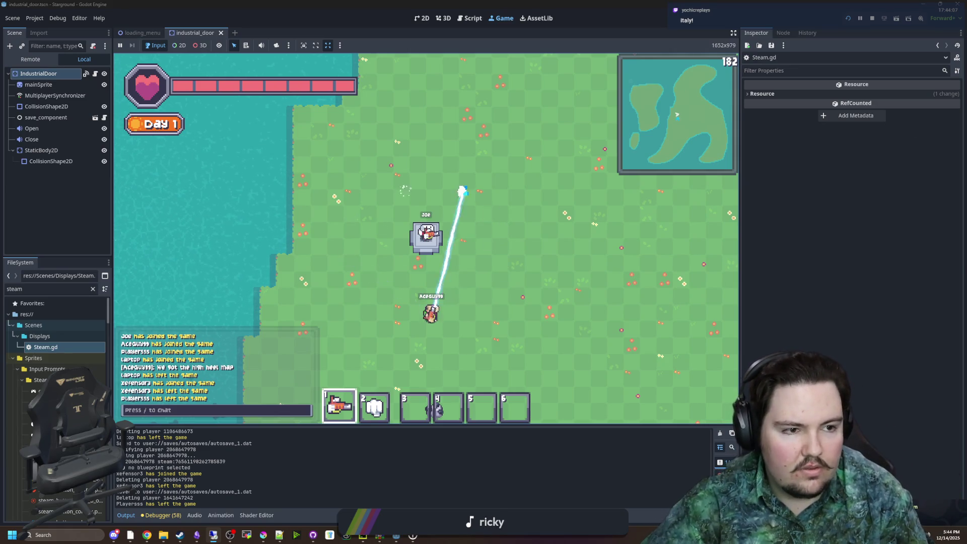
pyautogui.hotkey('alt', 'Tab')
pyautogui.click(429, 261)
pyautogui.hotkey('ctrl', 'a')
pyautogui.press('BackSpace')
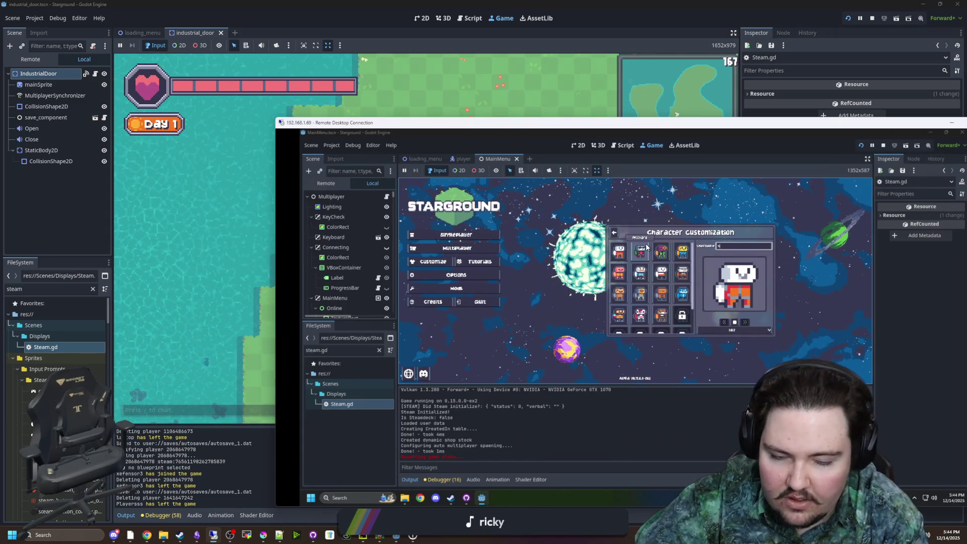
pyautogui.write('server')
pyautogui.click(661, 252)
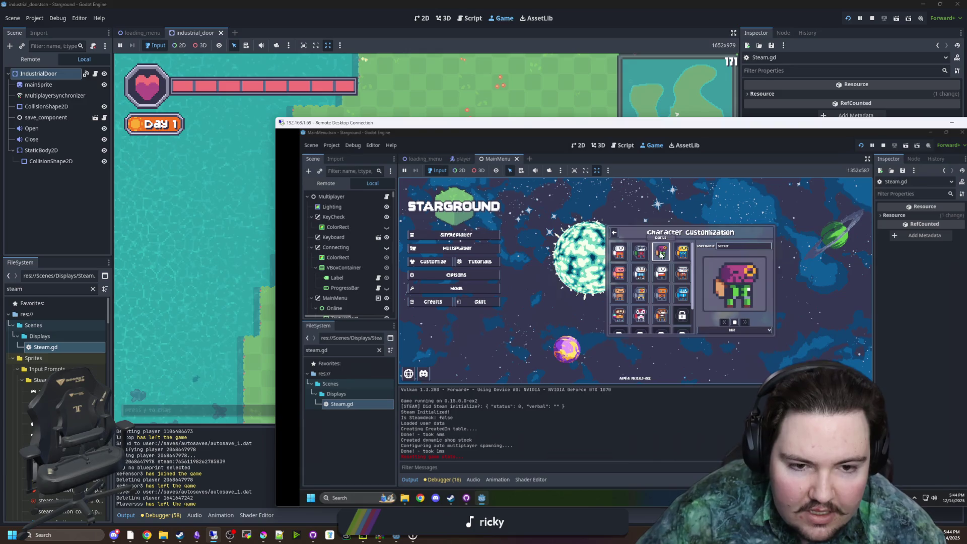
# Step: Open Multiplayer and join the host's Starground game through the Steam chat's Join Game
pyautogui.click(457, 248)
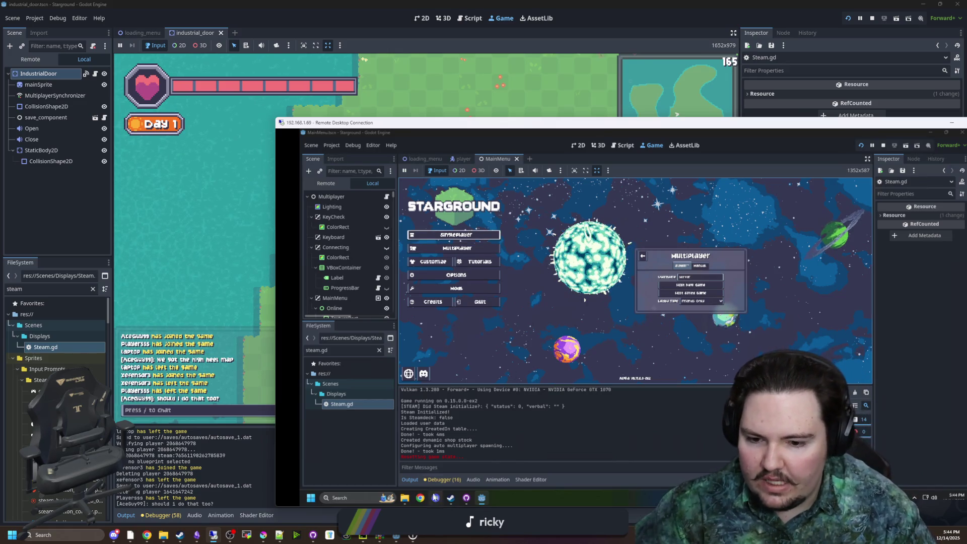
pyautogui.moveTo(447, 505)
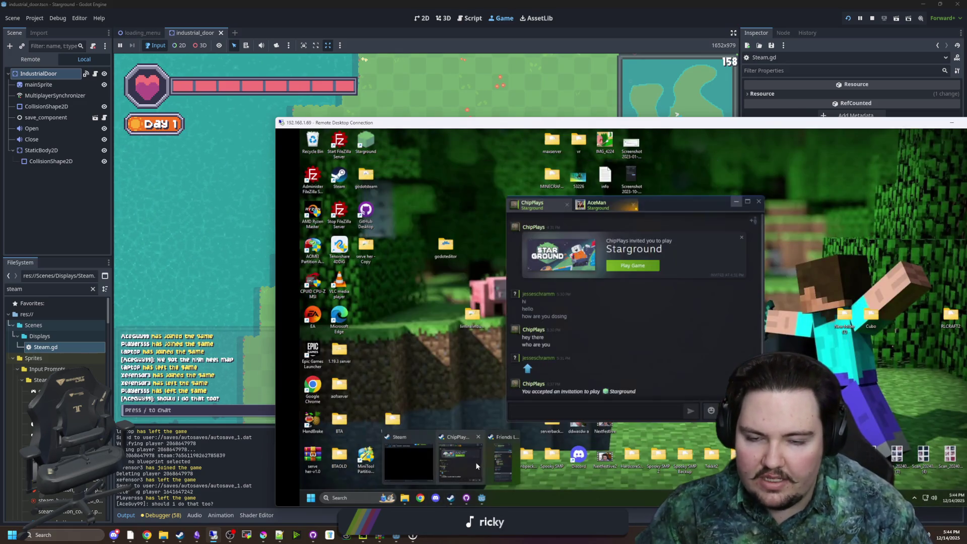
pyautogui.click(413, 463)
pyautogui.click(567, 203)
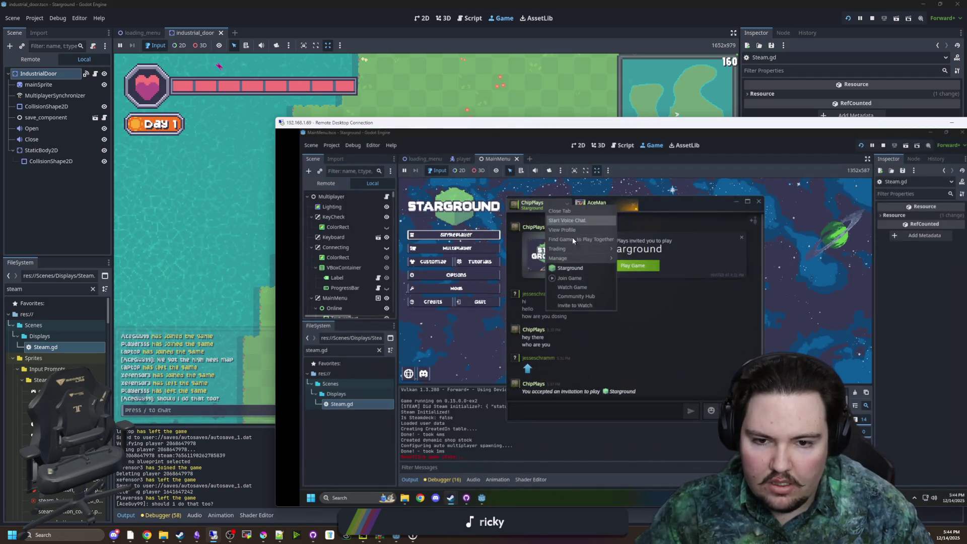
pyautogui.click(575, 281)
pyautogui.click(252, 461)
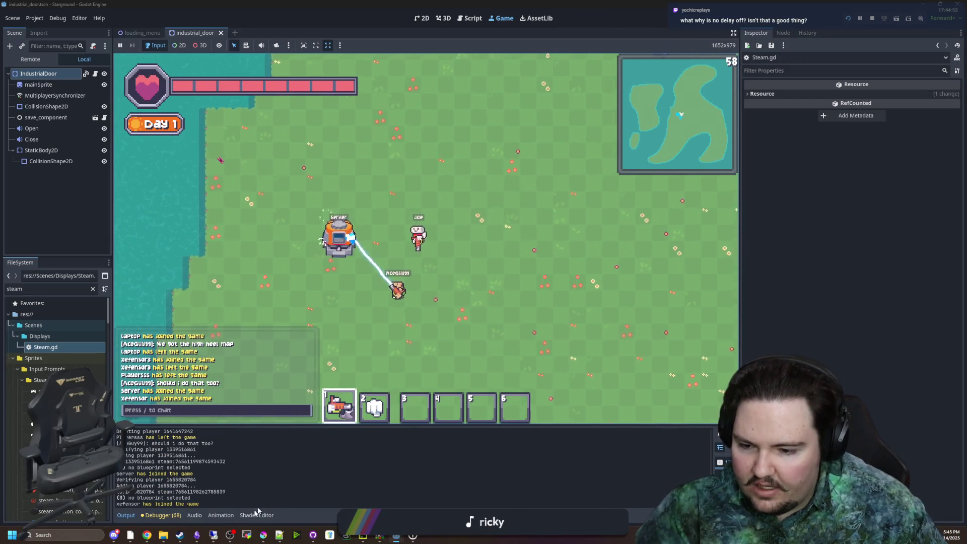
# Step: Close the remote Steam chat window and return to the local game
pyautogui.hotkey('alt', 'Tab')
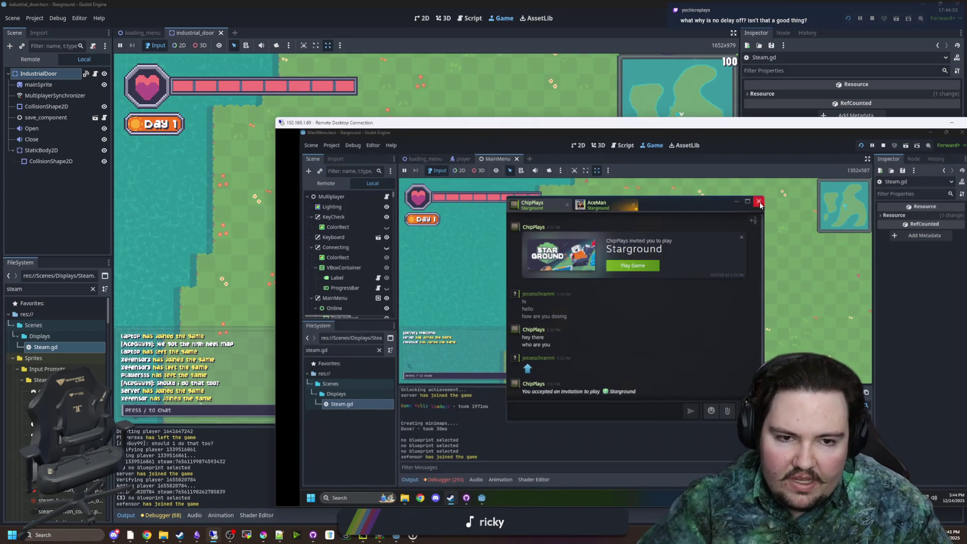
pyautogui.click(759, 202)
pyautogui.hotkey('alt', 'Tab')
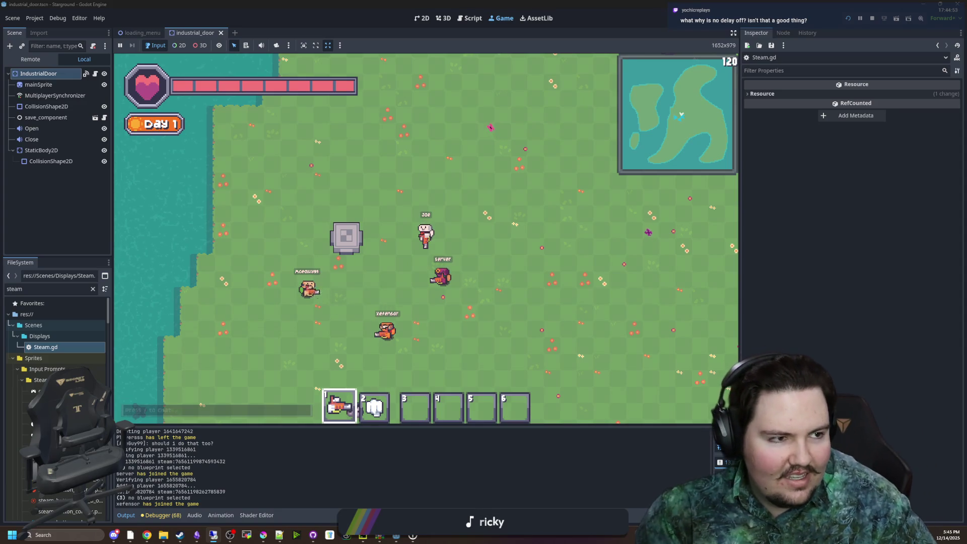
pyautogui.hotkey('alt', 'Tab')
pyautogui.hotkey('alt', 'Tab')
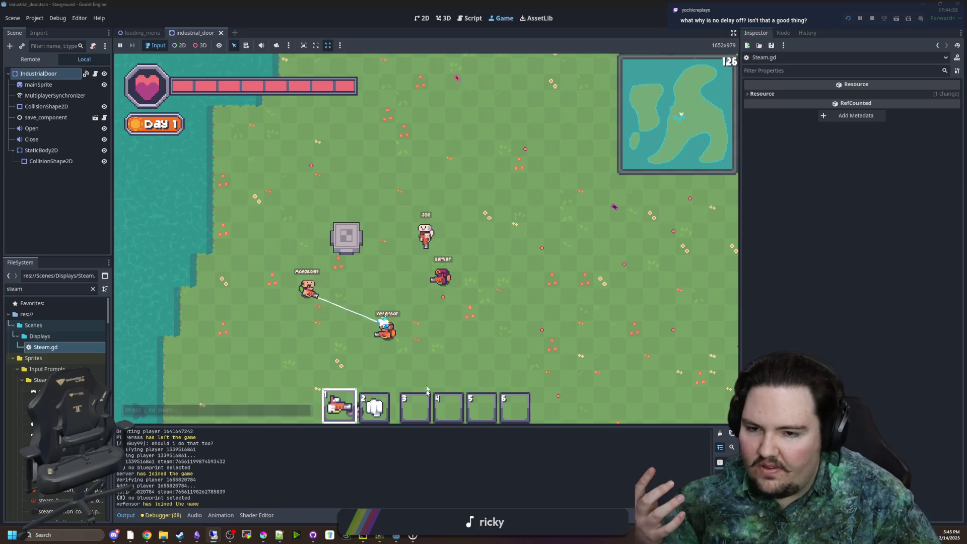
# Step: Shoot at the xefensor player and walk Joe across the map with D and W
pyautogui.click(382, 331)
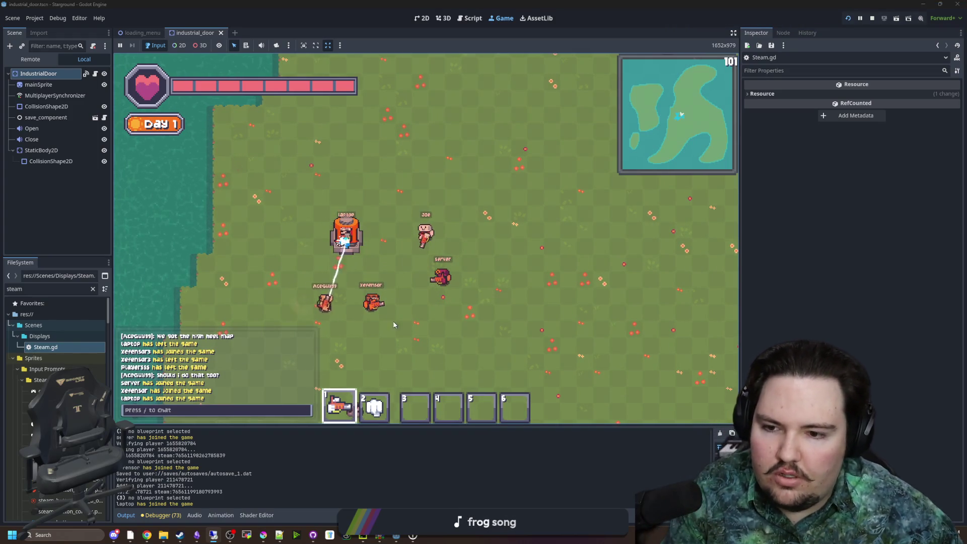
pyautogui.press('d')
pyautogui.press('d')
pyautogui.press('w')
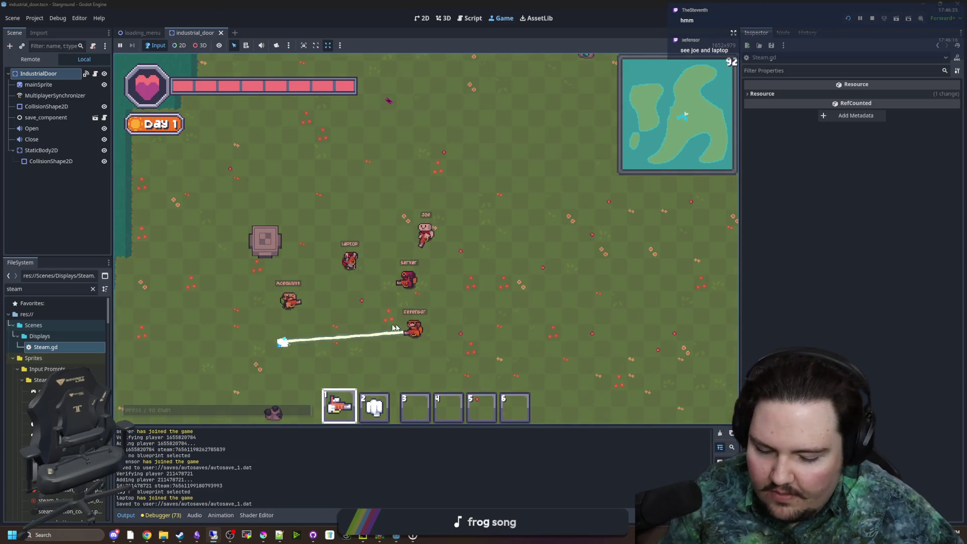
pyautogui.press('/')
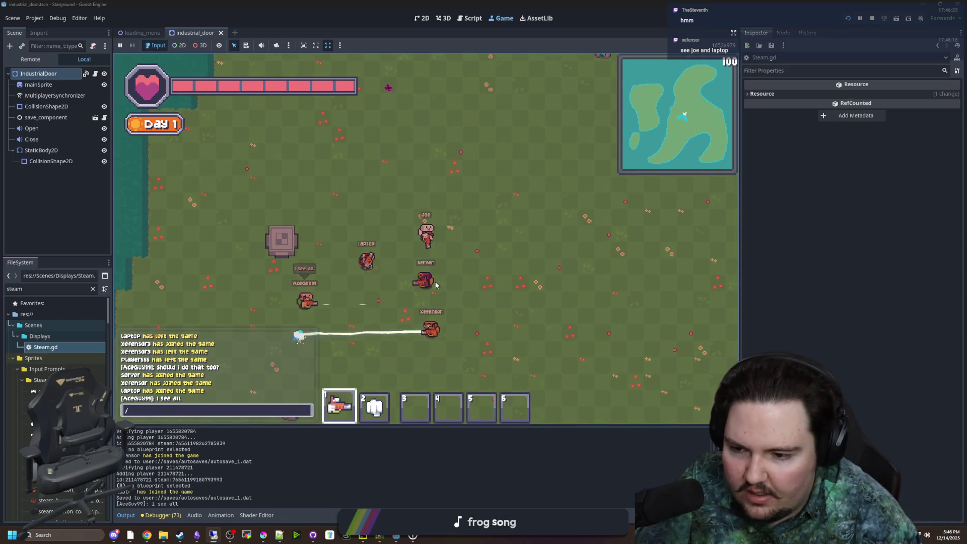
# Step: Send '/gamemode creative' in chat to put Joe into creative mode
pyautogui.write('gamemode creative')
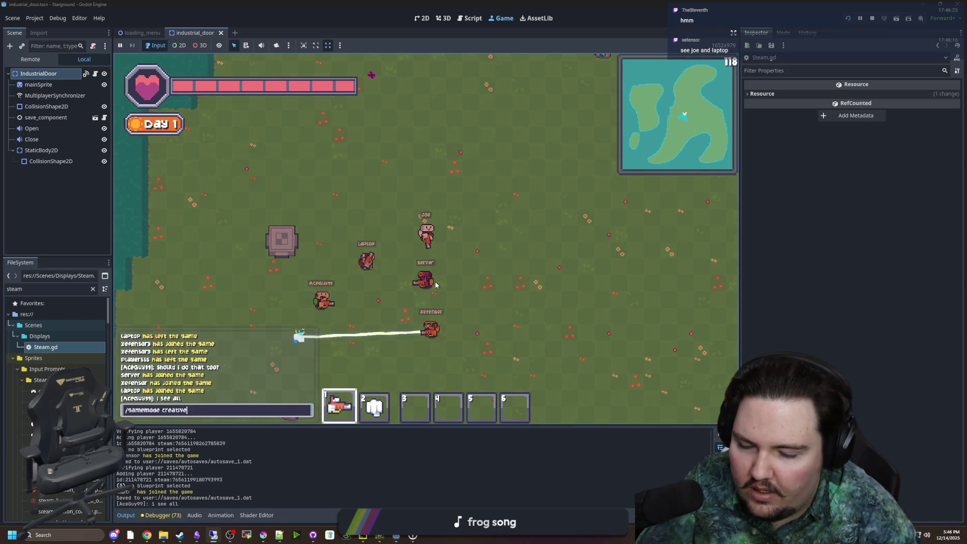
pyautogui.press('Return')
pyautogui.press('Escape')
pyautogui.click(433, 244)
pyautogui.click(391, 176)
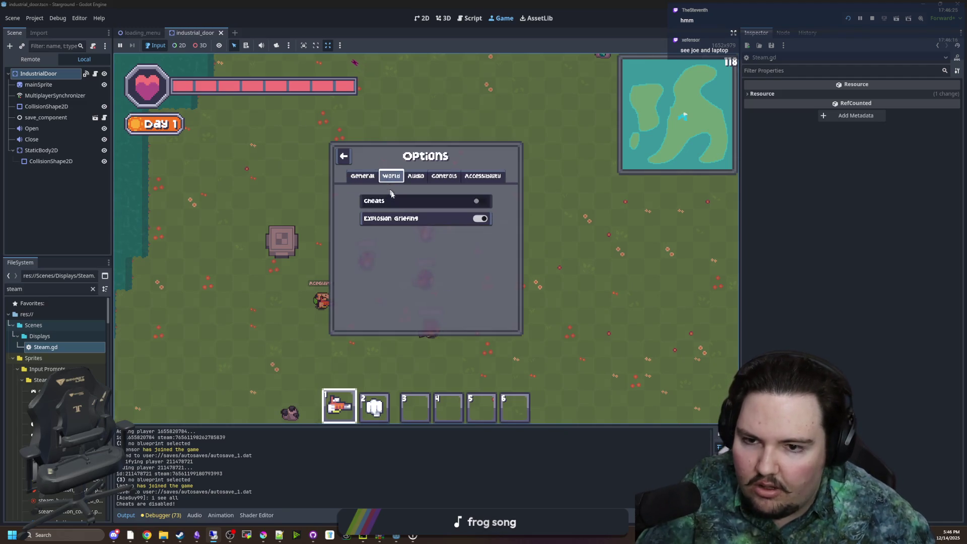
pyautogui.press('Escape')
pyautogui.press('Return')
# Step: Choose Snow floor in the Building Menu and place a row of five snow tiles
pyautogui.press('b')
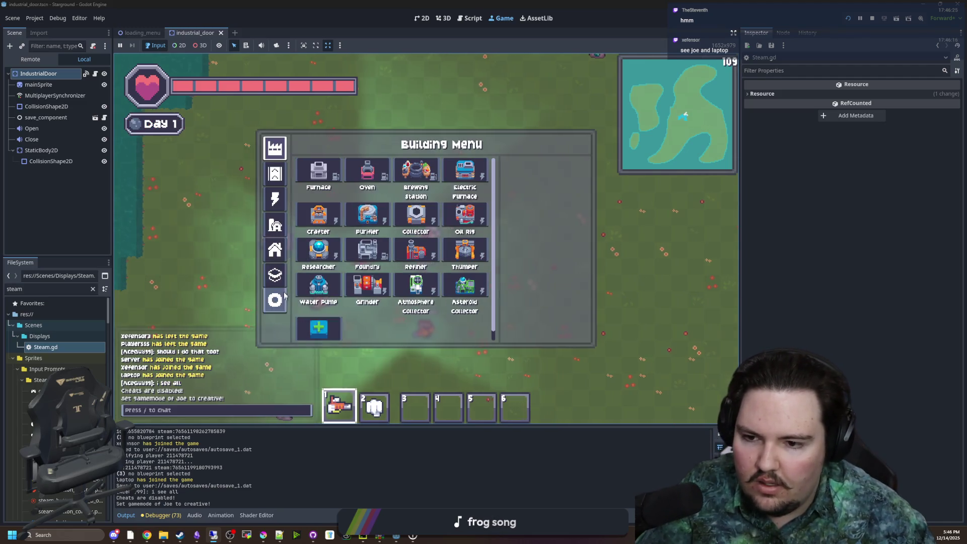
pyautogui.click(275, 275)
pyautogui.click(443, 176)
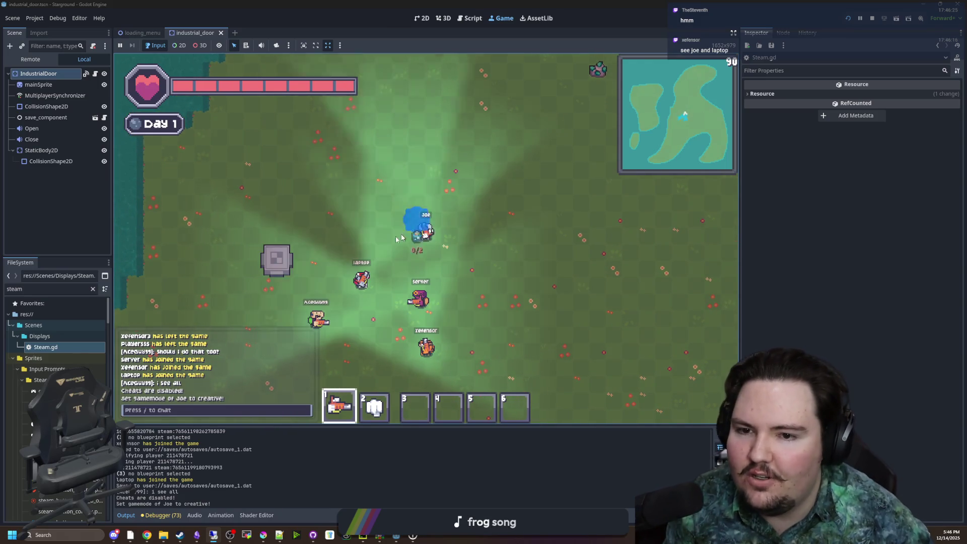
pyautogui.click(367, 220)
pyautogui.click(400, 221)
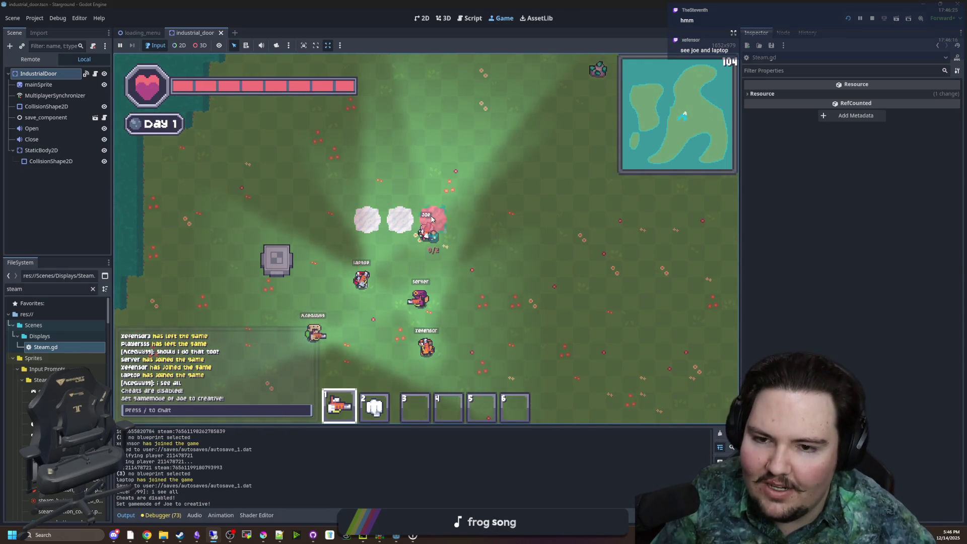
pyautogui.click(432, 221)
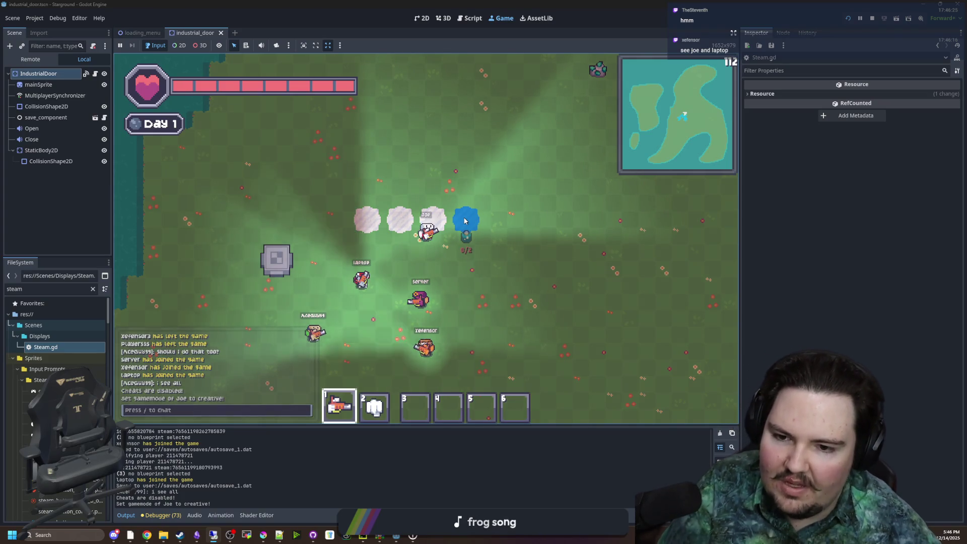
pyautogui.click(465, 220)
pyautogui.click(499, 221)
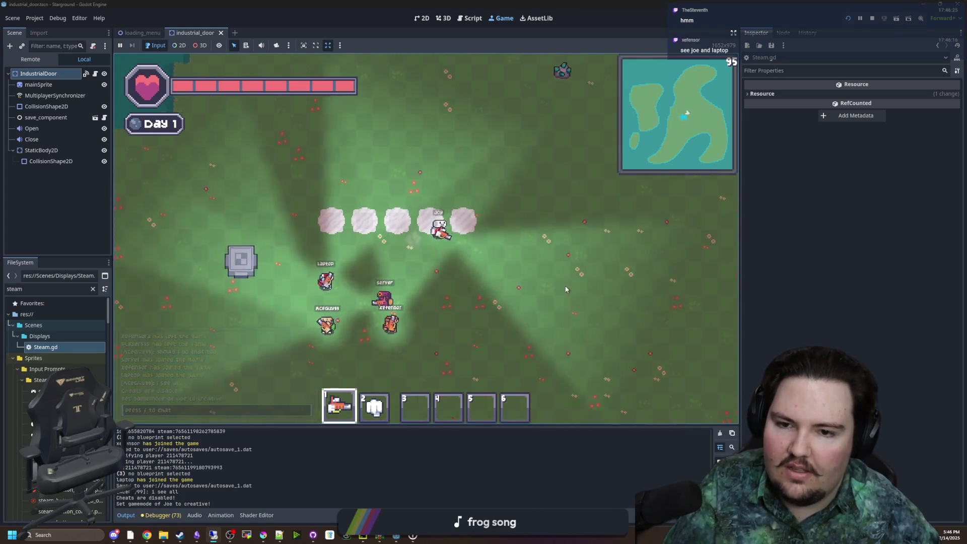
pyautogui.press('w')
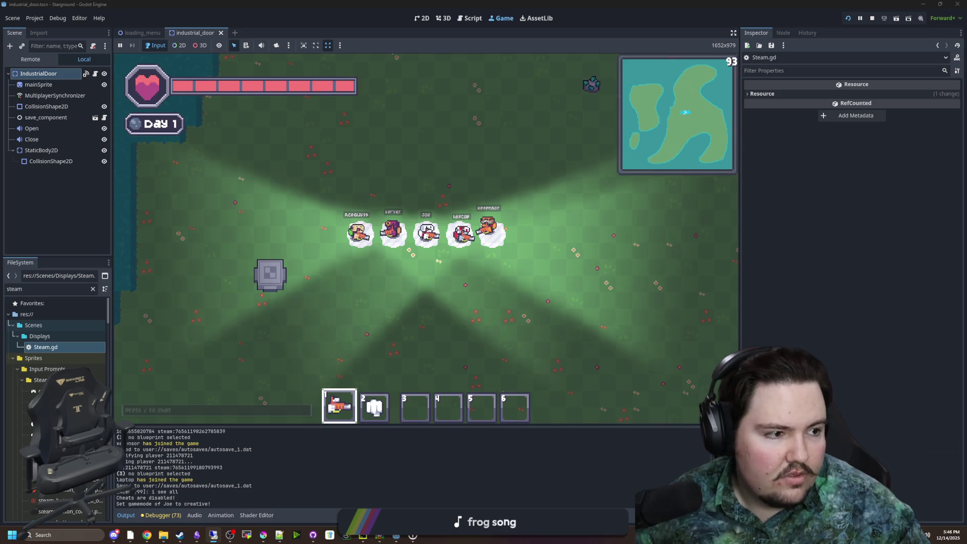
# Step: Move the remote desktop window aside and show the debugger's Errors list
pyautogui.hotkey('alt', 'Tab')
pyautogui.moveTo(574, 106)
pyautogui.mouseDown()
pyautogui.moveTo(849, 159)
pyautogui.moveTo(537, 94)
pyautogui.moveTo(575, 115)
pyautogui.mouseUp()
pyautogui.hotkey('alt', 'Tab')
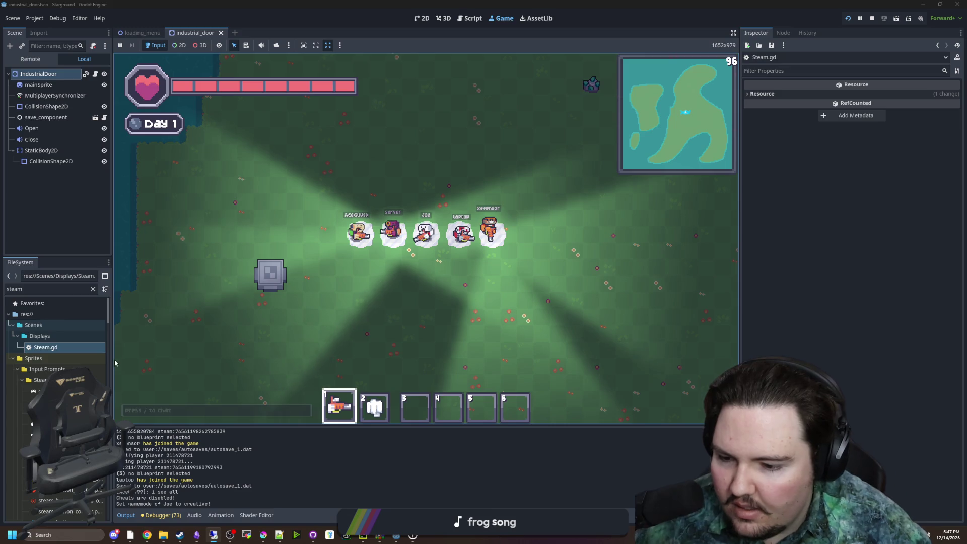
pyautogui.click(151, 514)
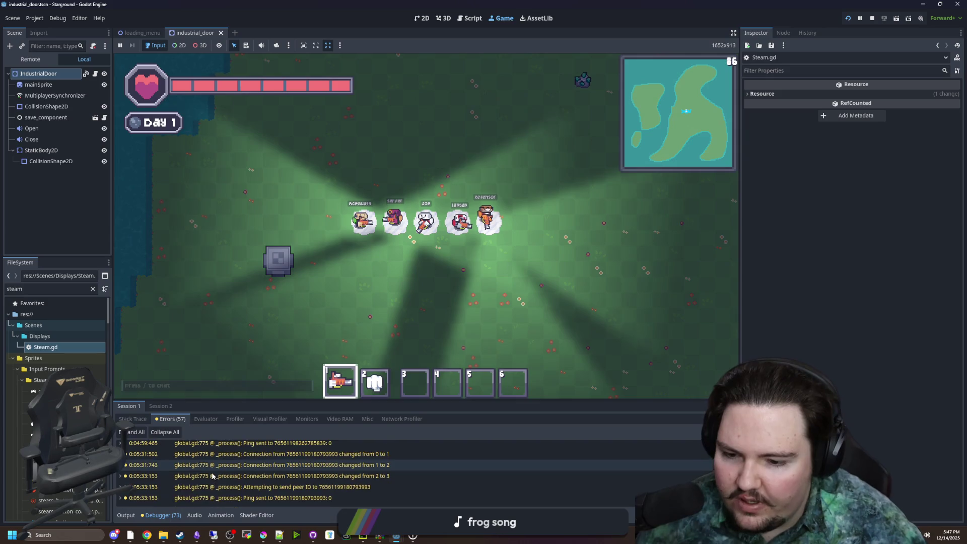
pyautogui.scroll(15, 302, 479)
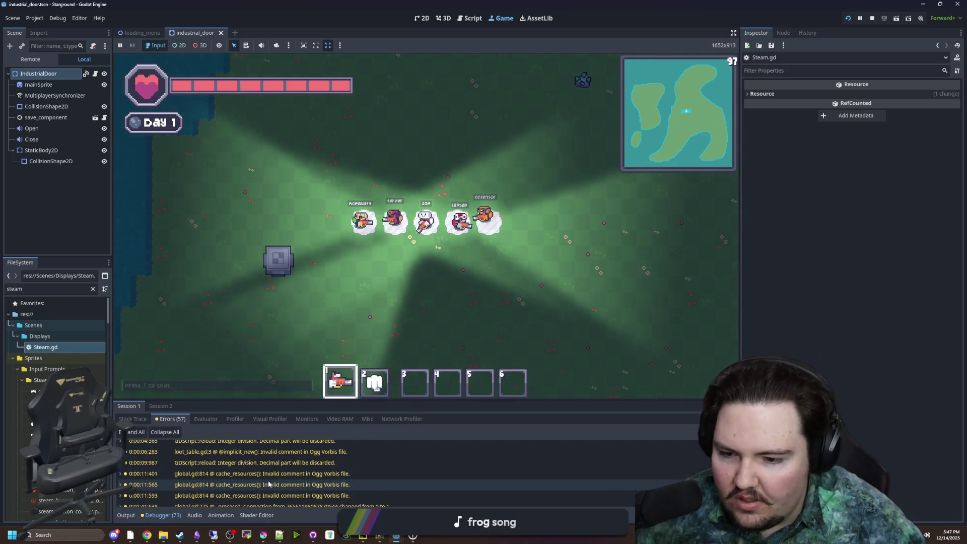
pyautogui.scroll(-1, 383, 471)
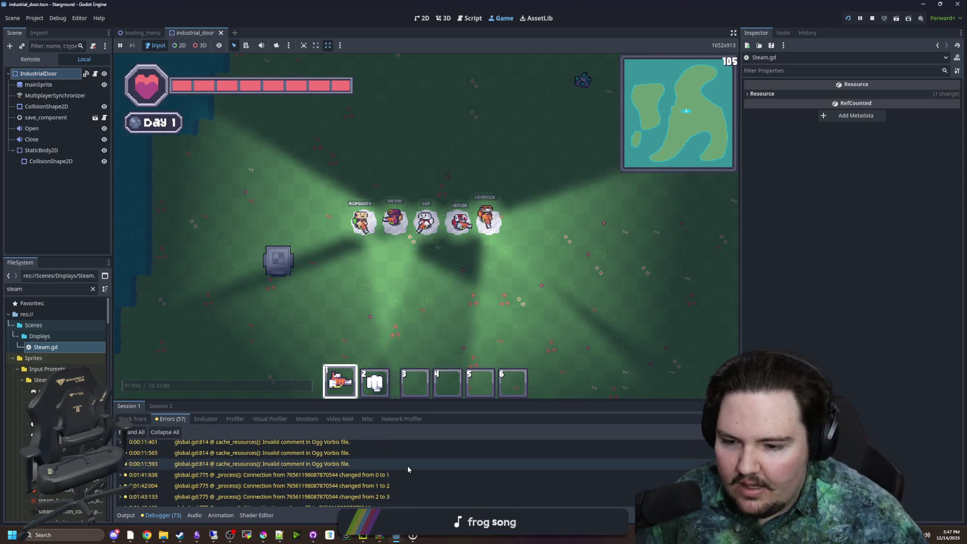
pyautogui.moveTo(408, 469)
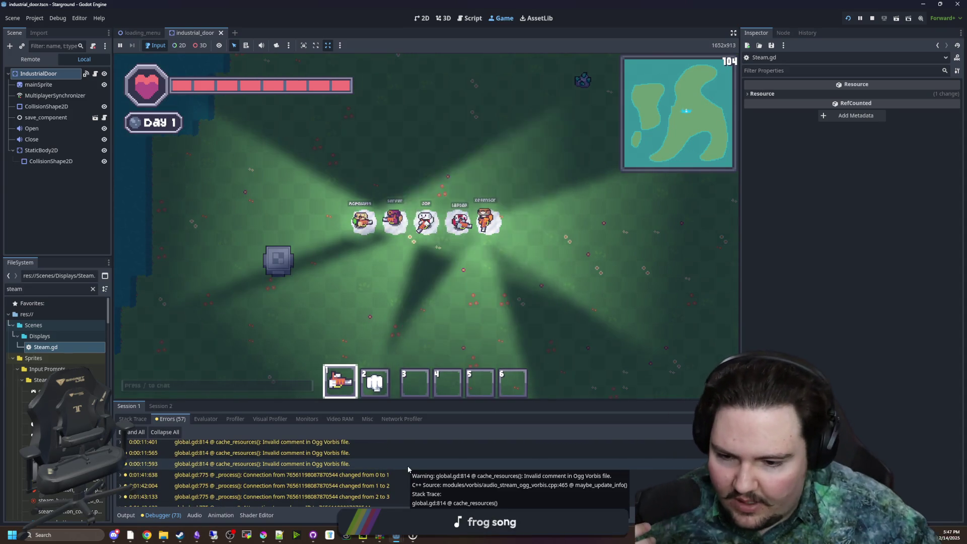
pyautogui.moveTo(364, 496)
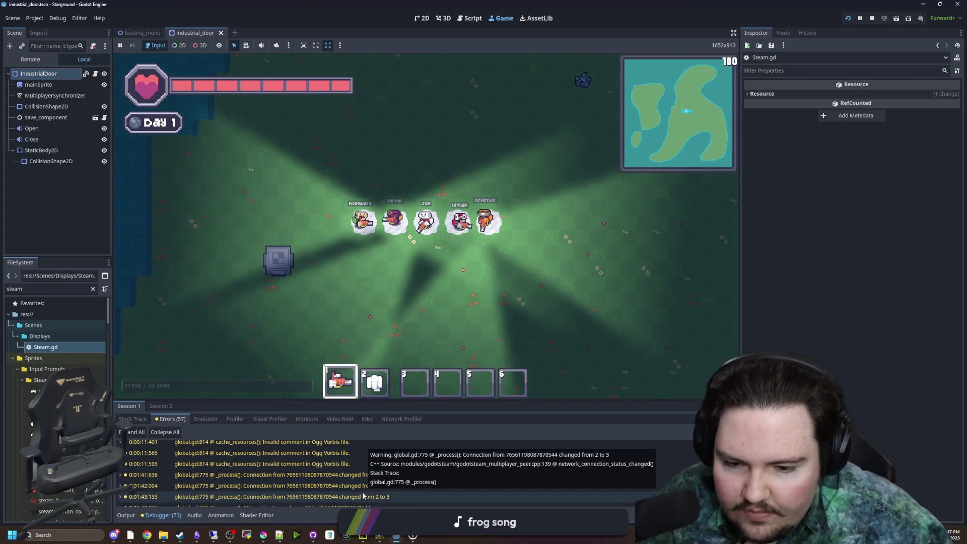
pyautogui.scroll(-3, 364, 496)
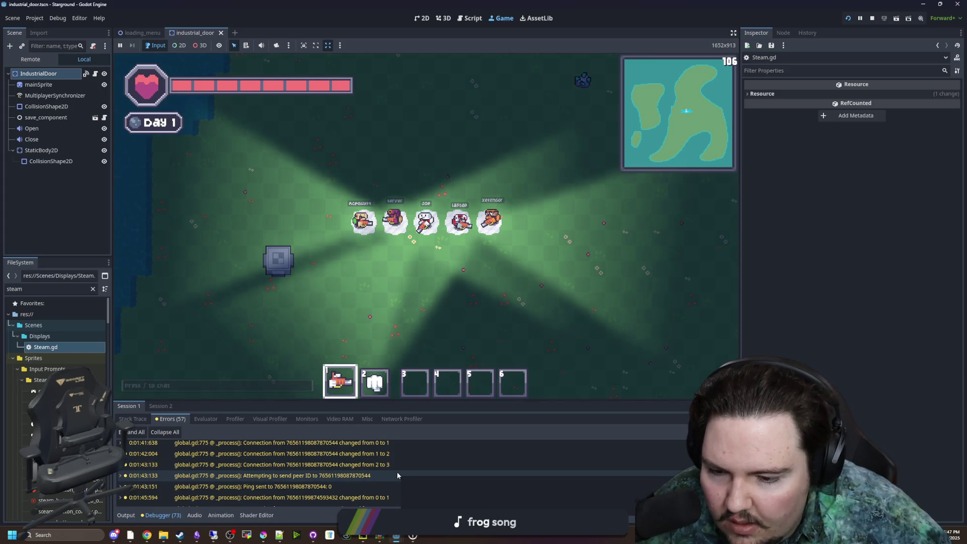
pyautogui.scroll(-4, 406, 482)
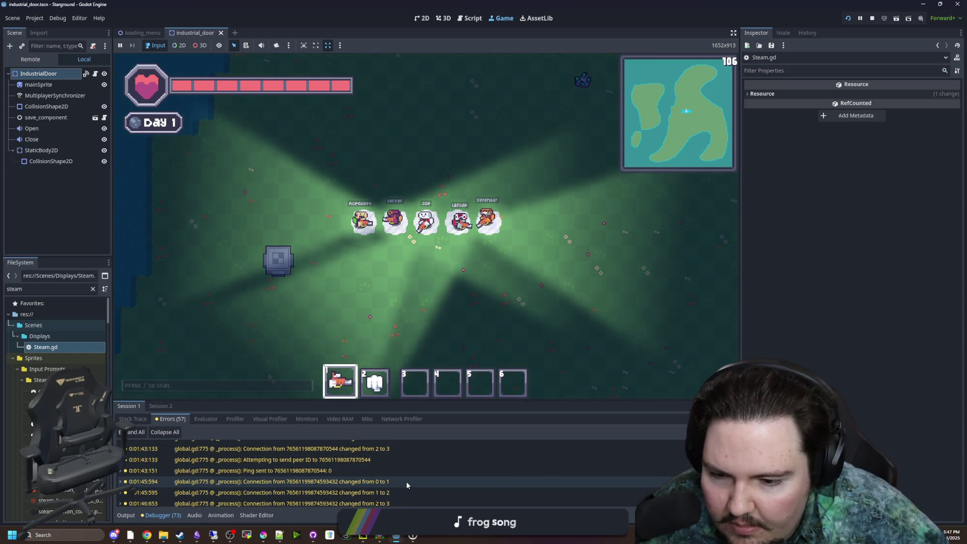
pyautogui.scroll(-2, 406, 482)
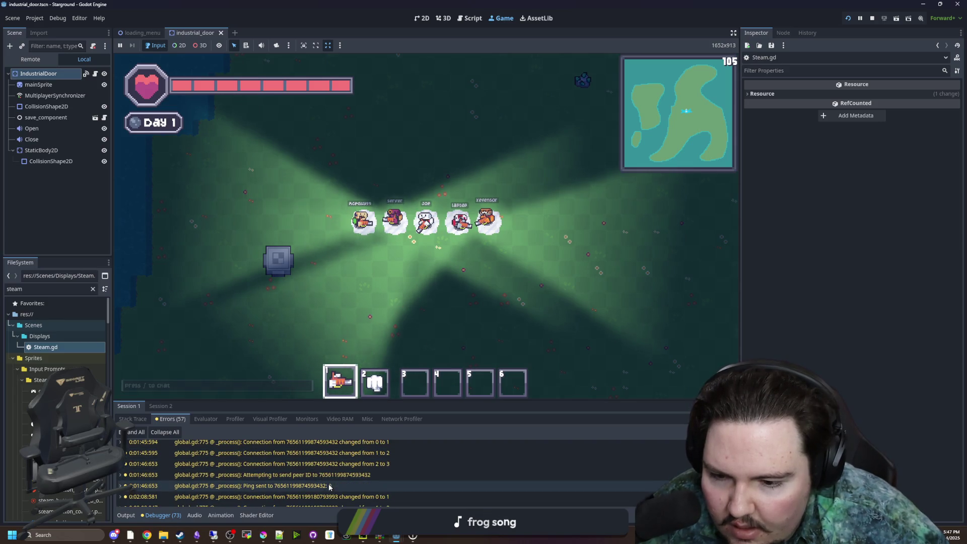
pyautogui.scroll(-8, 357, 475)
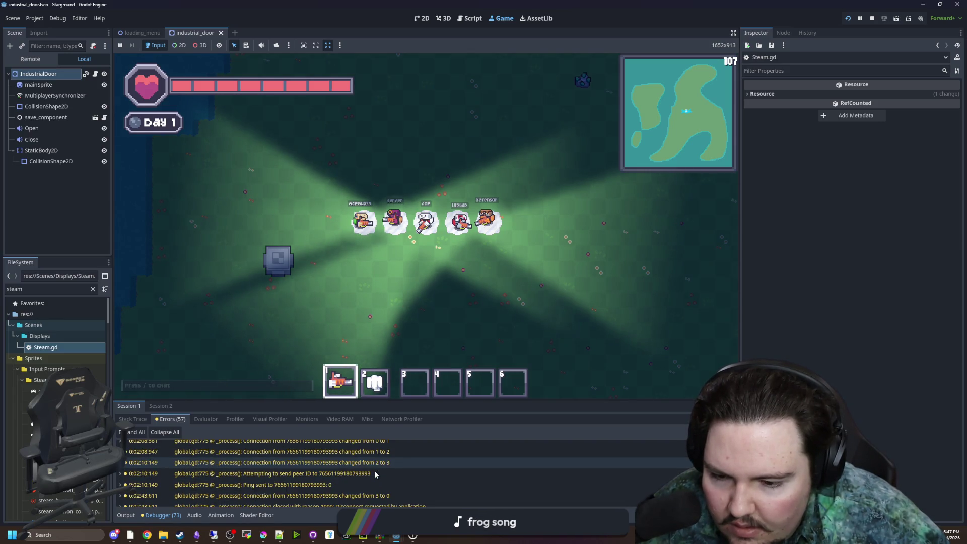
pyautogui.scroll(-10, 377, 474)
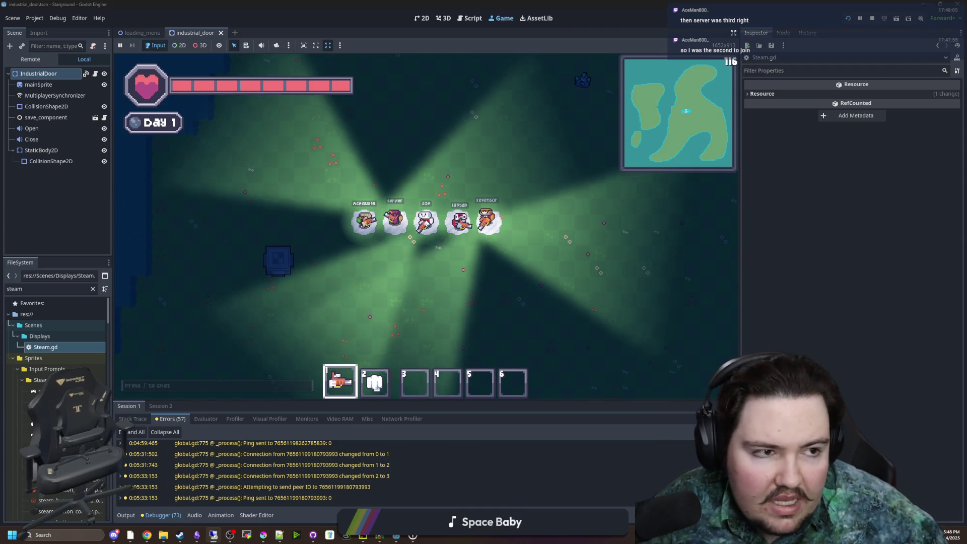
pyautogui.hotkey('alt', 'Tab')
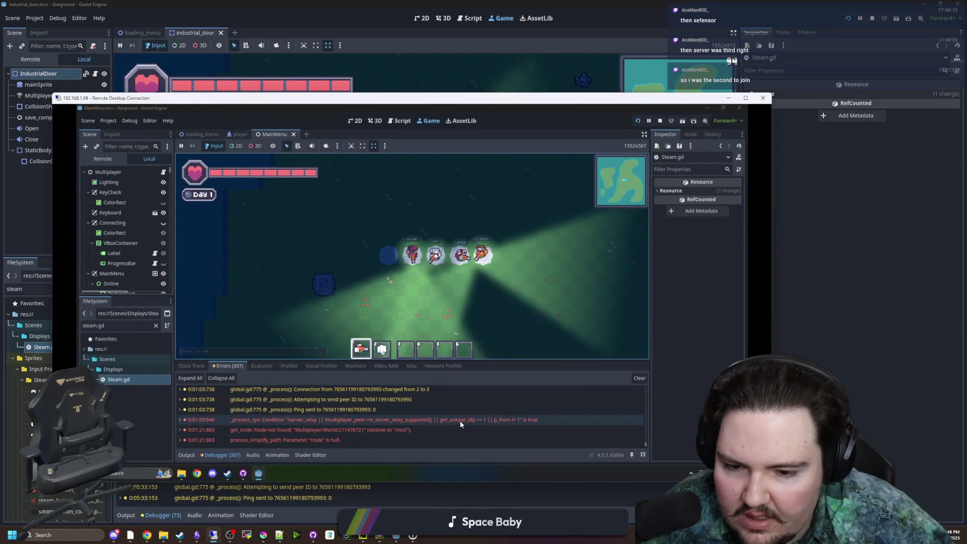
# Step: Expand and collapse the _process_sys error, then jump to the ping warning's script line
pyautogui.doubleClick(460, 420)
pyautogui.doubleClick(457, 421)
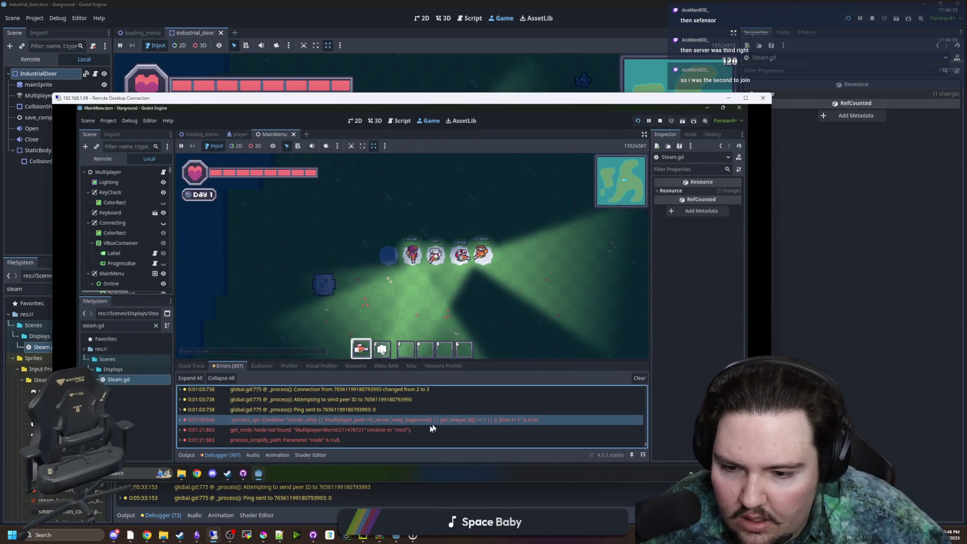
pyautogui.doubleClick(398, 411)
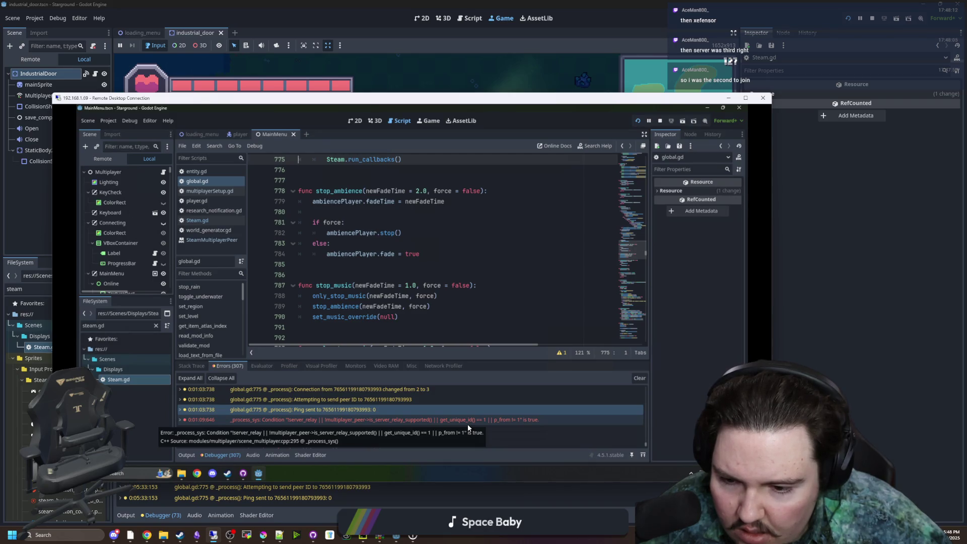
pyautogui.scroll(4, 365, 252)
# Step: Place the caret near lines 772–776 of global.gd, then show the remote running game view
pyautogui.click(365, 297)
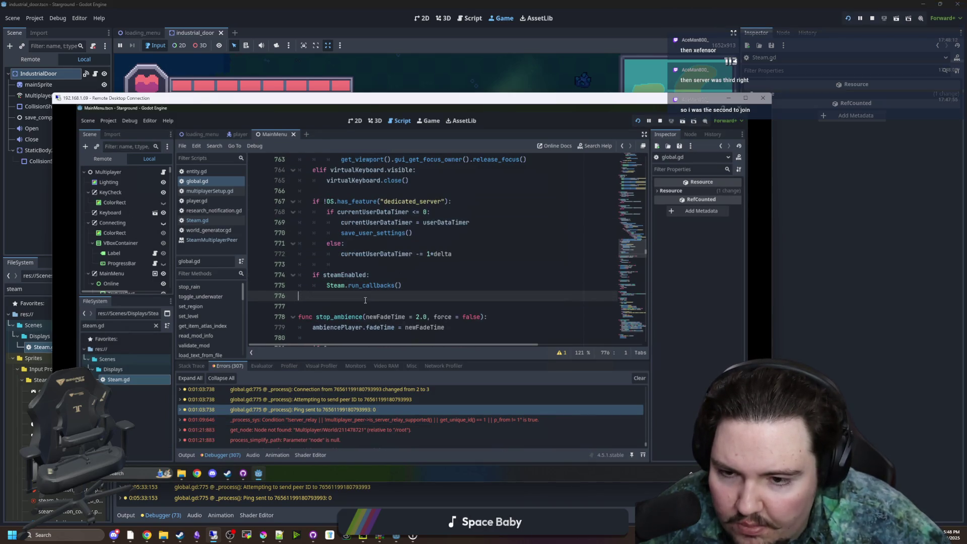
pyautogui.click(395, 278)
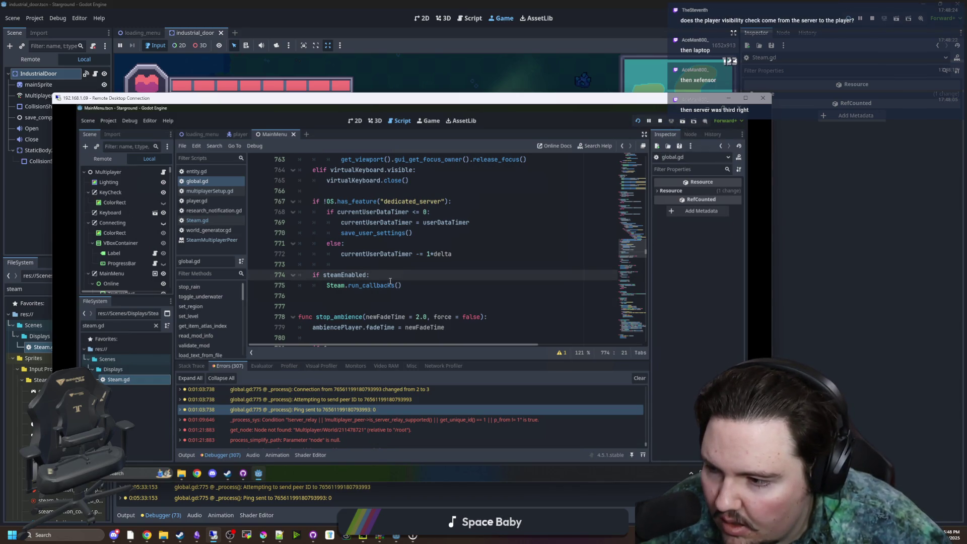
pyautogui.click(427, 254)
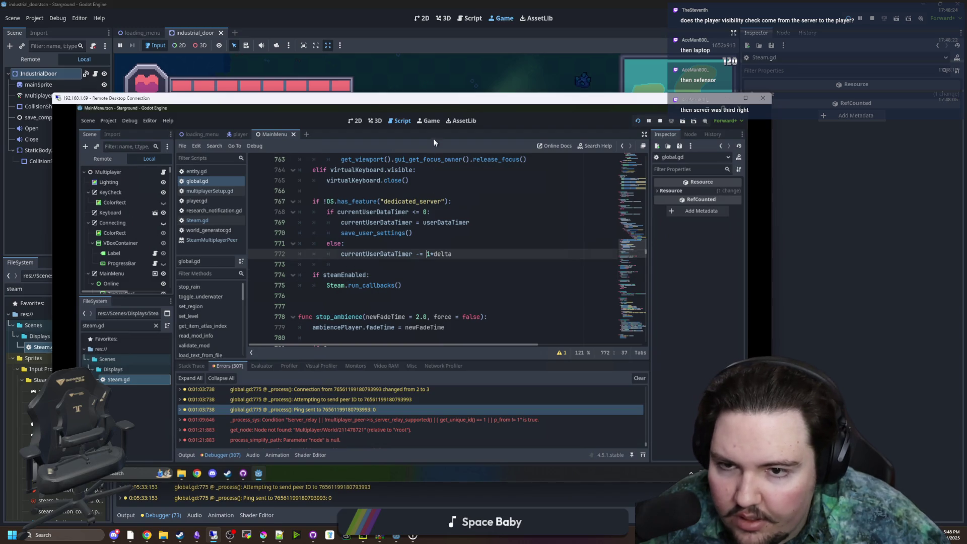
pyautogui.click(433, 123)
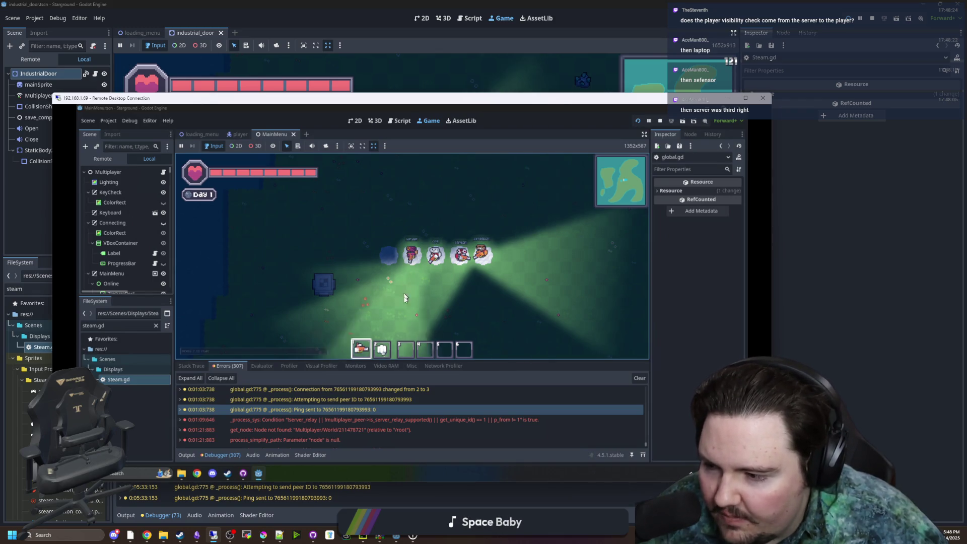
pyautogui.moveTo(136, 98); pyautogui.dragTo(238, 99)
# Step: Open the player scene in the remote editor and inspect the ServerSynchronize node
pyautogui.scroll(-3, 246, 229)
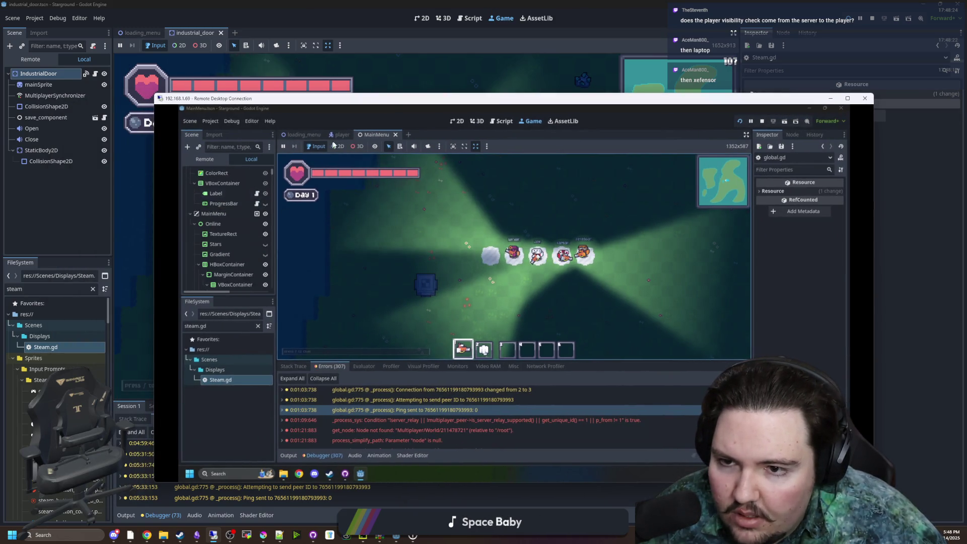
pyautogui.moveTo(272, 171); pyautogui.dragTo(274, 284)
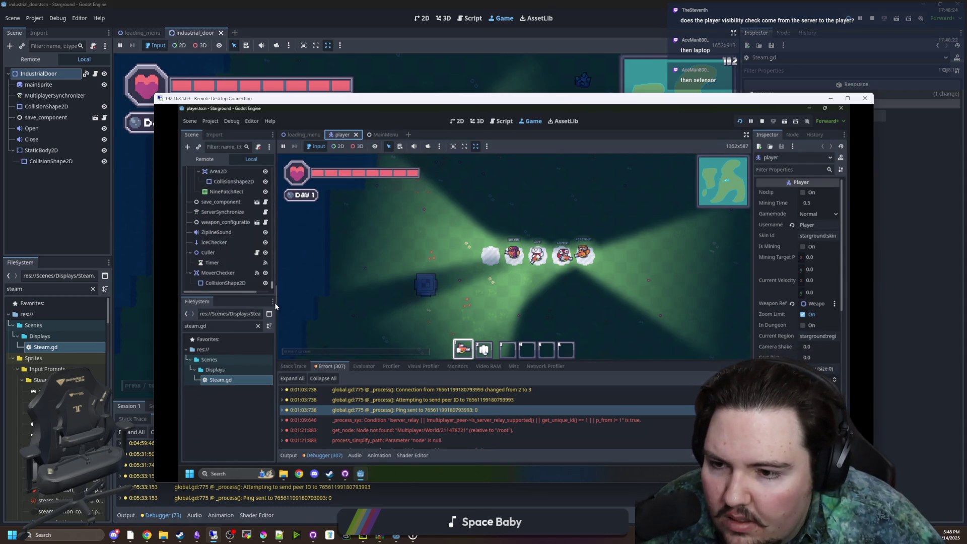
pyautogui.click(223, 243)
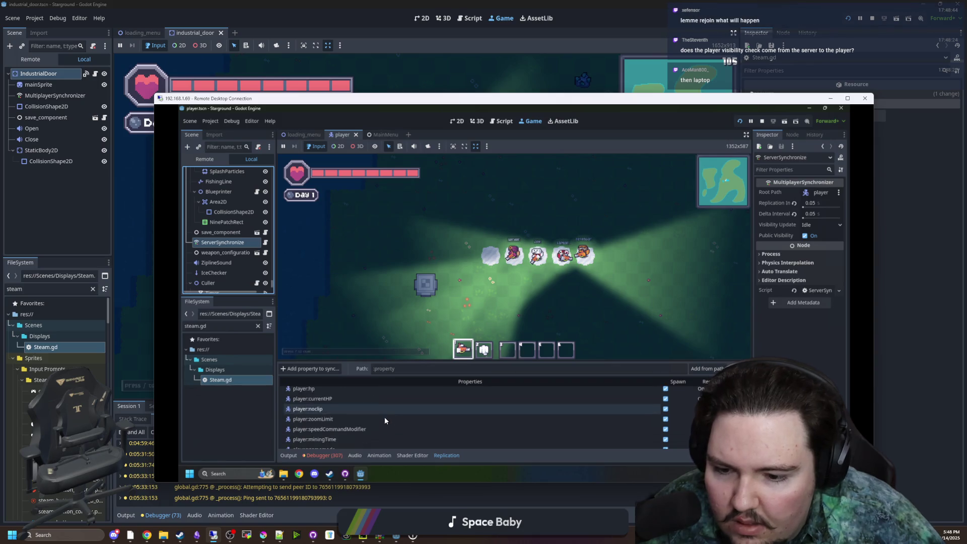
pyautogui.scroll(3, 367, 409)
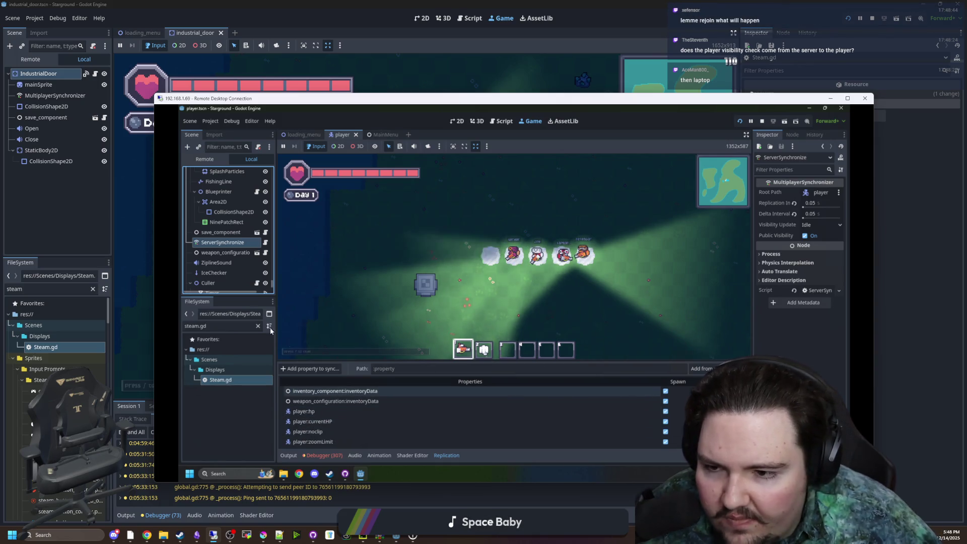
pyautogui.scroll(5, 223, 248)
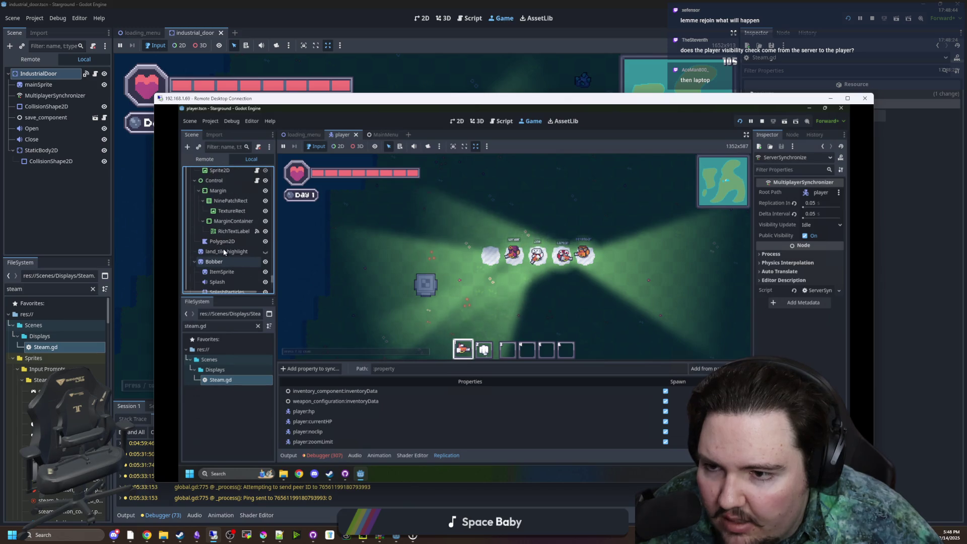
pyautogui.scroll(6, 222, 249)
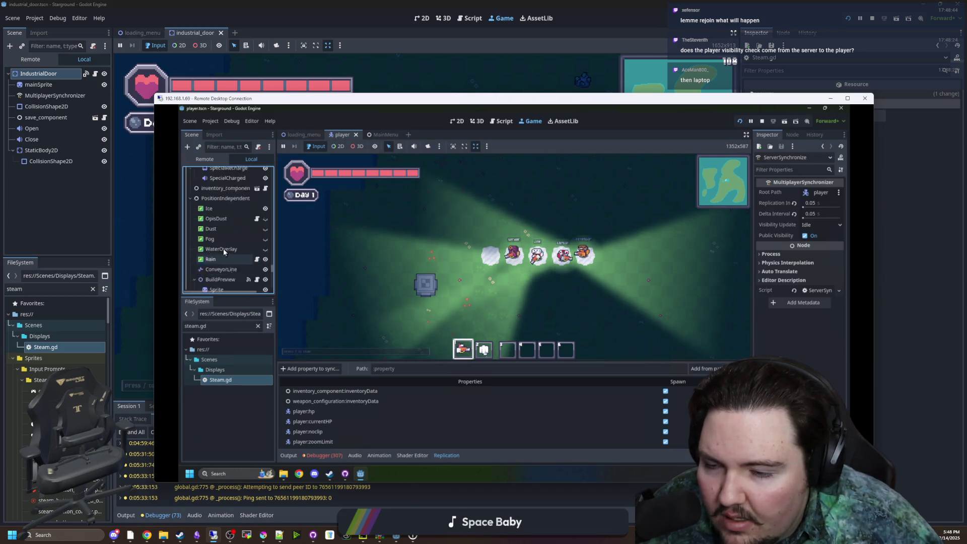
pyautogui.scroll(5, 220, 243)
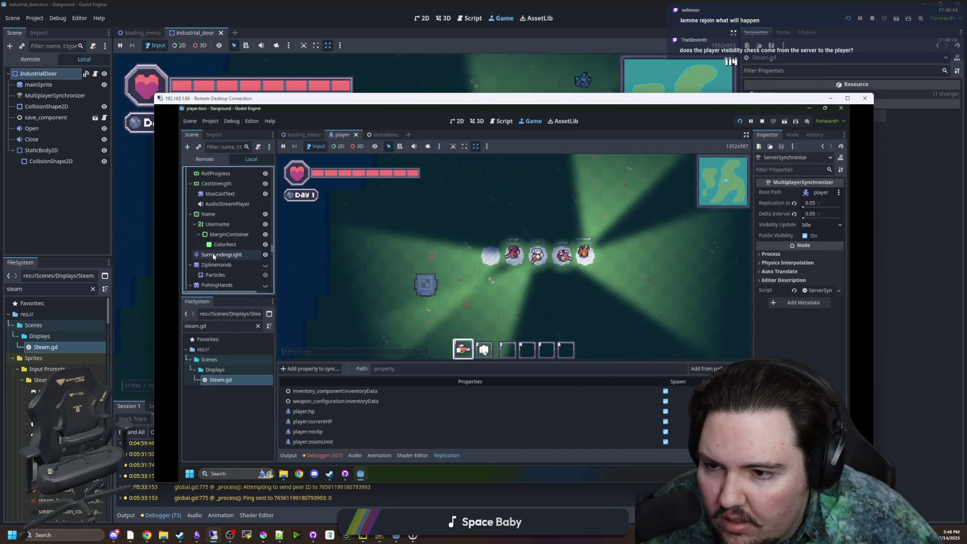
pyautogui.scroll(5, 213, 257)
pyautogui.scroll(6, 221, 246)
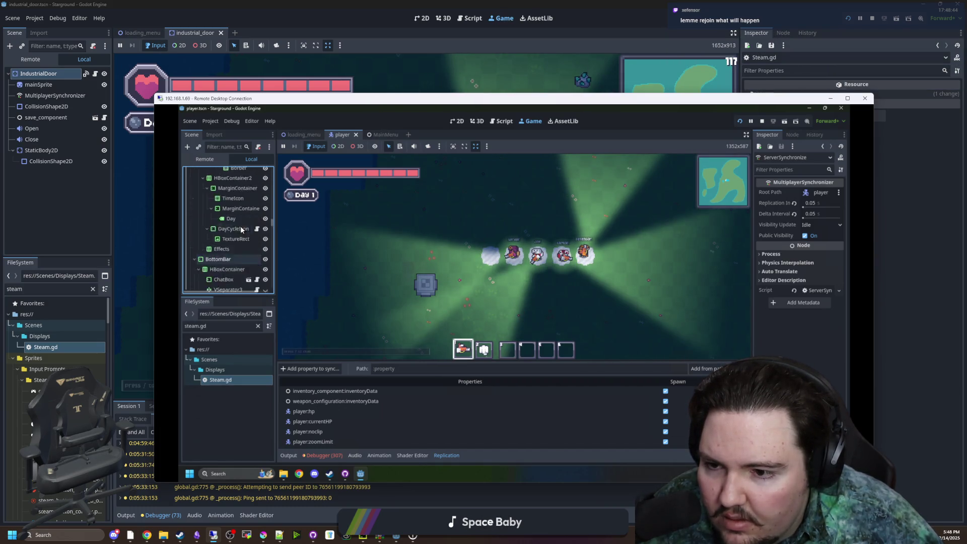
pyautogui.scroll(8, 235, 229)
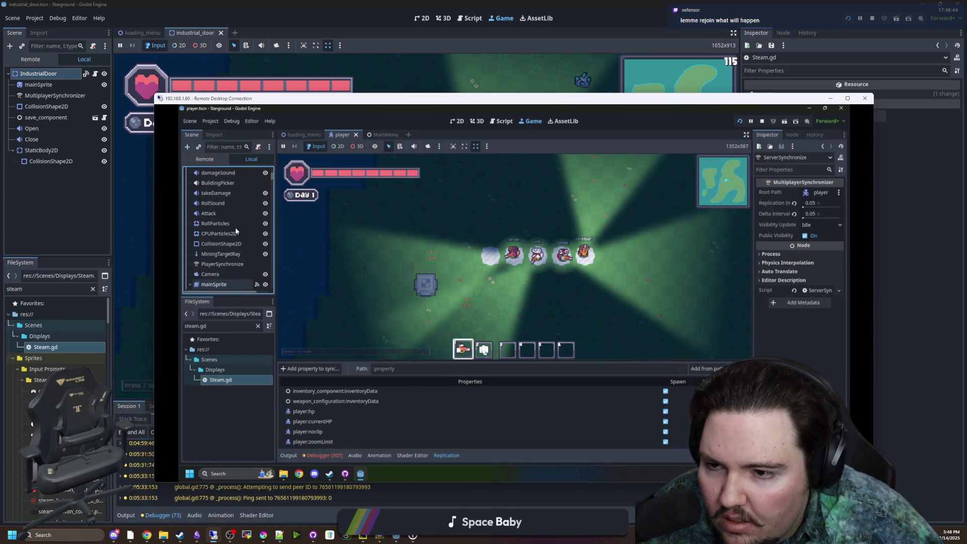
# Step: Select PlayerSynchronizer and browse its replicated properties such as player:visible
pyautogui.click(222, 248)
pyautogui.scroll(-2, 333, 403)
pyautogui.scroll(-3, 336, 411)
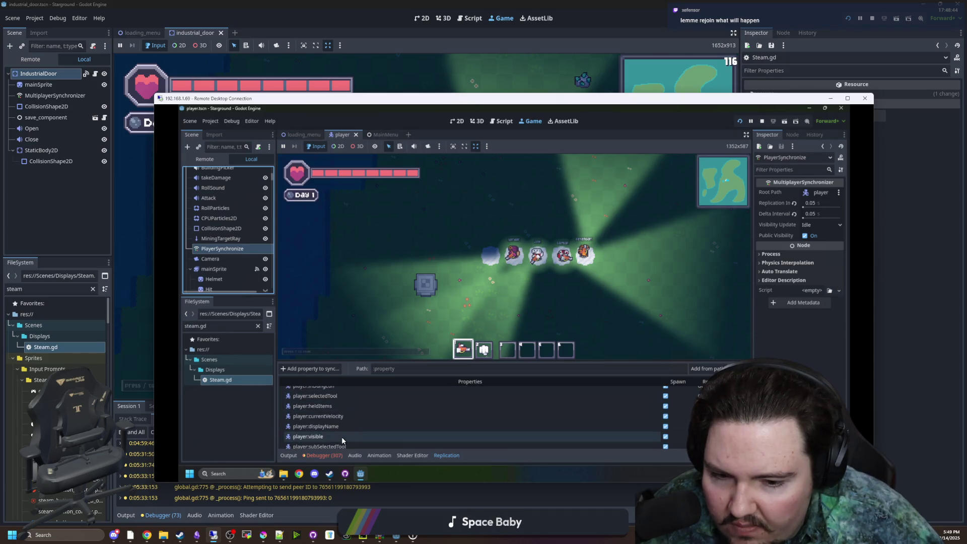
pyautogui.scroll(-1, 453, 441)
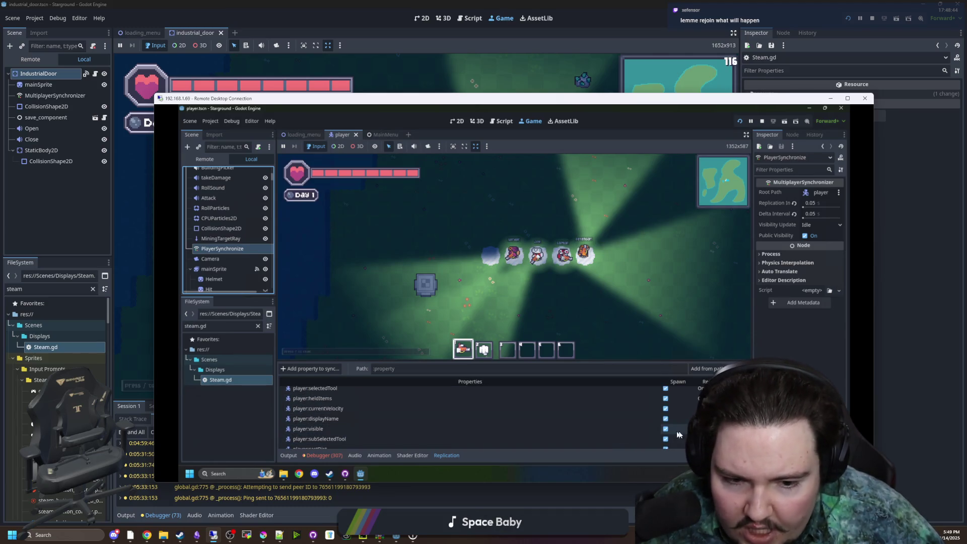
pyautogui.click(453, 439)
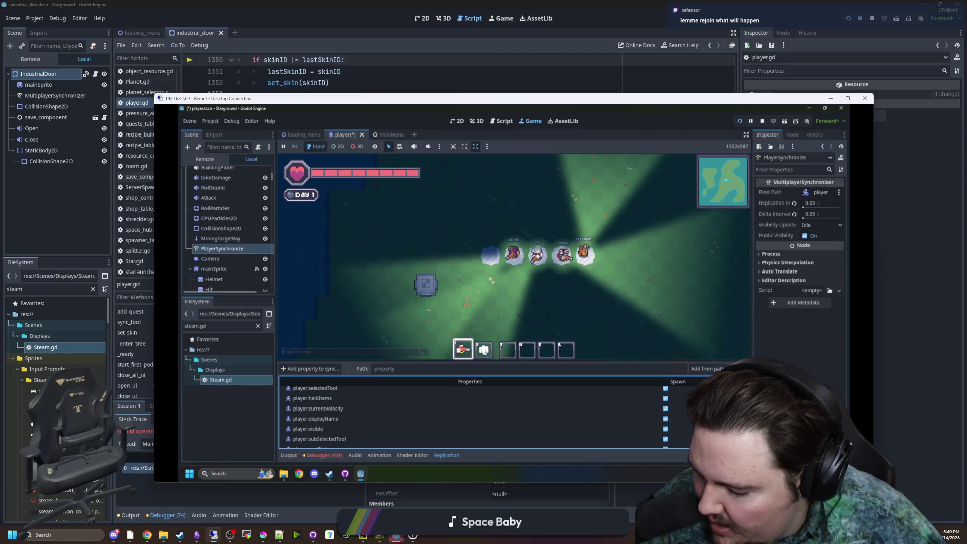
pyautogui.click(611, 302)
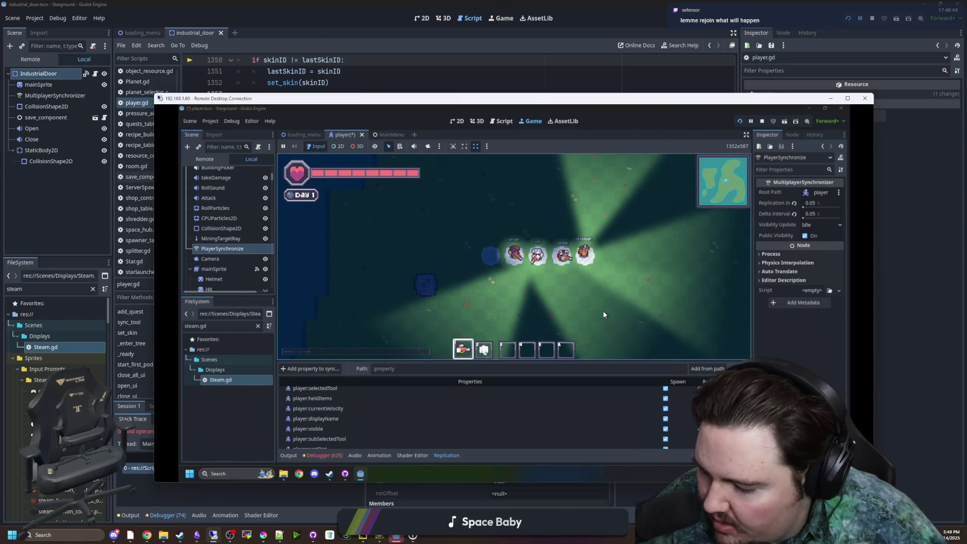
pyautogui.click(322, 456)
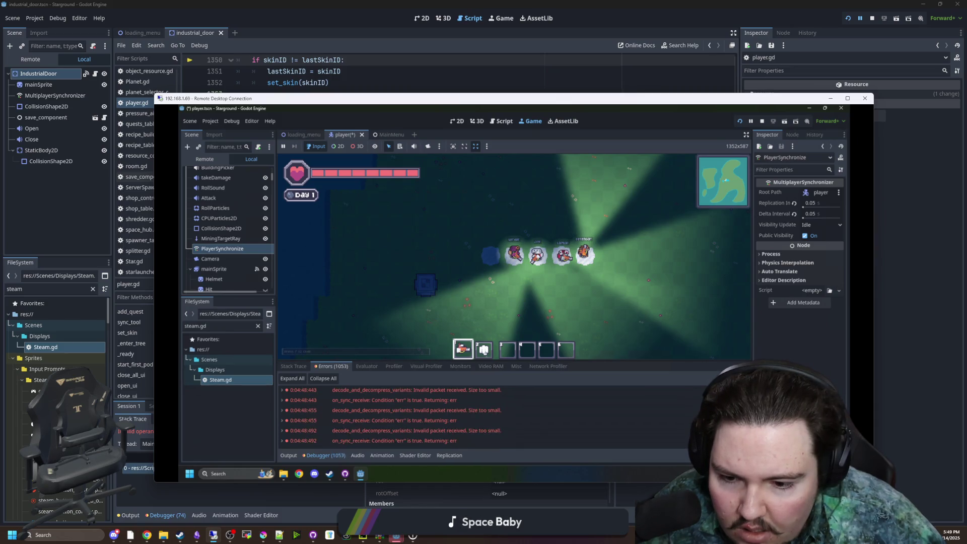
pyautogui.moveTo(428, 434)
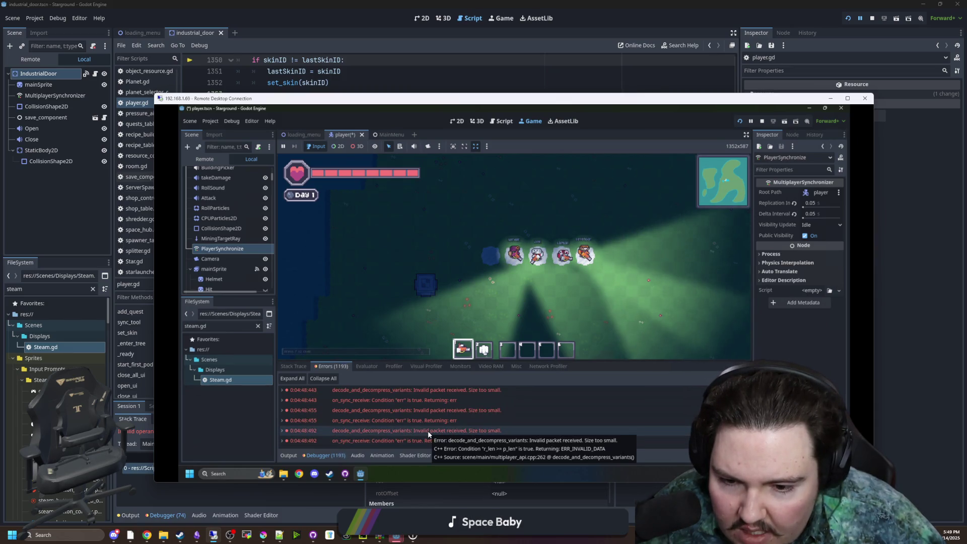
pyautogui.moveTo(455, 409)
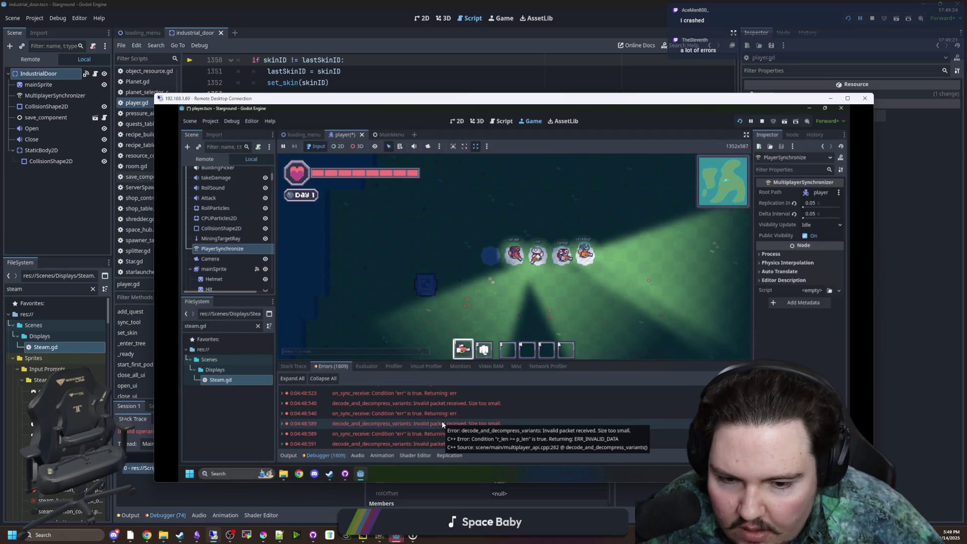
pyautogui.click(442, 421)
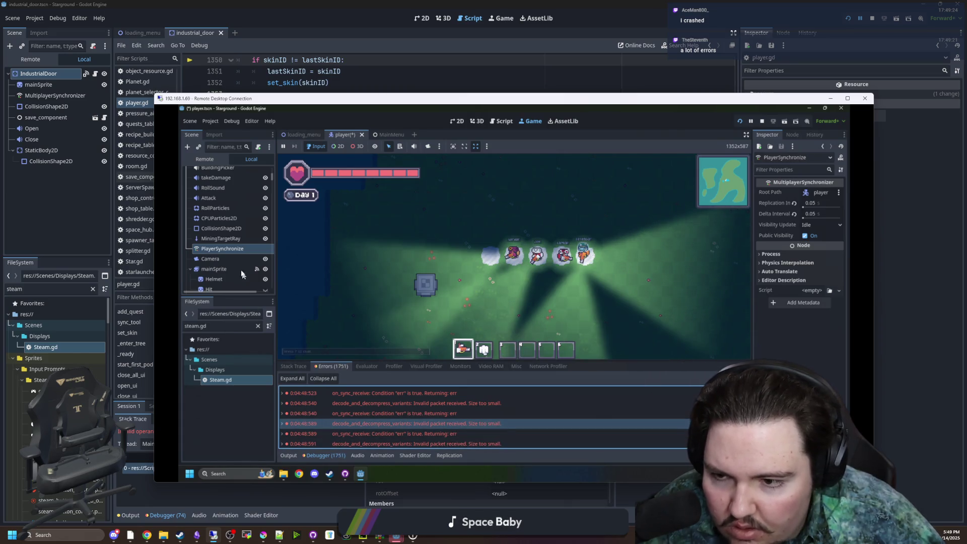
pyautogui.click(221, 249)
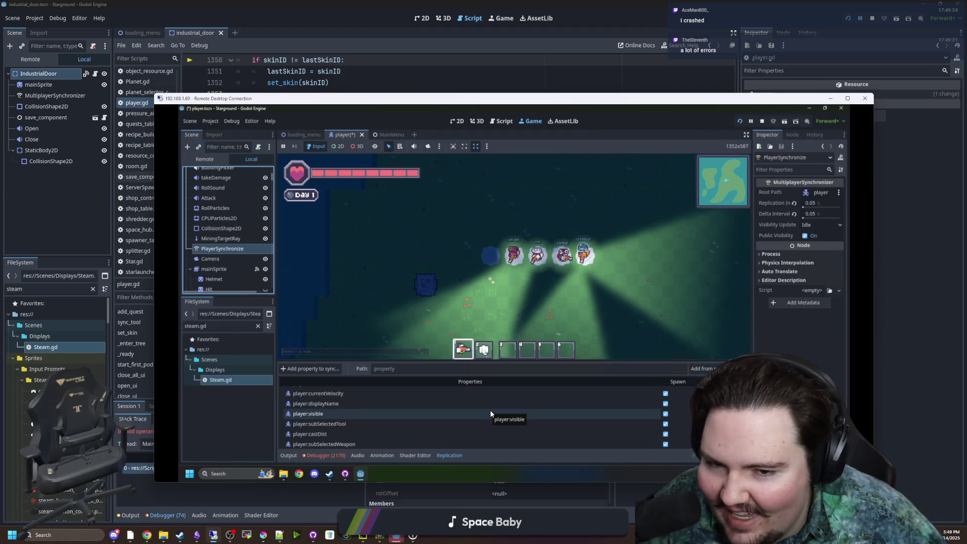
pyautogui.click(645, 313)
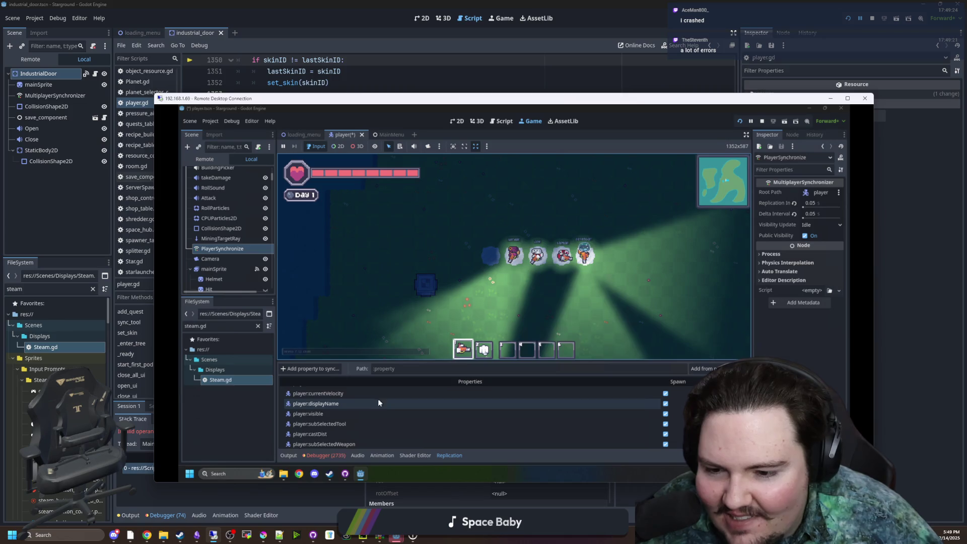
pyautogui.click(370, 410)
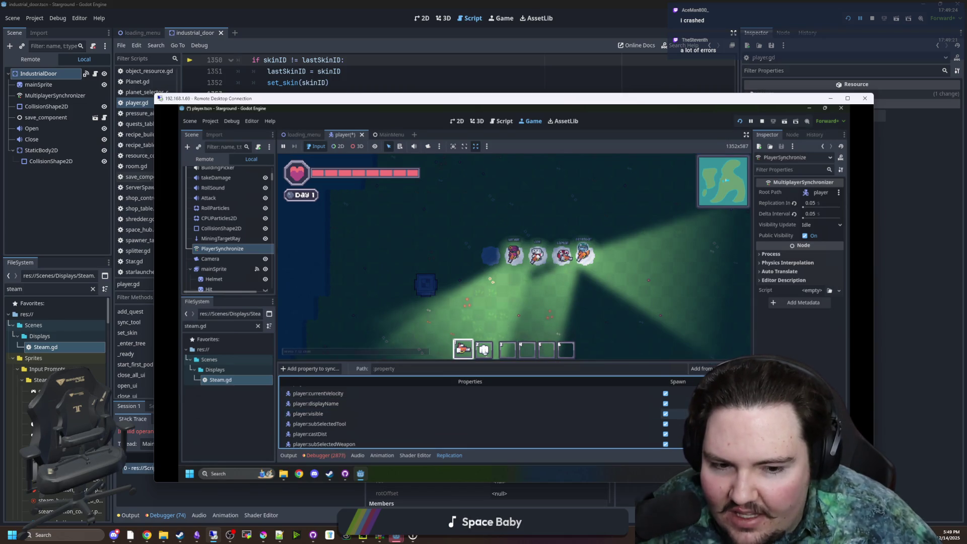
pyautogui.click(629, 317)
# Step: Stop the remote game, reselect the player synchronizer, then clear the local FileSystem's steam filter
pyautogui.click(762, 121)
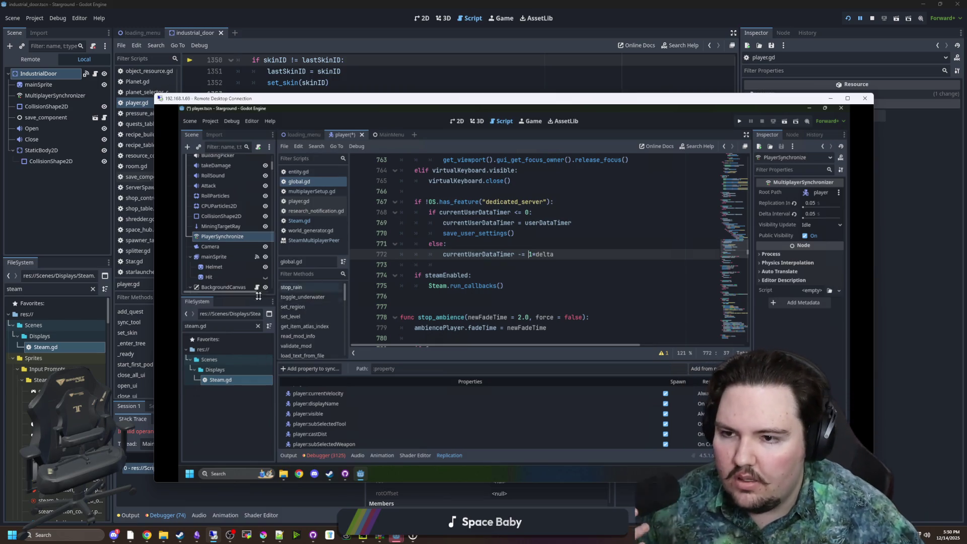
pyautogui.click(222, 243)
pyautogui.click(221, 236)
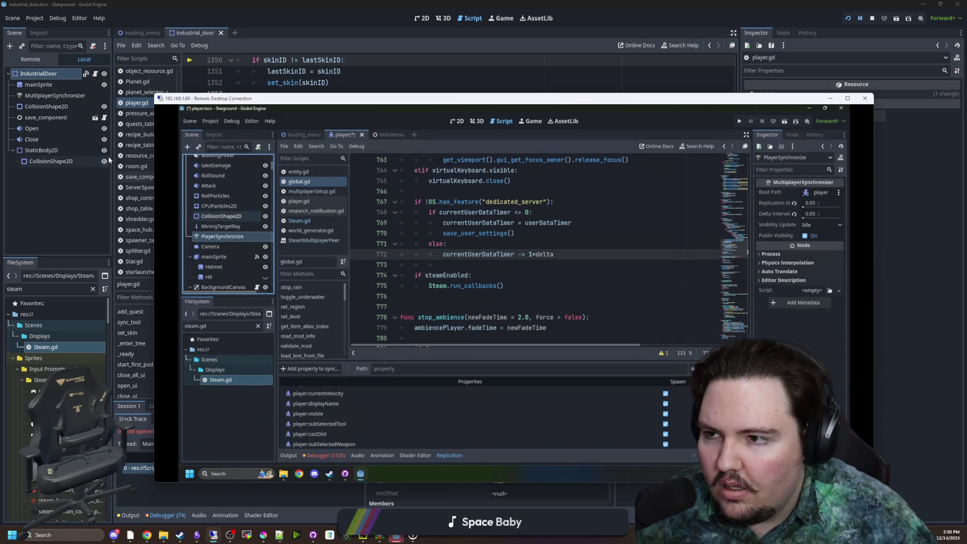
pyautogui.click(109, 161)
pyautogui.click(92, 289)
# Step: Filter files for 'player', open player.tscn, and inspect the ServerSynchronize node
pyautogui.write('player')
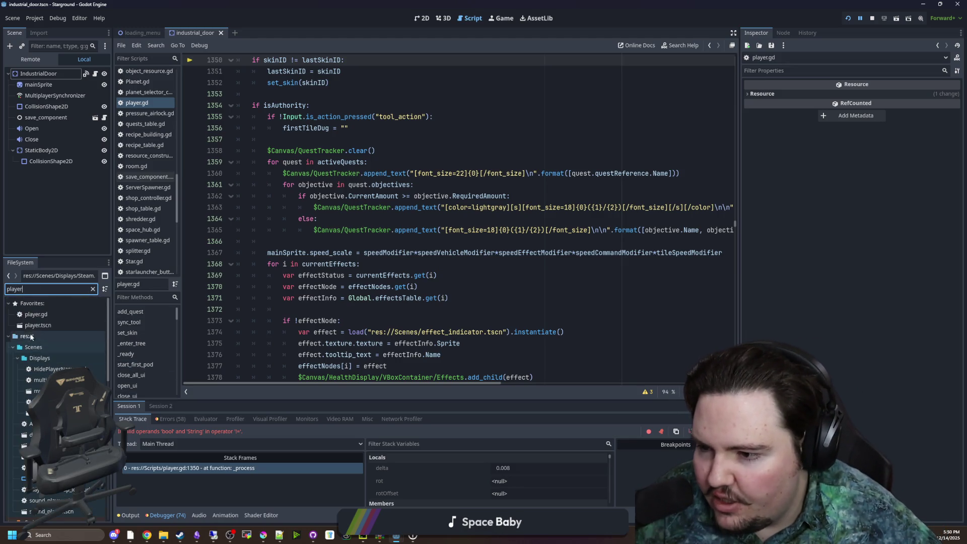
pyautogui.click(43, 325)
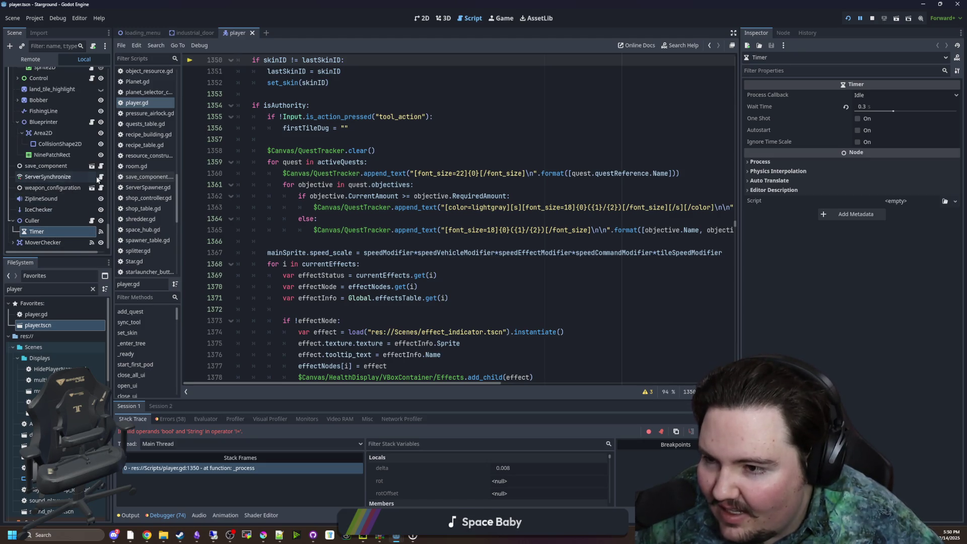
pyautogui.click(88, 179)
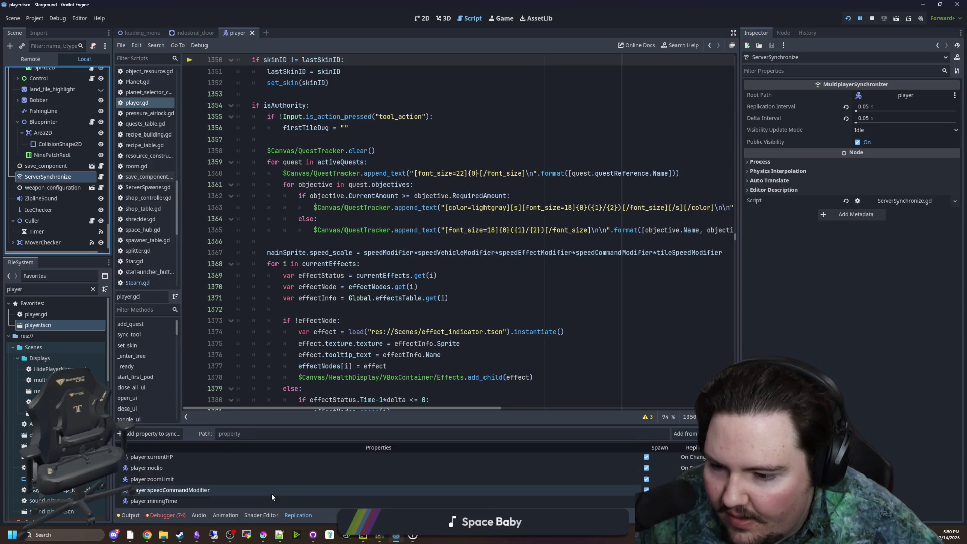
pyautogui.scroll(10, 61, 151)
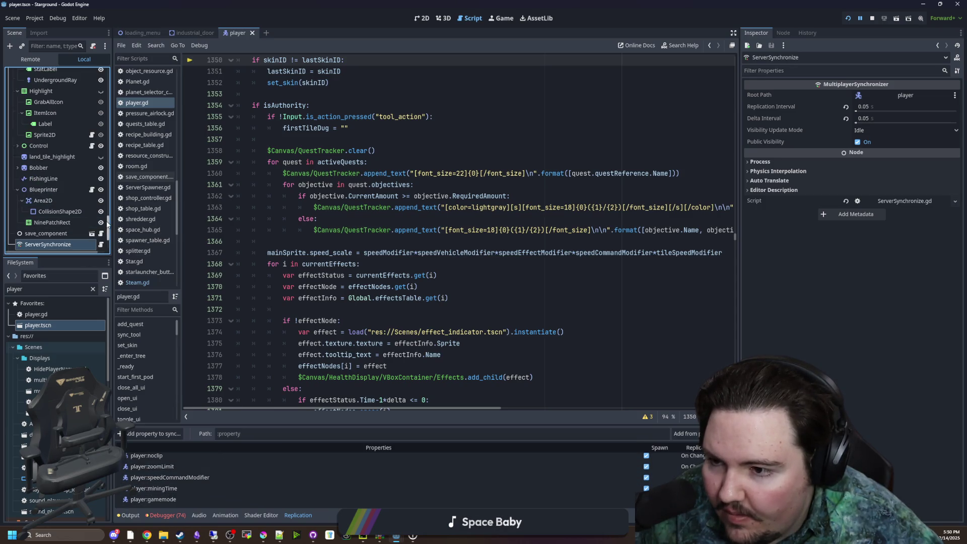
pyautogui.scroll(-5, 76, 166)
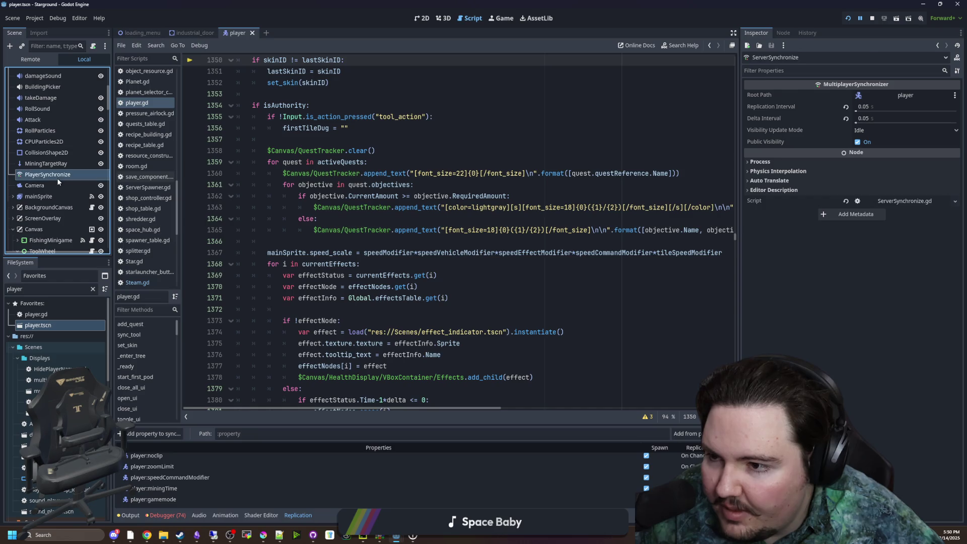
# Step: Select PlayerSynchronize and scroll through its list of replicated properties
pyautogui.click(57, 175)
pyautogui.scroll(-2, 453, 483)
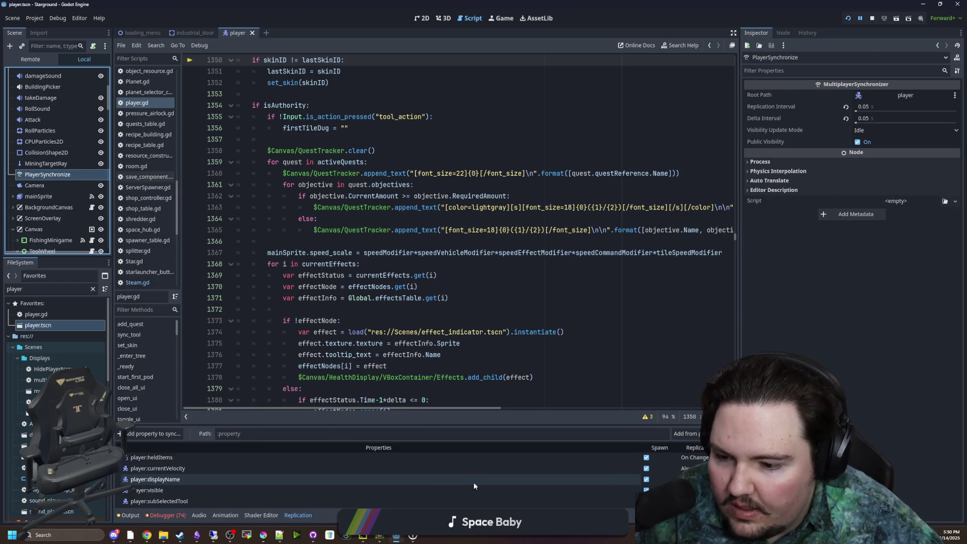
pyautogui.click(655, 496)
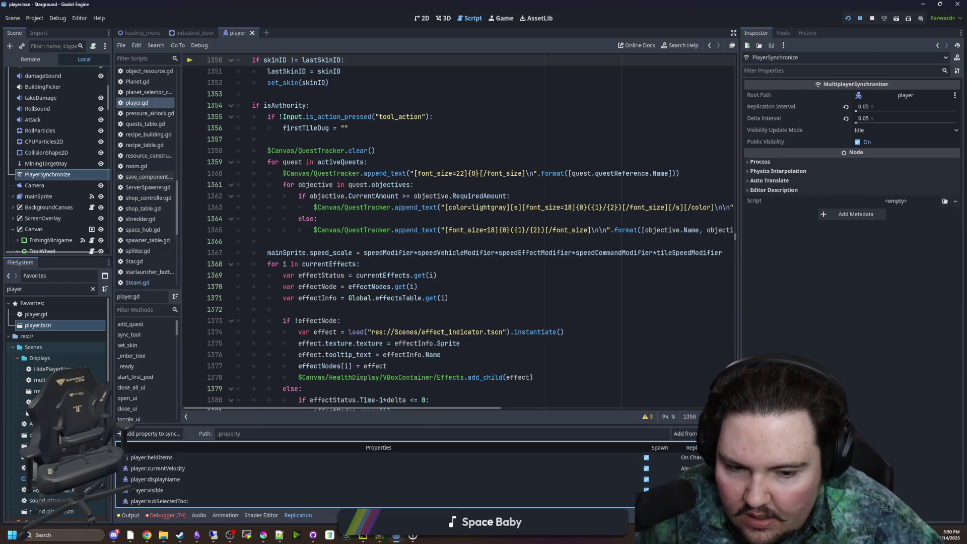
pyautogui.scroll(-4, 373, 485)
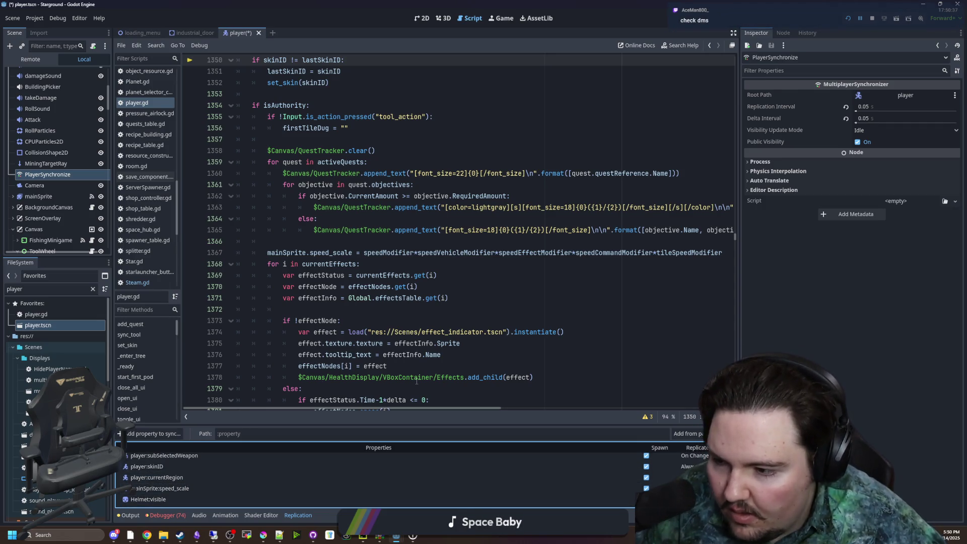
pyautogui.scroll(5, 511, 476)
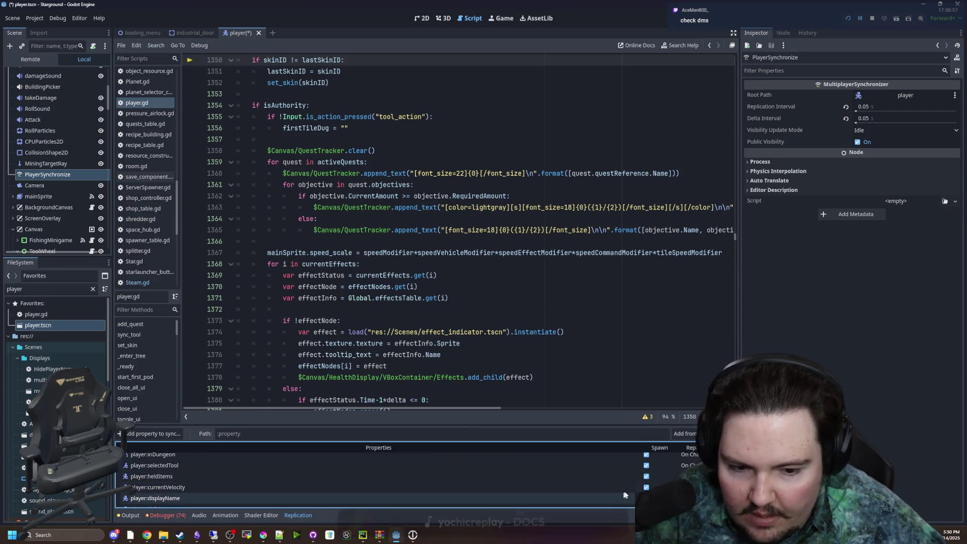
pyautogui.scroll(3, 600, 484)
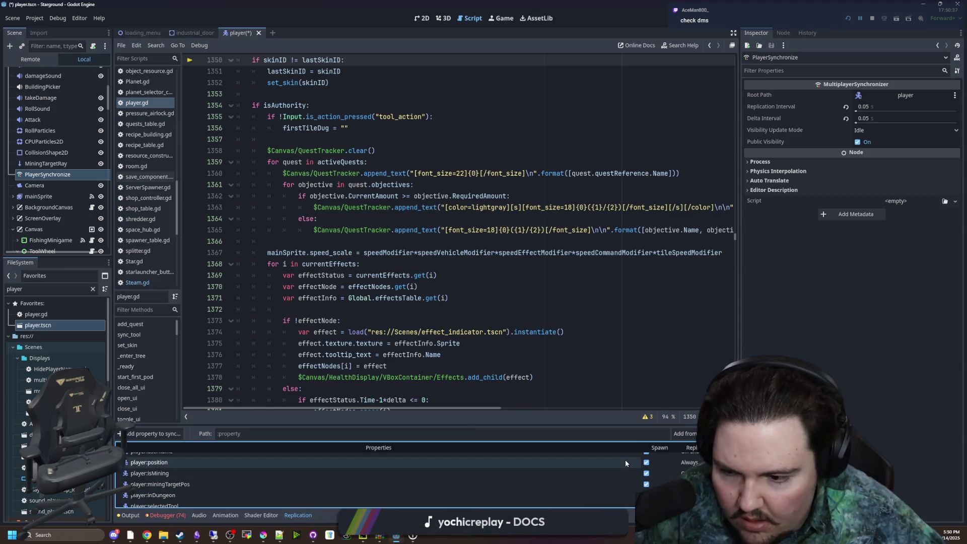
pyautogui.scroll(-3, 584, 483)
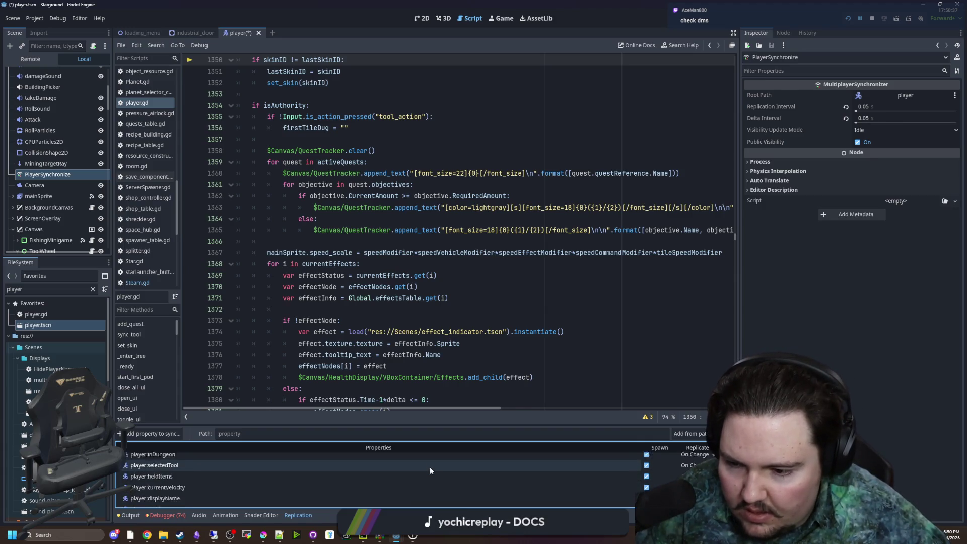
pyautogui.scroll(-1, 217, 495)
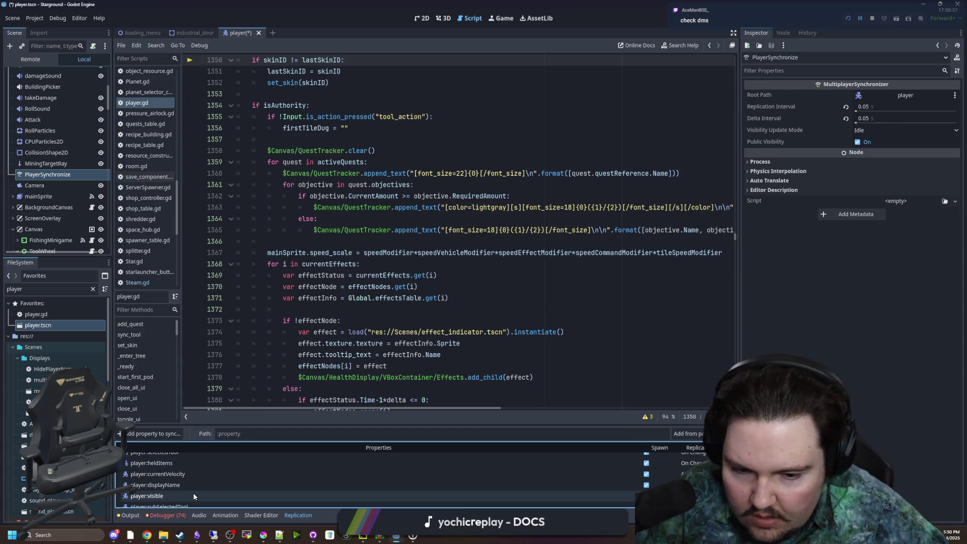
pyautogui.click(353, 309)
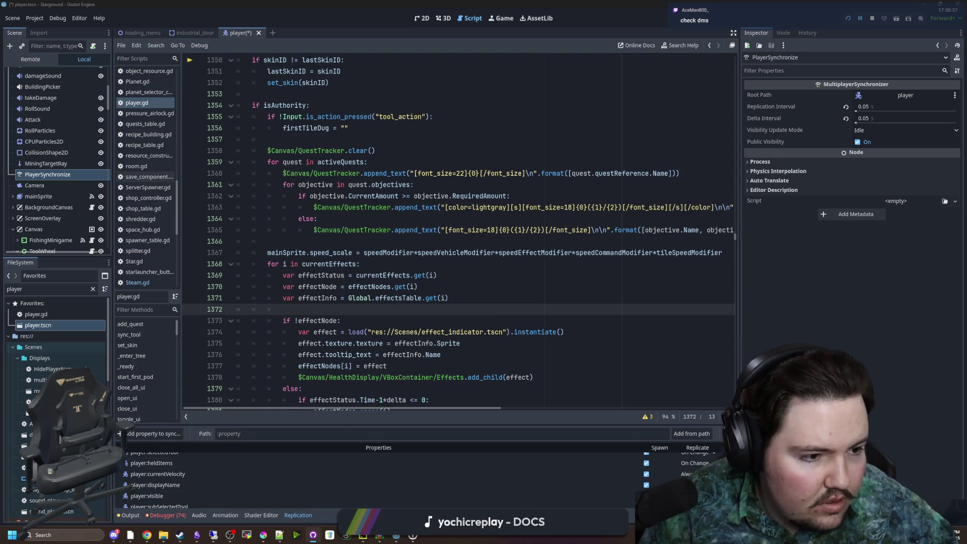
# Step: Review the Steam.gd diff in GitHub Desktop, then return to player.gd in Godot
pyautogui.hotkey('alt', 'Tab')
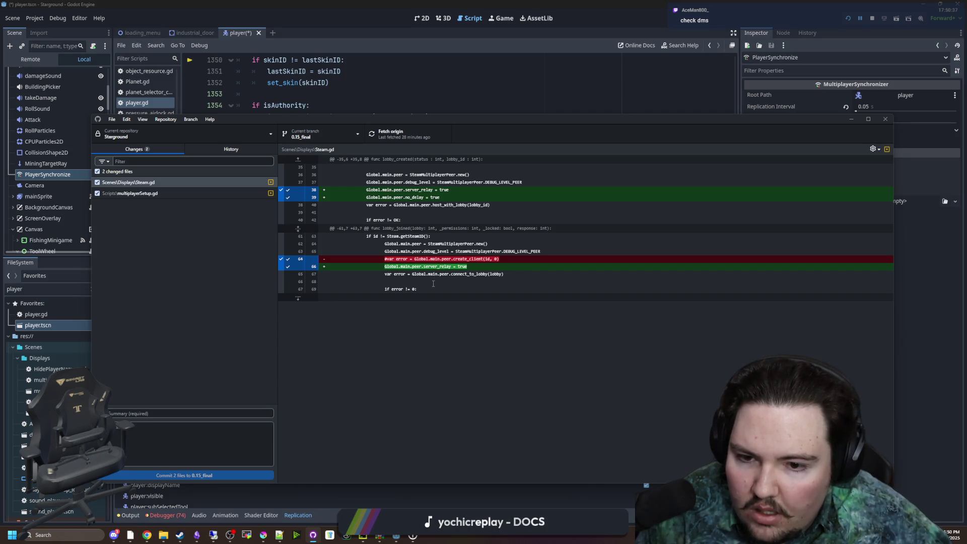
pyautogui.click(465, 70)
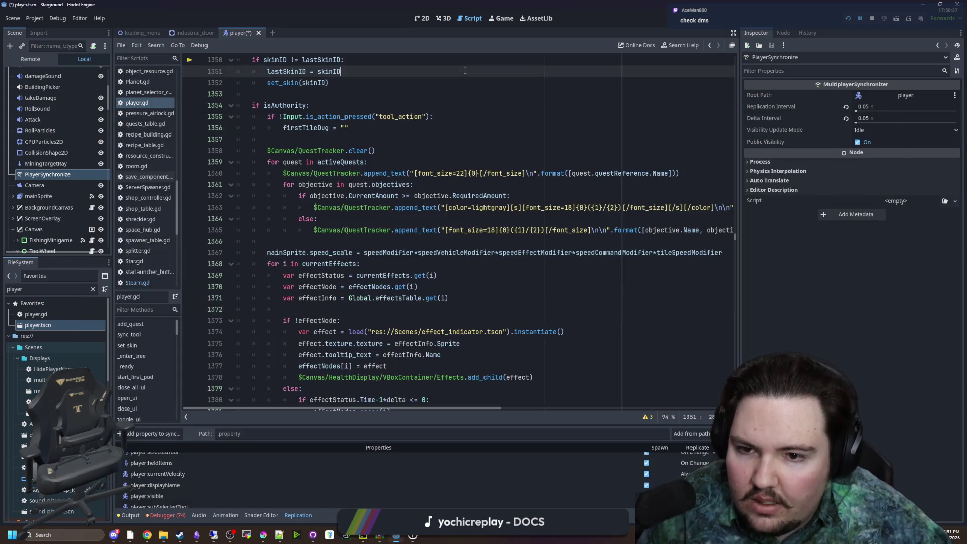
pyautogui.click(414, 154)
pyautogui.scroll(5, 150, 214)
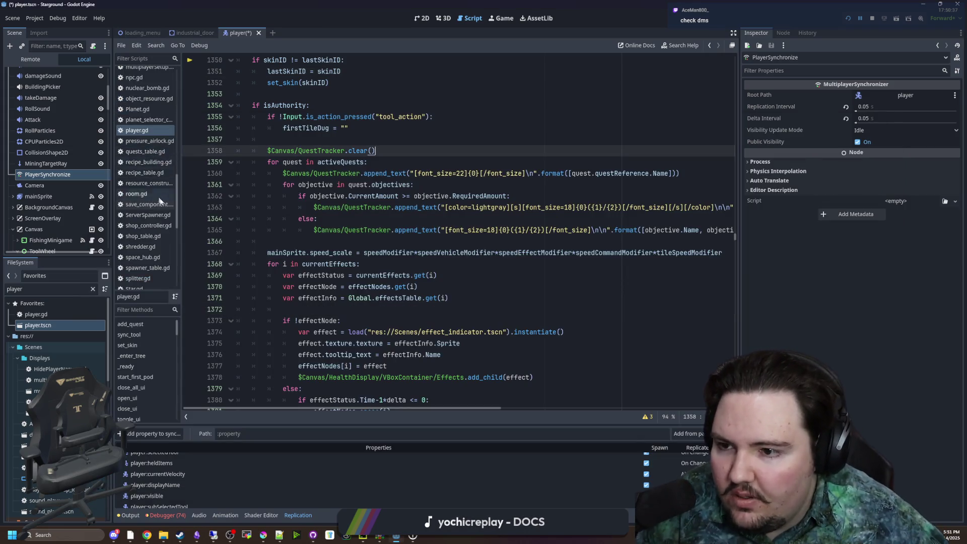
pyautogui.scroll(5, 150, 215)
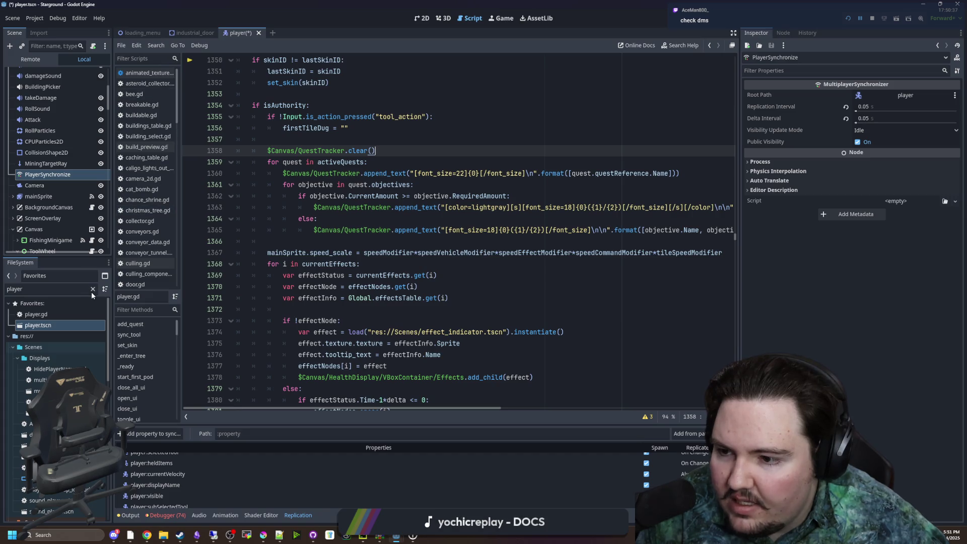
pyautogui.click(62, 313)
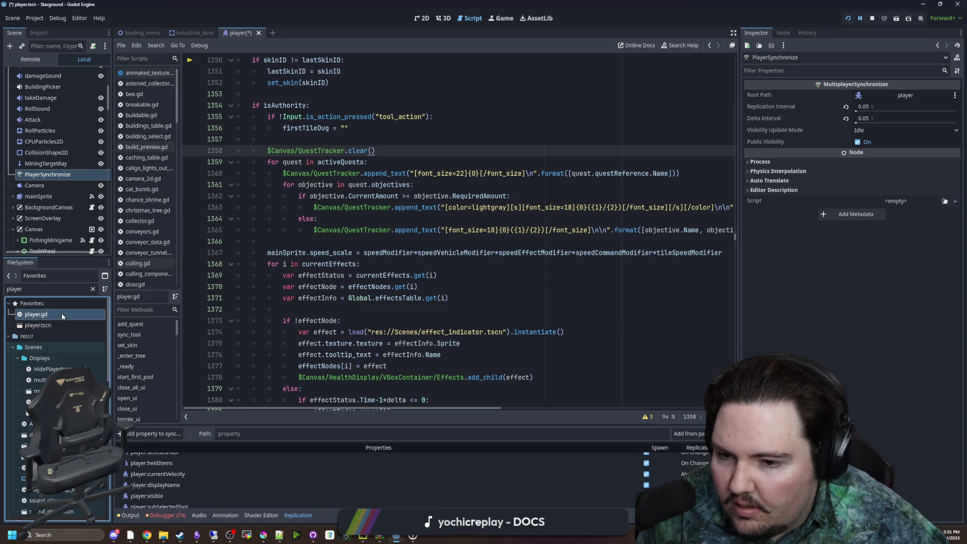
# Step: Search player.gd for 'server_relay' with Ctrl+F
pyautogui.click(446, 245)
pyautogui.hotkey('ctrl', 'f')
pyautogui.write('server_relay')
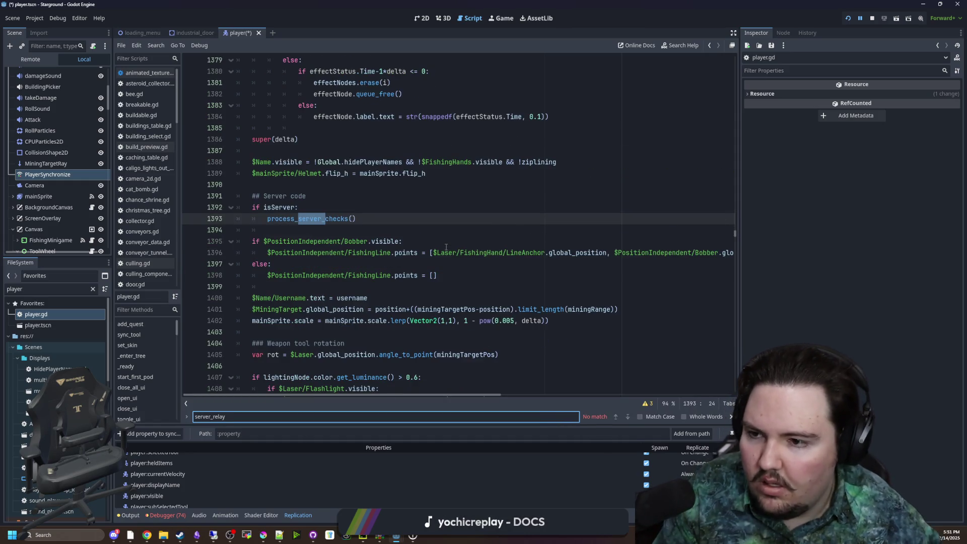
# Step: Filter files for 'stea', open Steam.gd, and read the server_relay documentation before returning
pyautogui.click(92, 288)
pyautogui.write('stea')
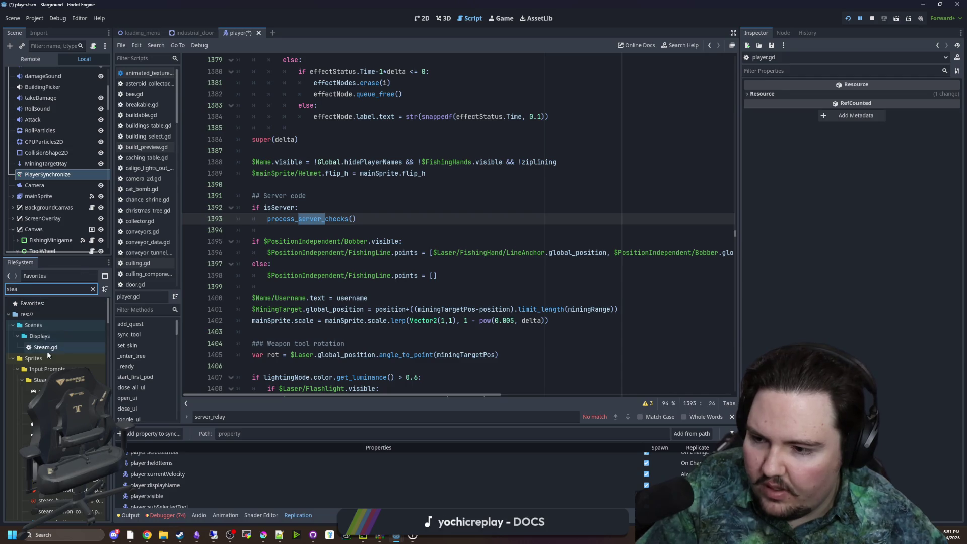
pyautogui.doubleClick(47, 351)
pyautogui.keyDown('ctrl'); pyautogui.click(351, 253); pyautogui.keyUp('ctrl')
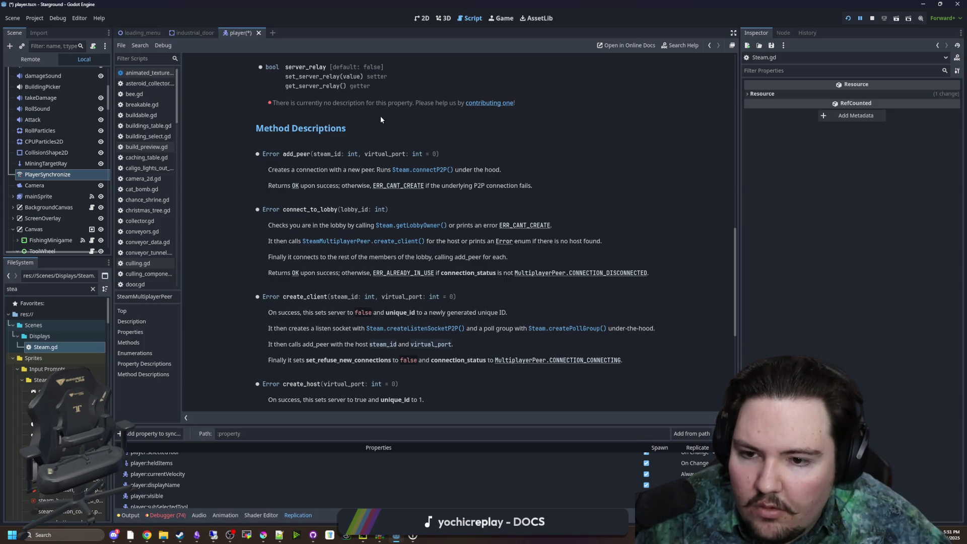
pyautogui.hotkey('alt', 'Left')
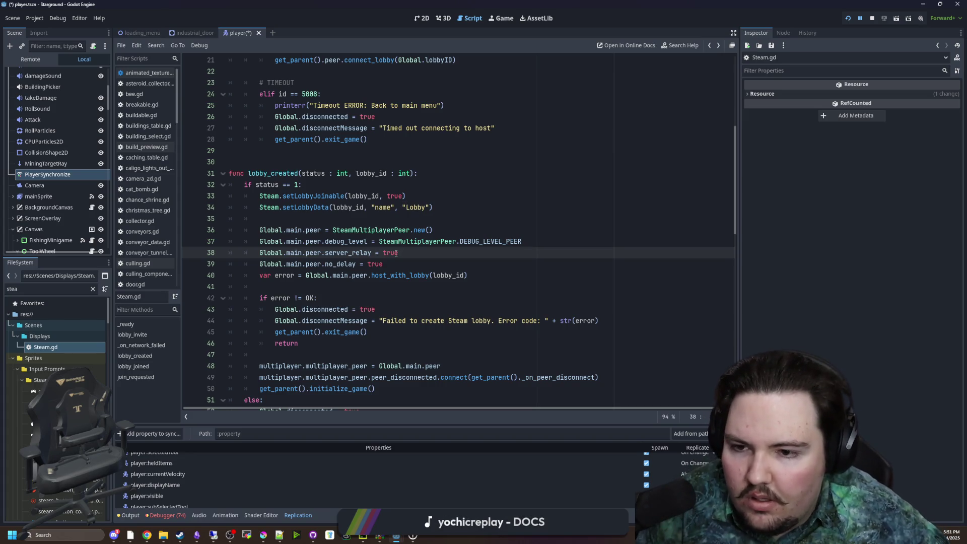
# Step: Wrap the first server_relay assignment in an is_server_relay_supported() check in Steam.gd
pyautogui.press('Up')
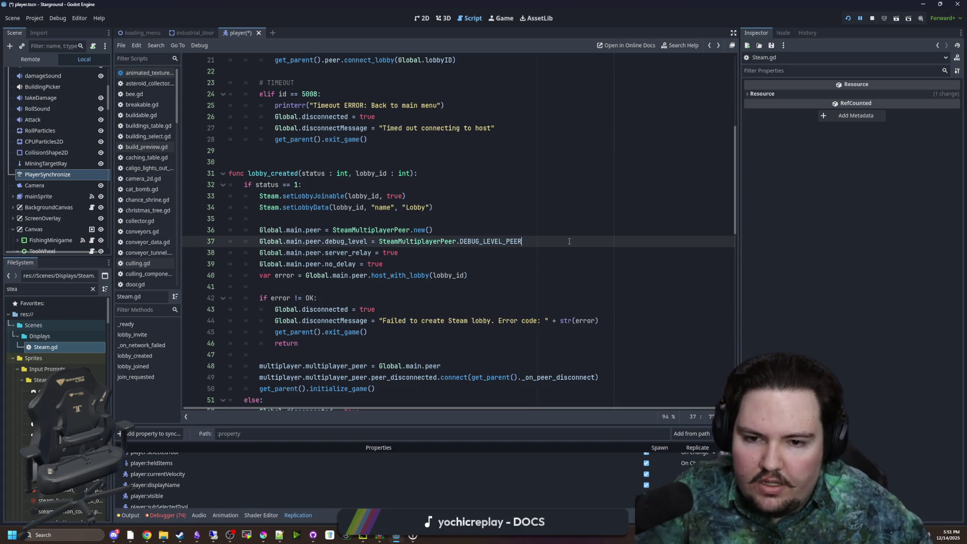
pyautogui.press('End')
pyautogui.press('Return')
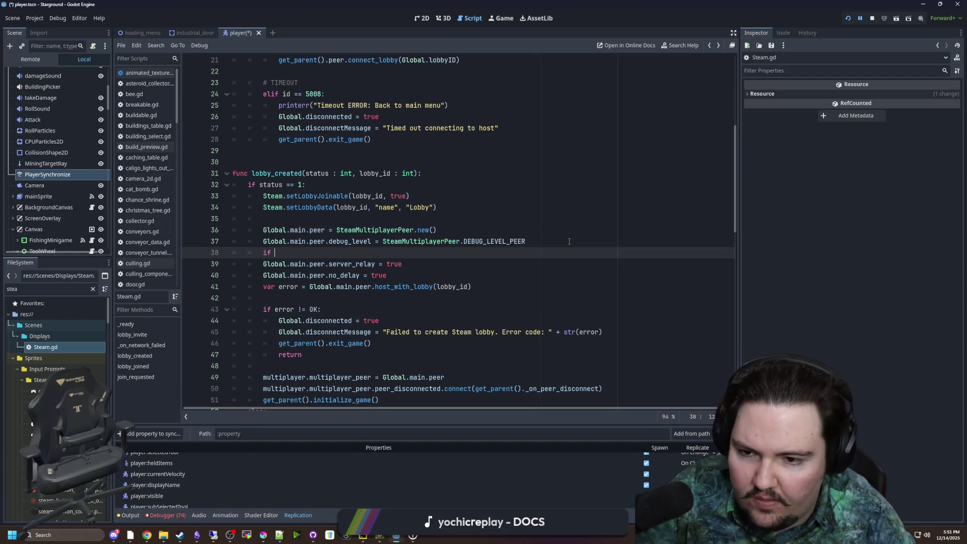
pyautogui.write('Global.main.peer')
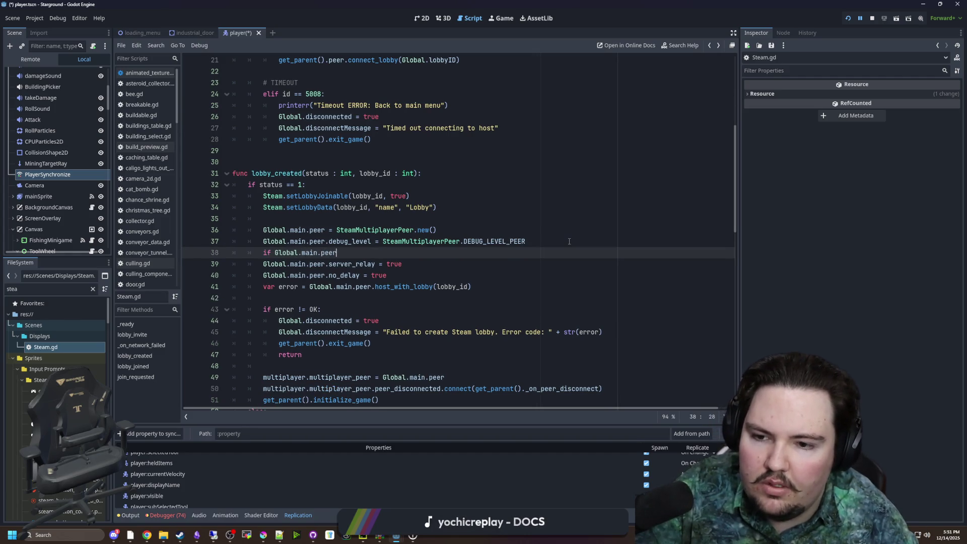
pyautogui.write('.serv')
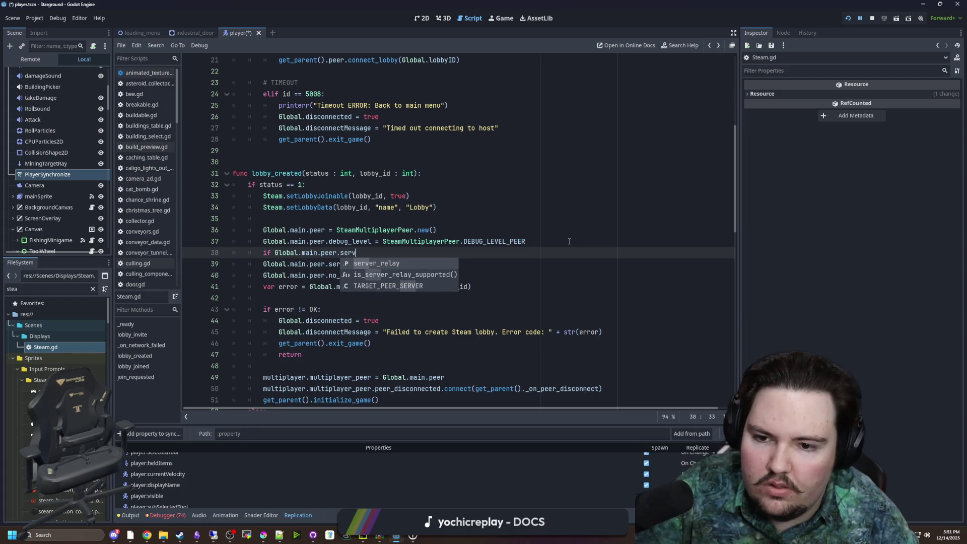
pyautogui.press('Return')
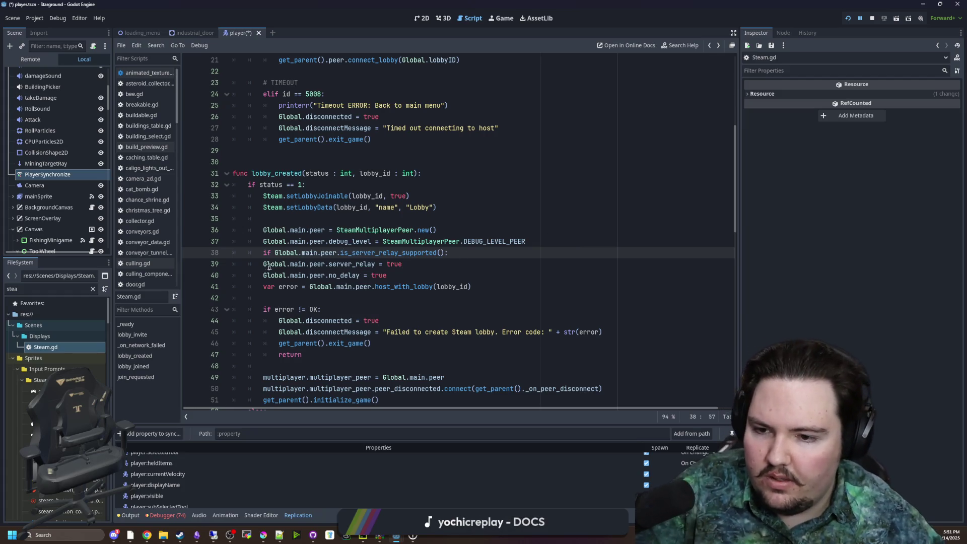
pyautogui.press('Down')
pyautogui.press('Home')
pyautogui.press('Tab')
# Step: Copy the relay-support check into lobby_joined and nest its server_relay line under it
pyautogui.moveTo(417, 264); pyautogui.dragTo(232, 252)
pyautogui.hotkey('ctrl', 'c')
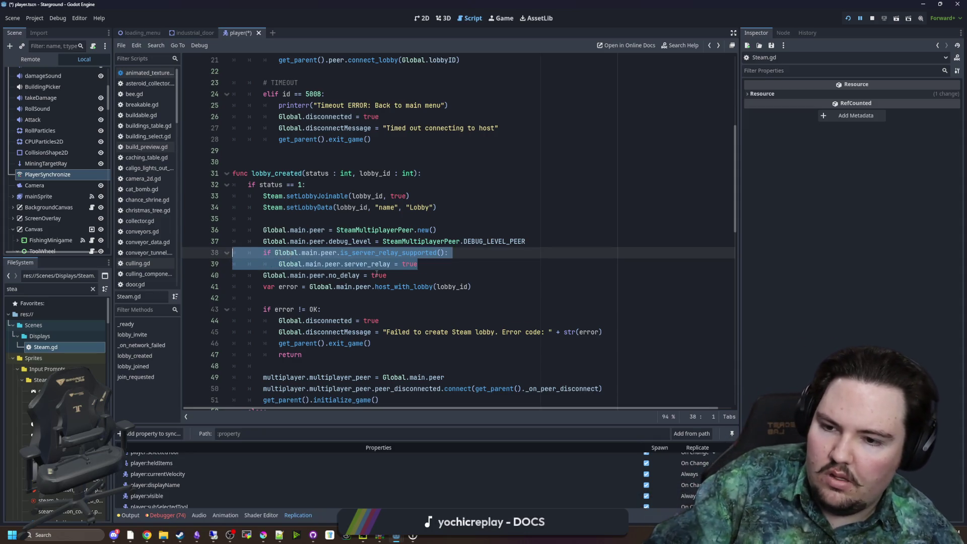
pyautogui.scroll(5, 376, 275)
pyautogui.scroll(-8, 469, 268)
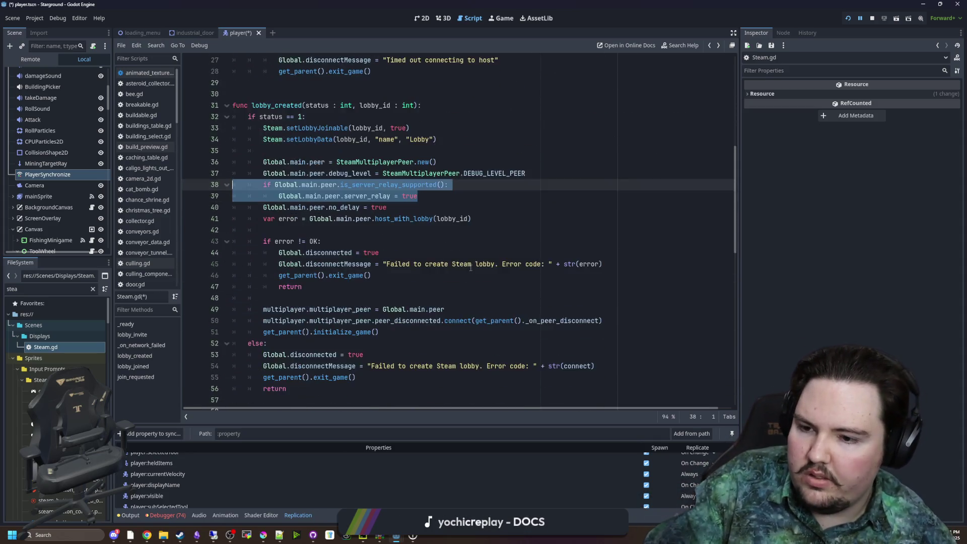
pyautogui.scroll(7, 469, 269)
pyautogui.scroll(-5, 345, 275)
pyautogui.scroll(-8, 346, 275)
pyautogui.click(426, 252)
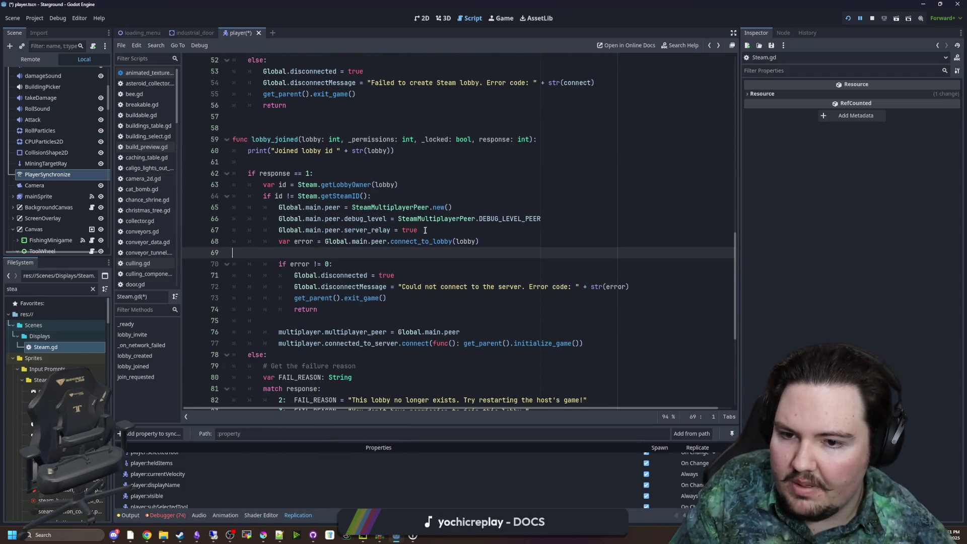
pyautogui.click(280, 229)
pyautogui.hotkey('ctrl', 'v')
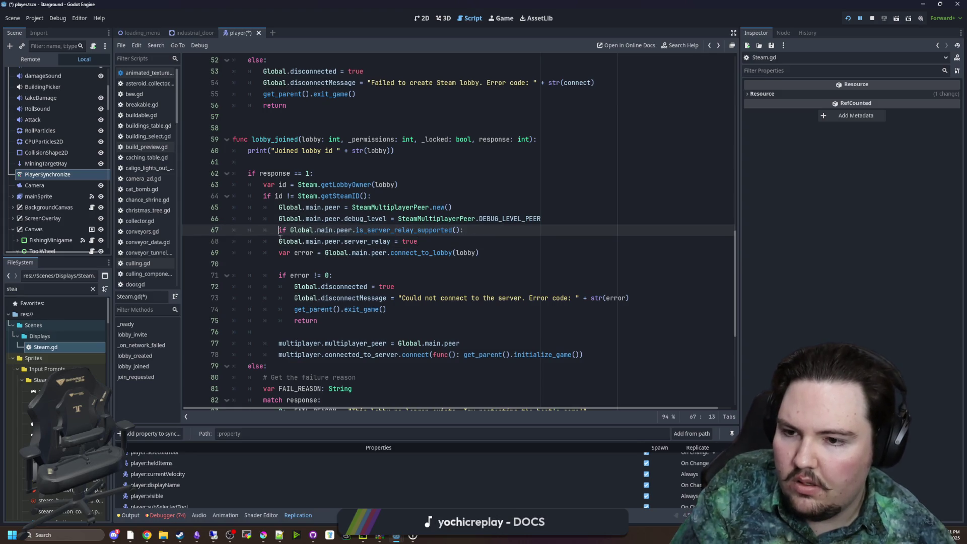
pyautogui.click(281, 237)
pyautogui.press('Tab')
# Step: Add a blank line after the nested relay line, save, and view changes in GitHub Desktop
pyautogui.press('End')
pyautogui.press('Return')
pyautogui.click(309, 263)
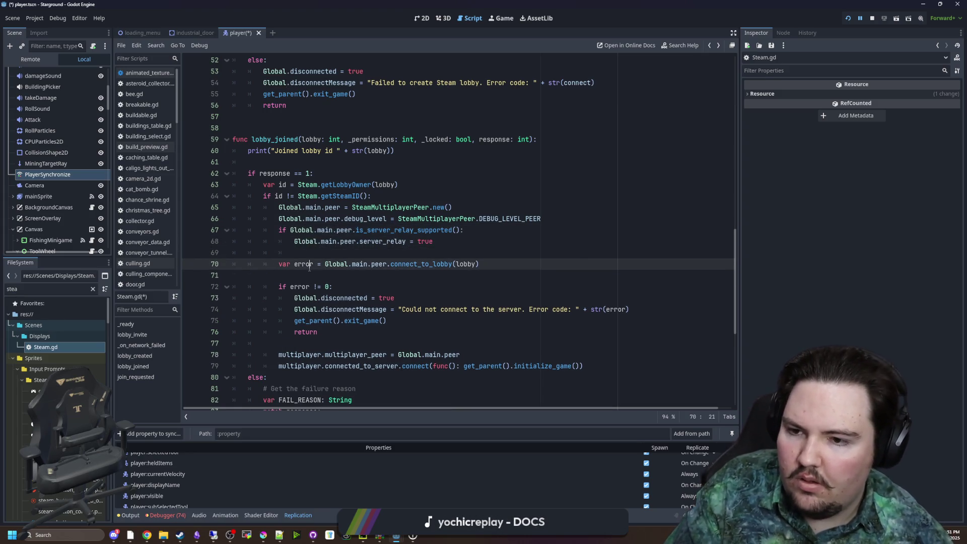
pyautogui.hotkey('ctrl', 's')
pyautogui.click(313, 535)
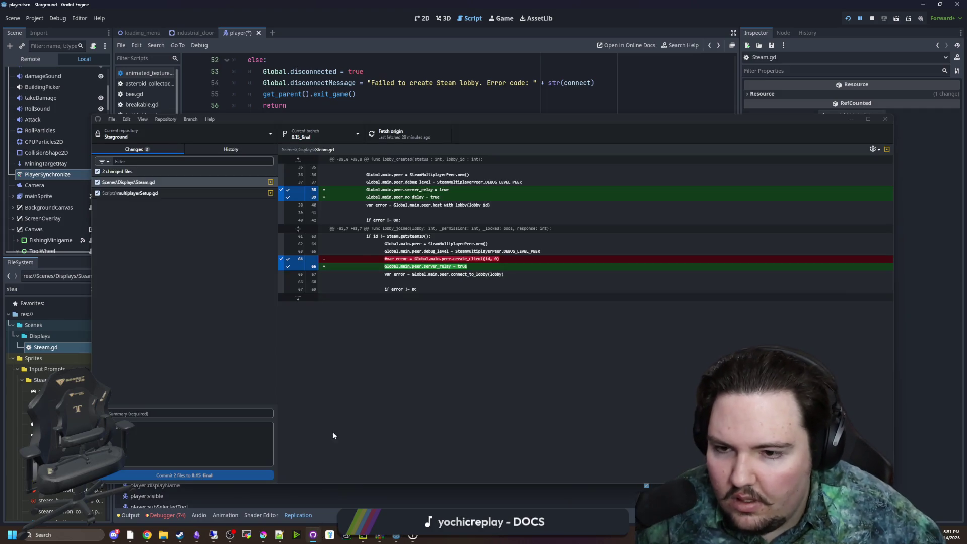
# Step: Review the diffs for player.tscn, multiplayerSetup.gd and Steam.gd
pyautogui.click(149, 193)
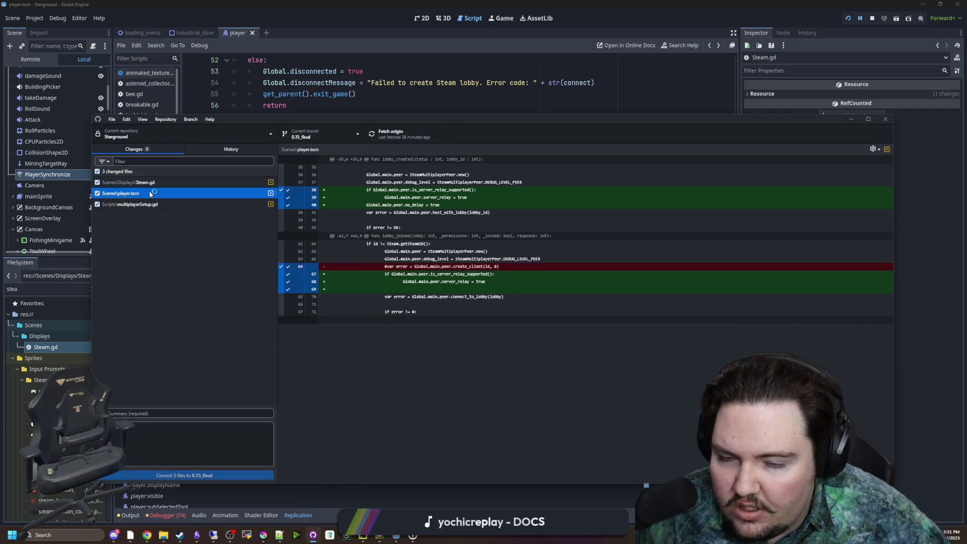
pyautogui.click(141, 205)
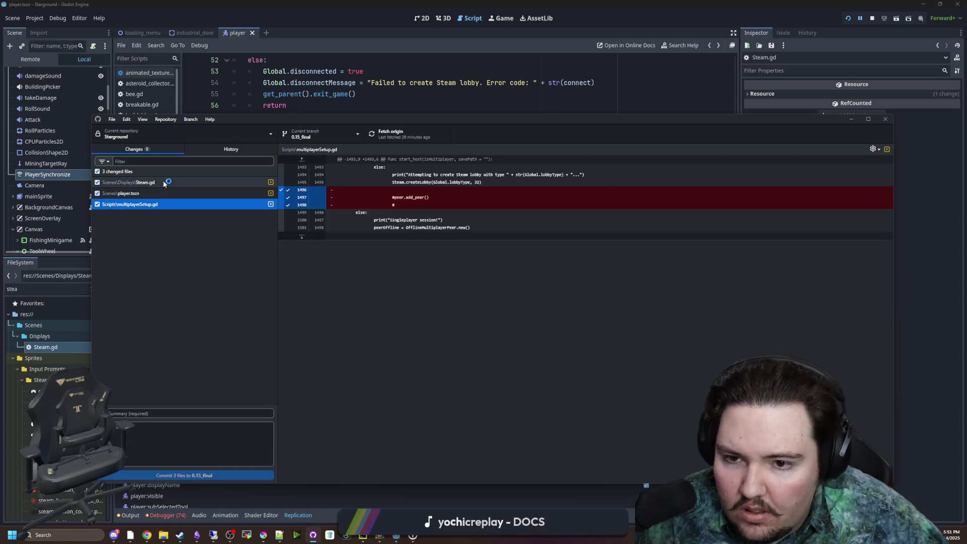
pyautogui.click(163, 183)
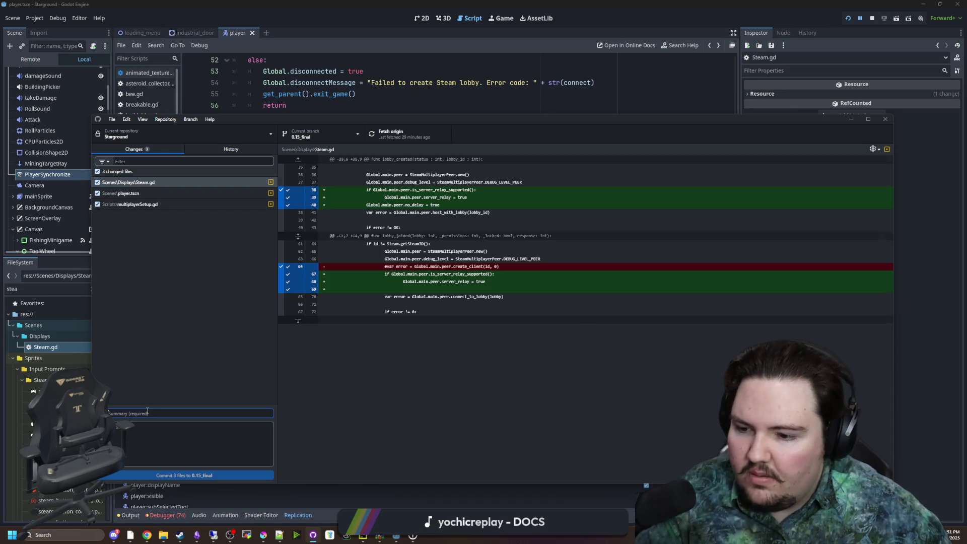
# Step: Write the commit summary 'Make player visible update always'
pyautogui.write('Chan')
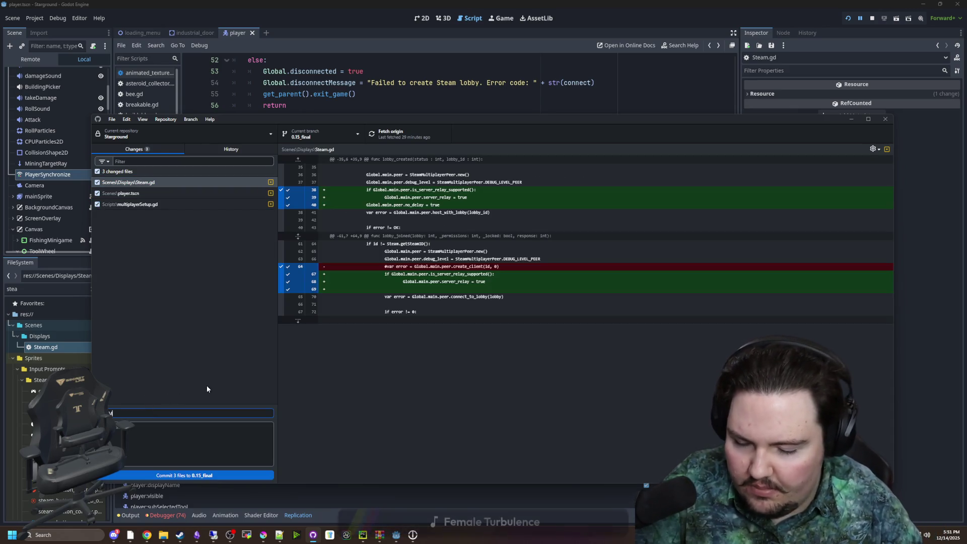
pyautogui.write('ge')
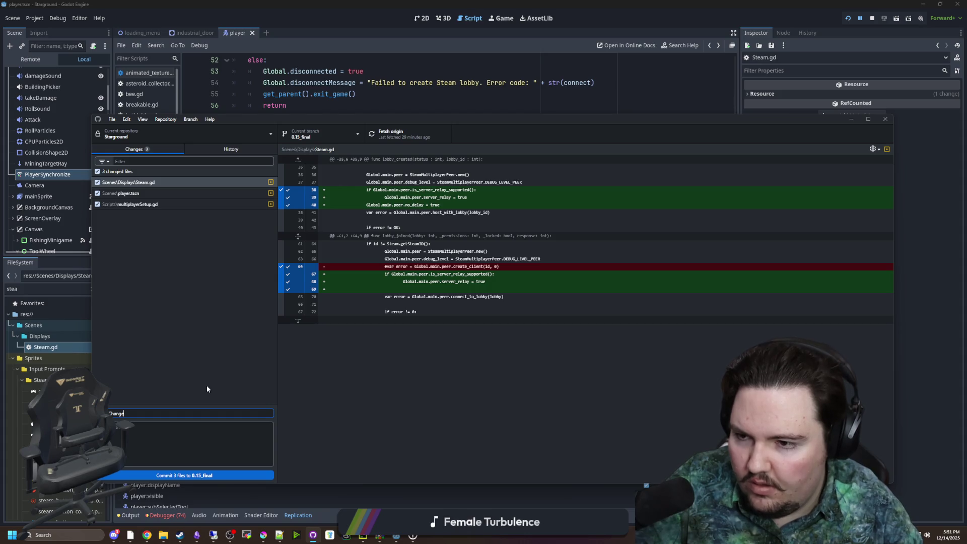
pyautogui.hotkey('ctrl', 'BackSpace')
pyautogui.write('Make play')
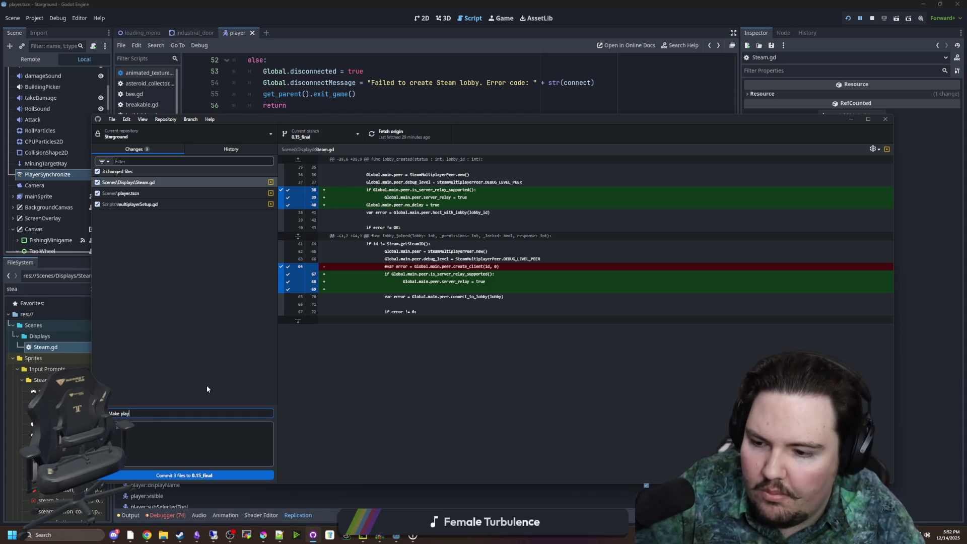
pyautogui.write('er visible alway')
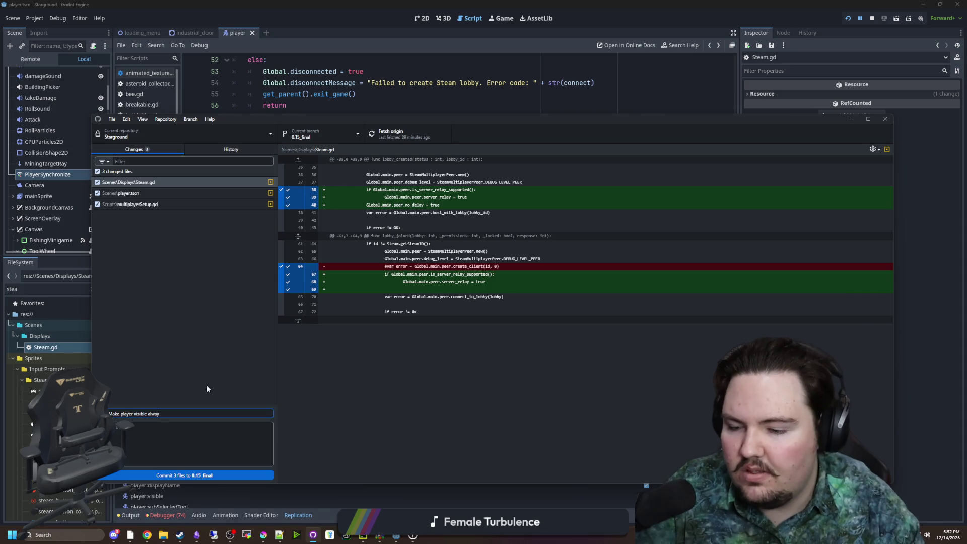
pyautogui.press('BackSpace')
pyautogui.press('BackSpace')
pyautogui.press('BackSpace')
pyautogui.press('BackSpace')
pyautogui.press('BackSpace')
pyautogui.write('update alwa')
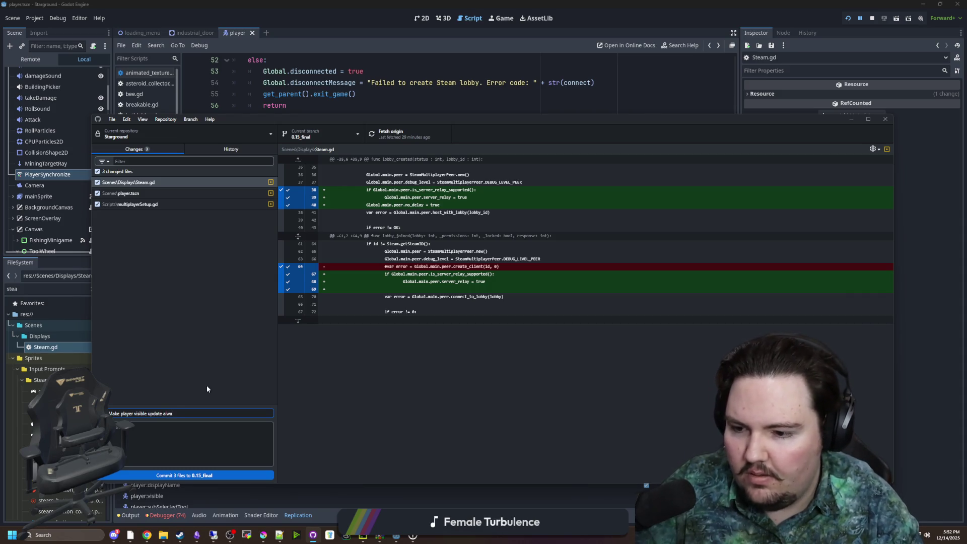
pyautogui.click(206, 385)
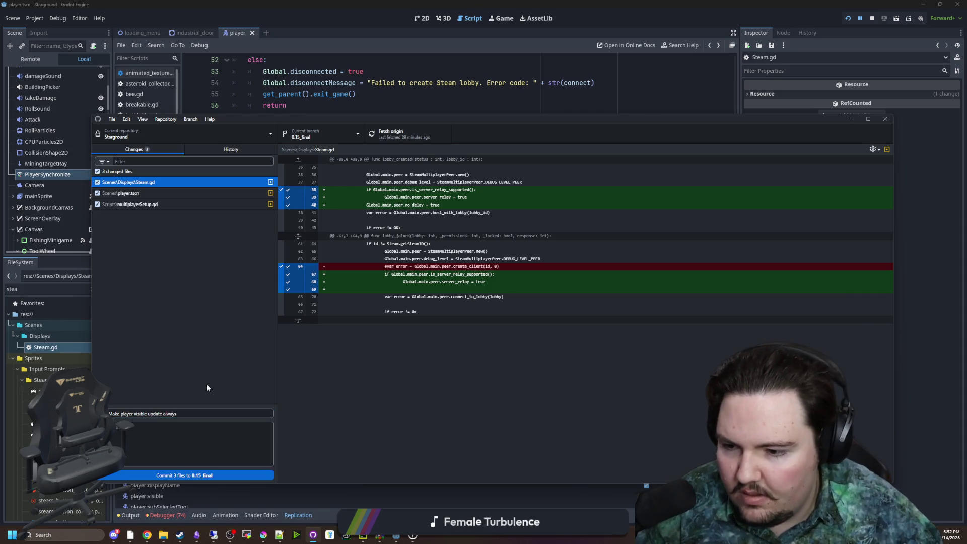
# Step: Commit the three files to 0.15_final, push to origin, and hide GitHub Desktop
pyautogui.click(188, 476)
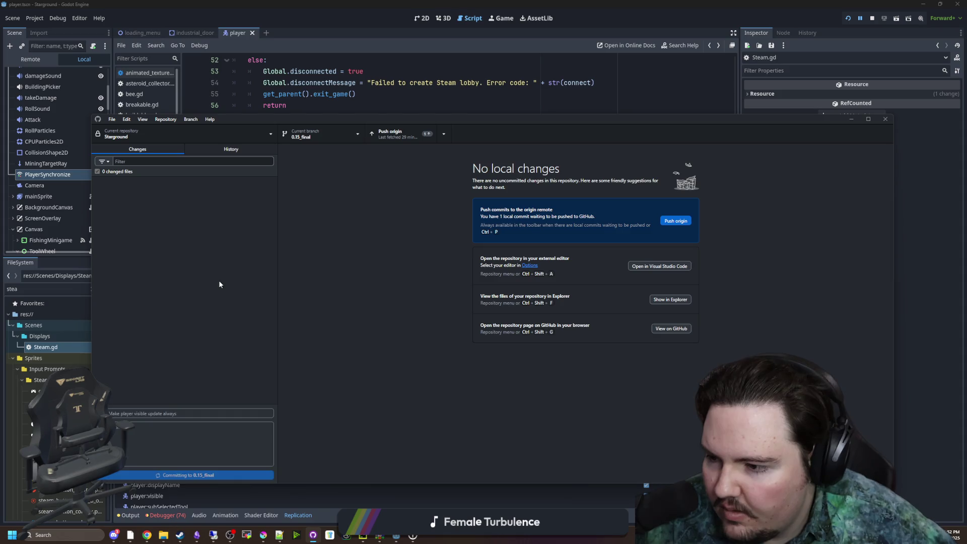
pyautogui.click(418, 136)
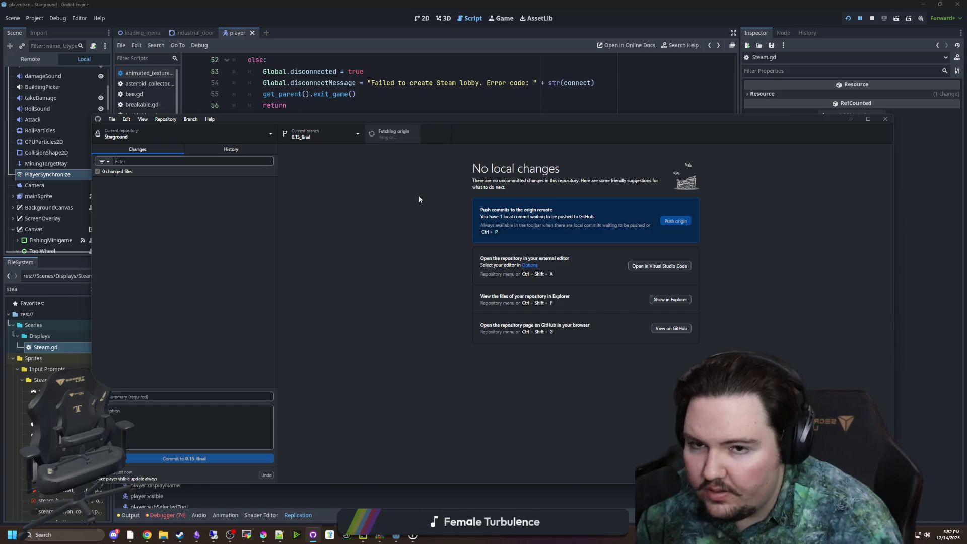
pyautogui.click(303, 509)
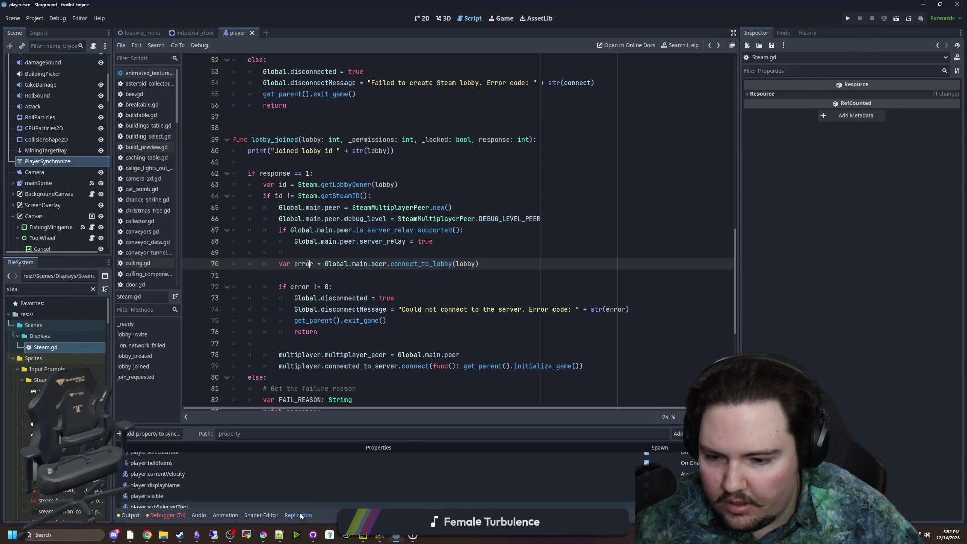
# Step: Open the remote machine's GitHub Desktop and bring up actions for the Steam.gd diff among 93 changes
pyautogui.click(212, 536)
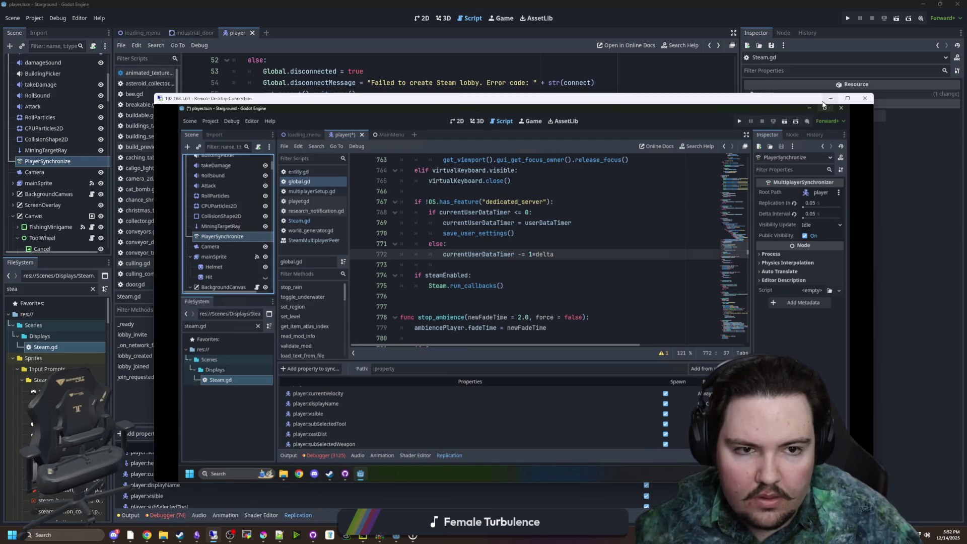
pyautogui.click(830, 99)
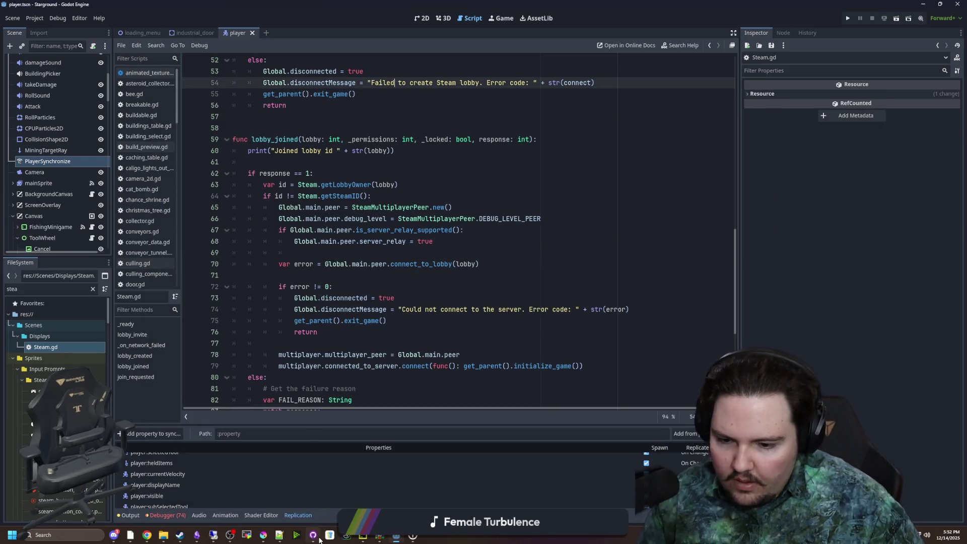
pyautogui.click(317, 537)
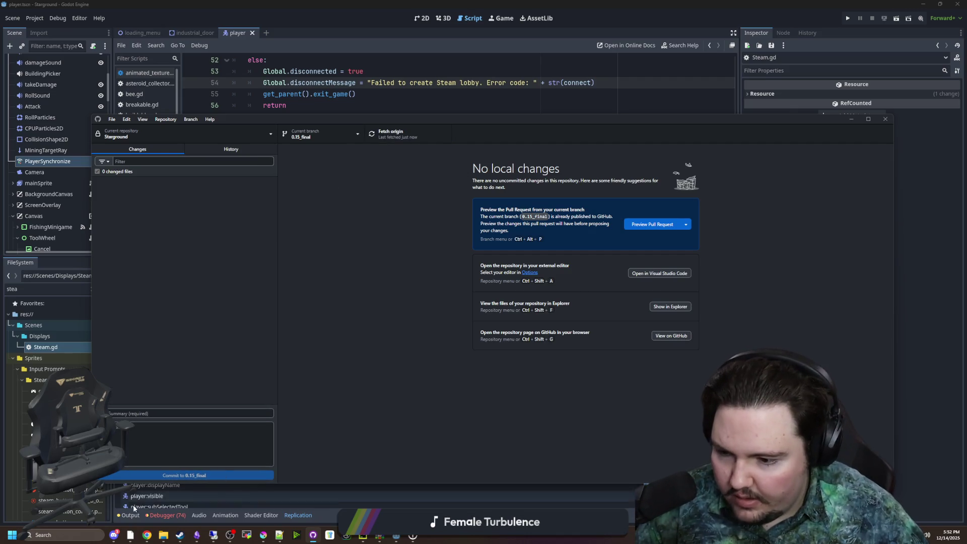
pyautogui.click(214, 535)
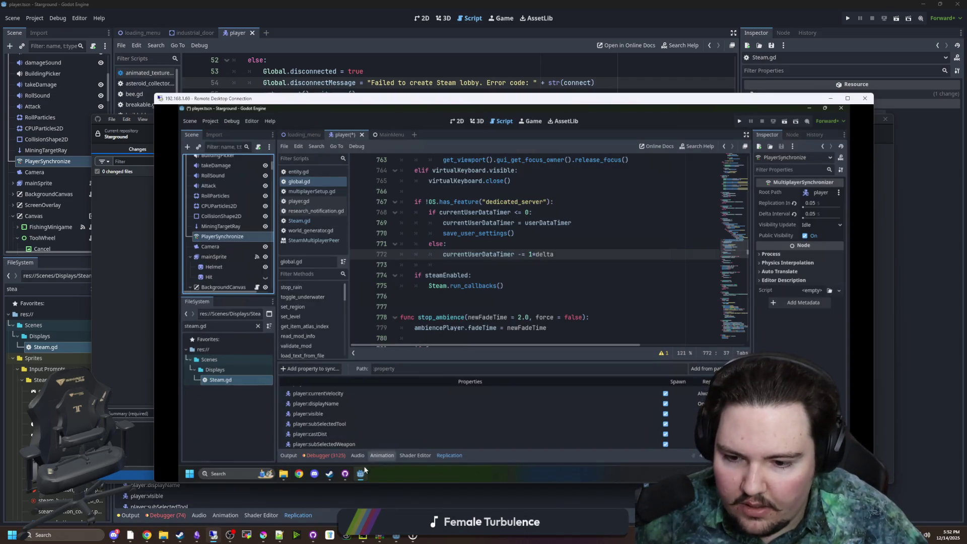
pyautogui.click(345, 474)
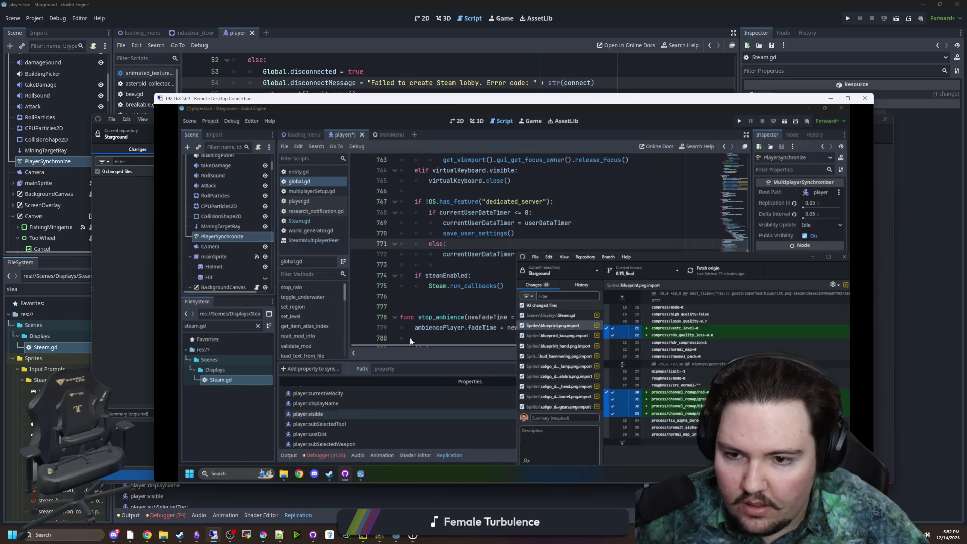
pyautogui.click(551, 315)
pyautogui.moveTo(665, 257); pyautogui.dragTo(665, 195)
pyautogui.rightClick(562, 256)
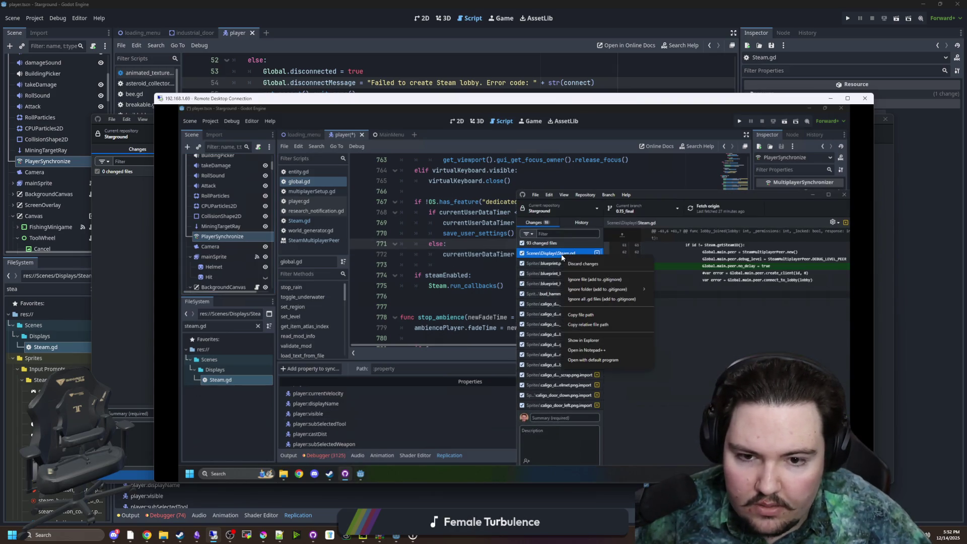
# Step: Select all 93 remote changed files and discard them, confirming Discard all changes
pyautogui.click(559, 348)
pyautogui.scroll(-10, 574, 346)
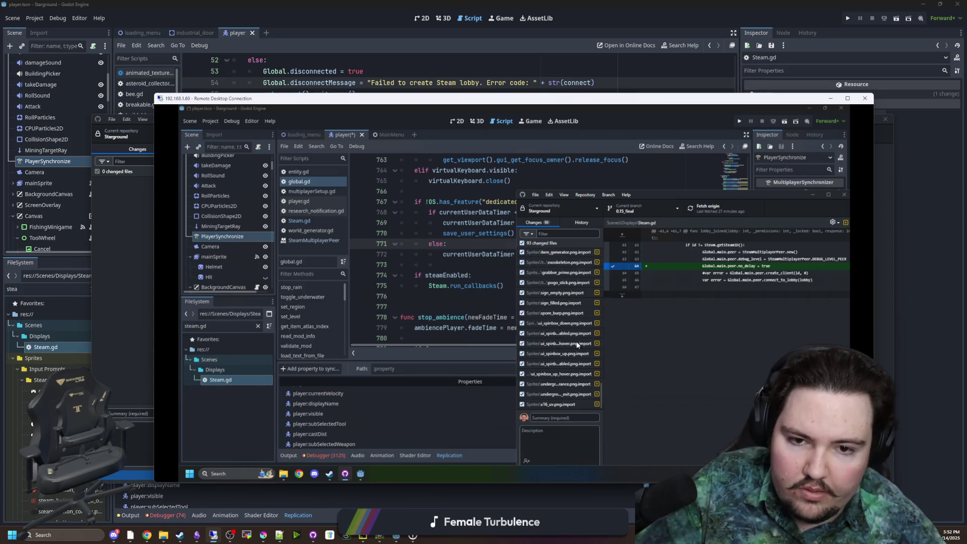
pyautogui.hotkey('ctrl', 'a')
pyautogui.rightClick(564, 403)
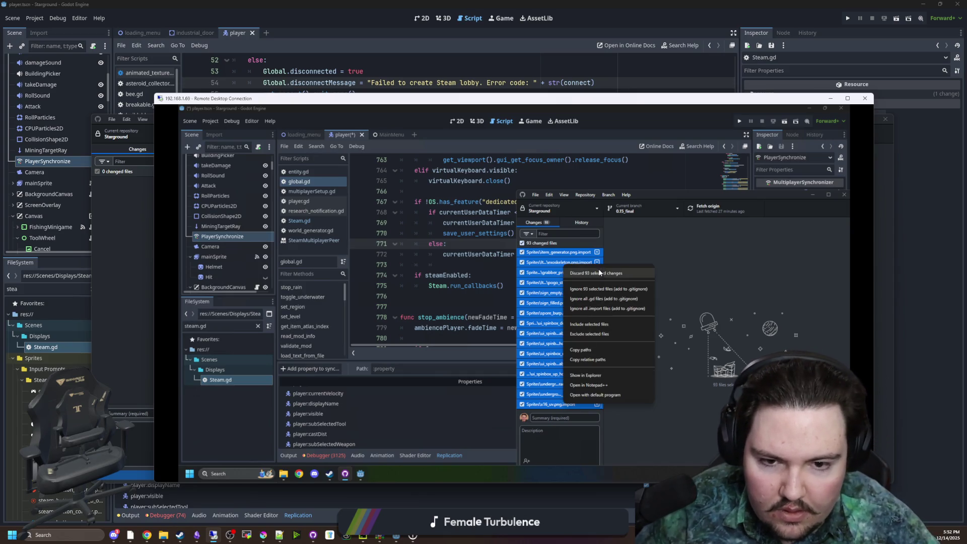
pyautogui.click(600, 273)
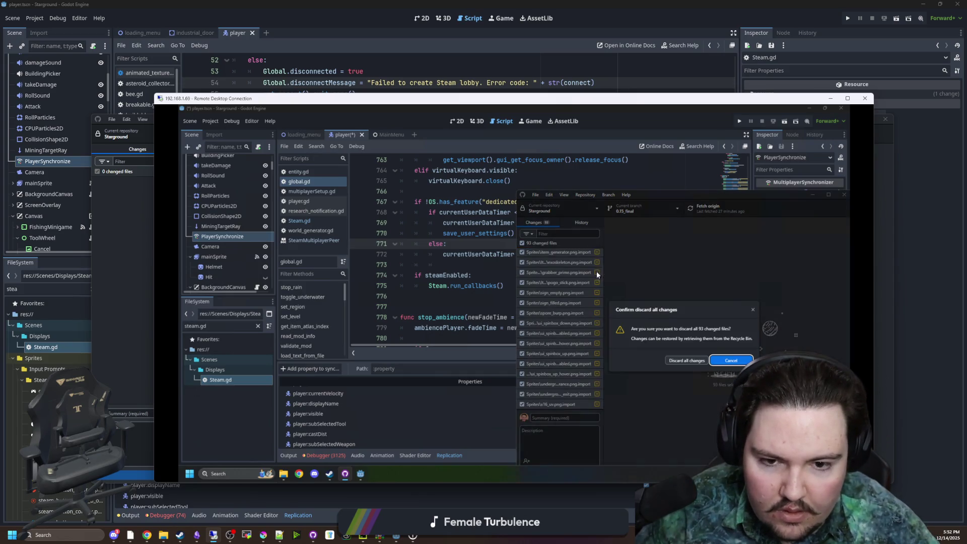
pyautogui.click(718, 209)
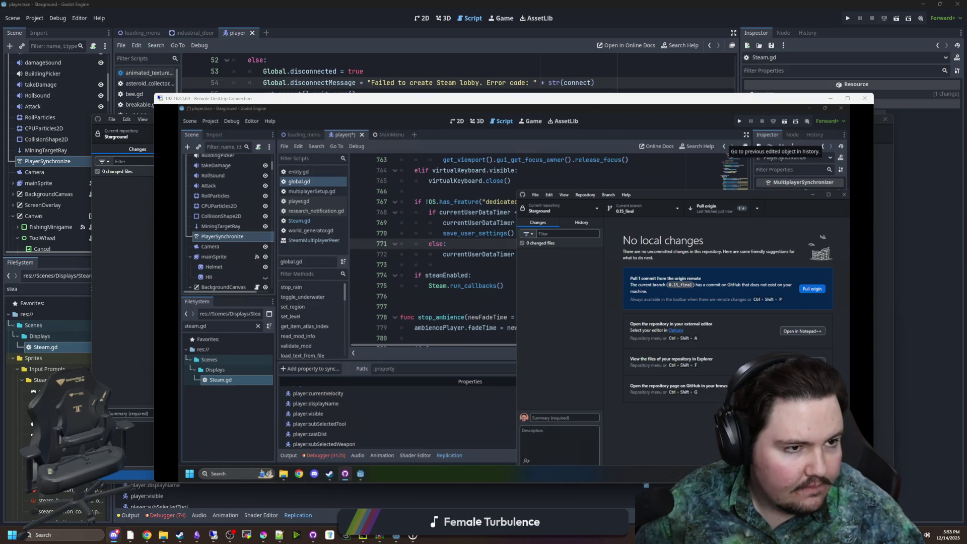
pyautogui.click(878, 96)
pyautogui.click(357, 409)
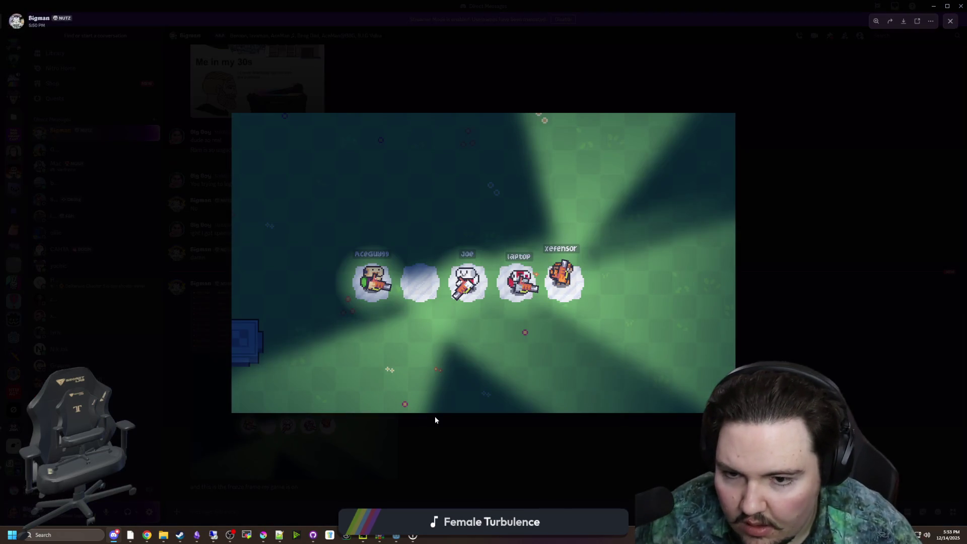
pyautogui.click(394, 452)
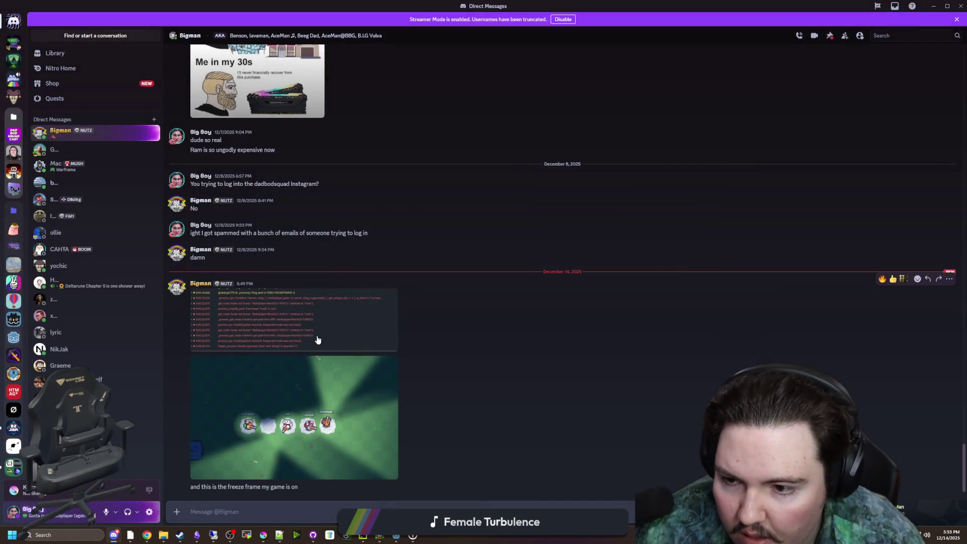
pyautogui.click(363, 328)
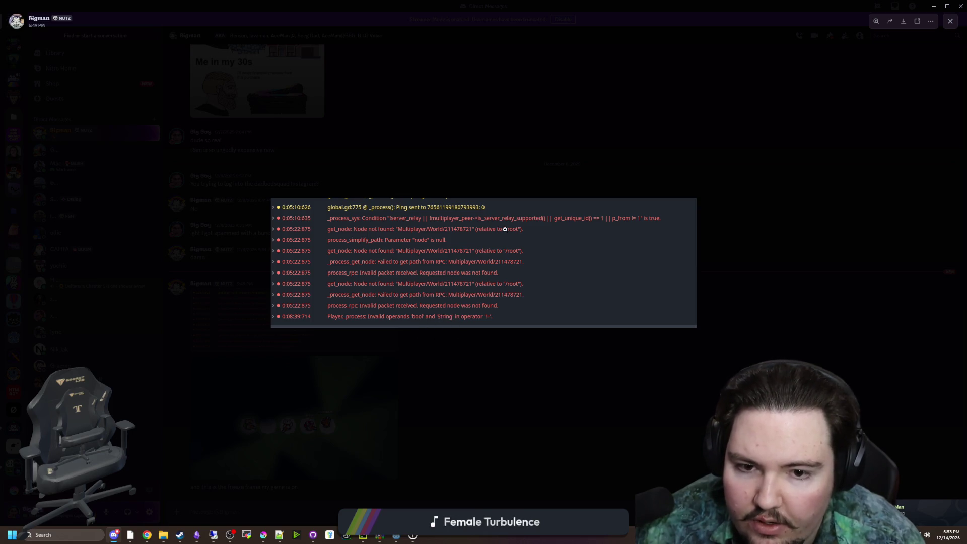
pyautogui.click(489, 389)
pyautogui.hotkey('alt', 'Tab')
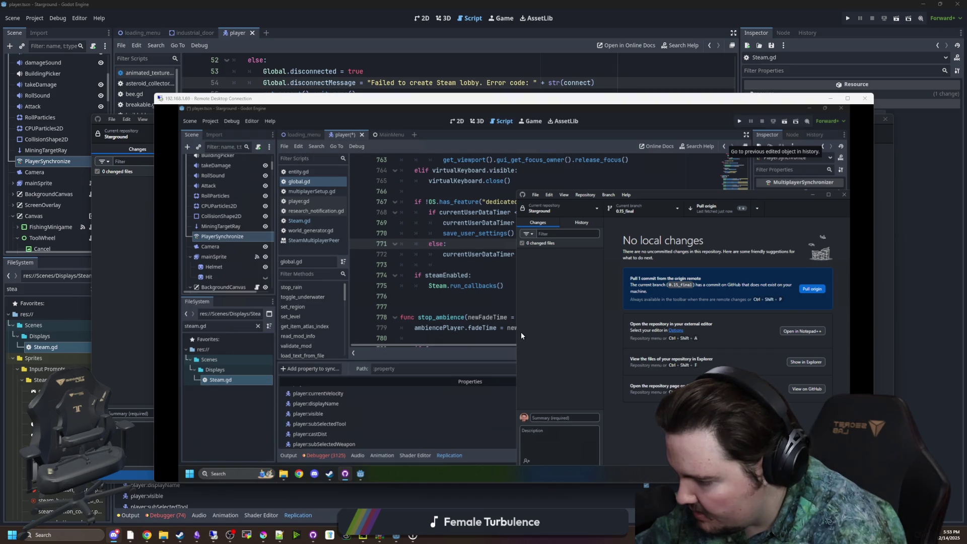
# Step: Pull the new commit, reload player.tscn from disk in the remote Godot, and run Starground
pyautogui.click(714, 207)
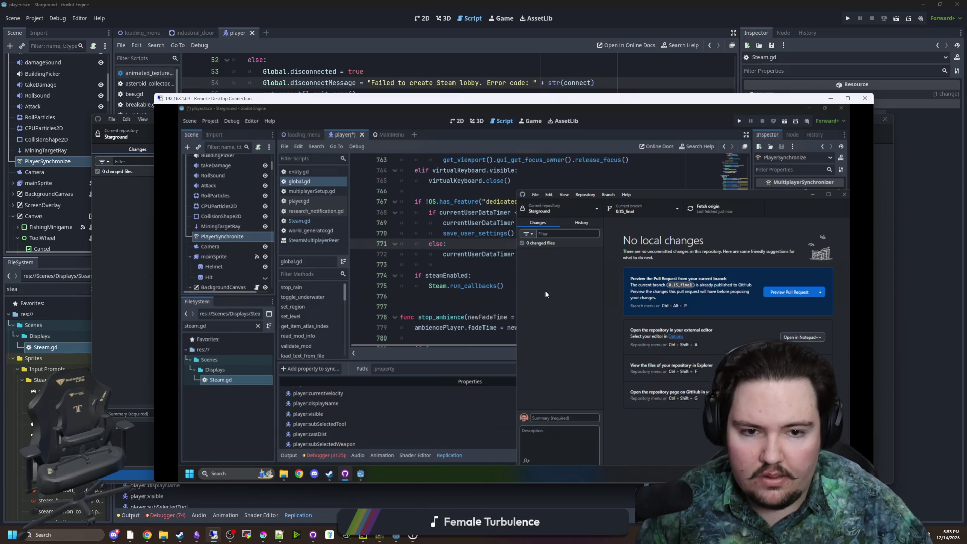
pyautogui.click(501, 272)
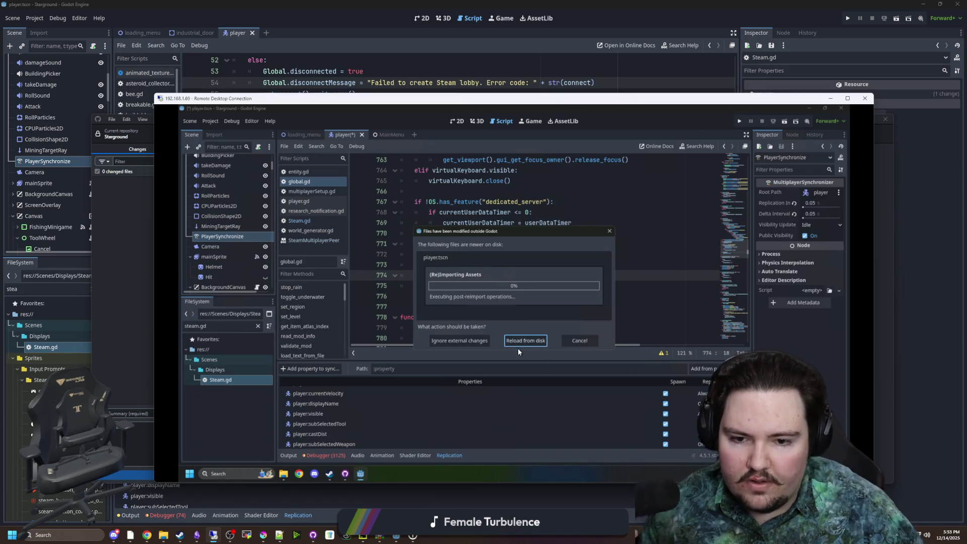
pyautogui.click(521, 339)
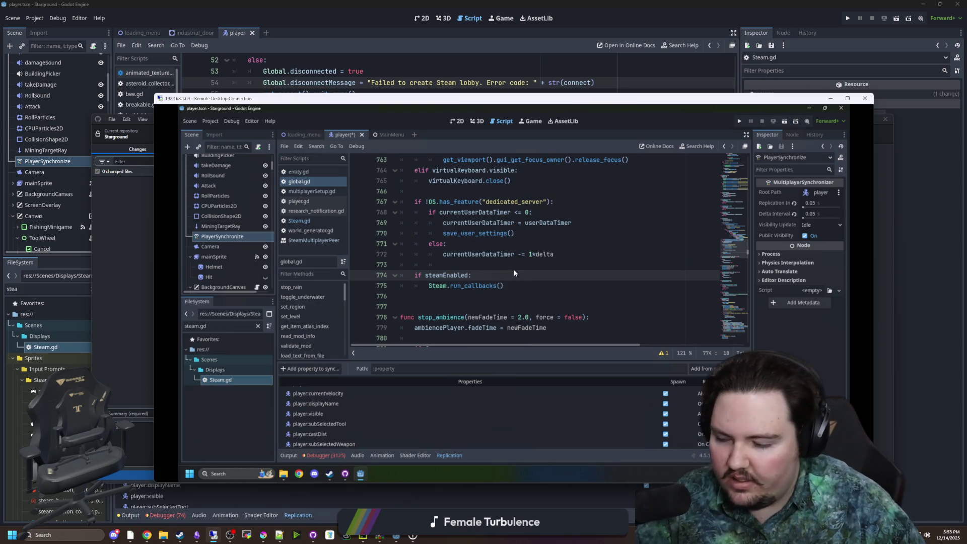
pyautogui.click(740, 122)
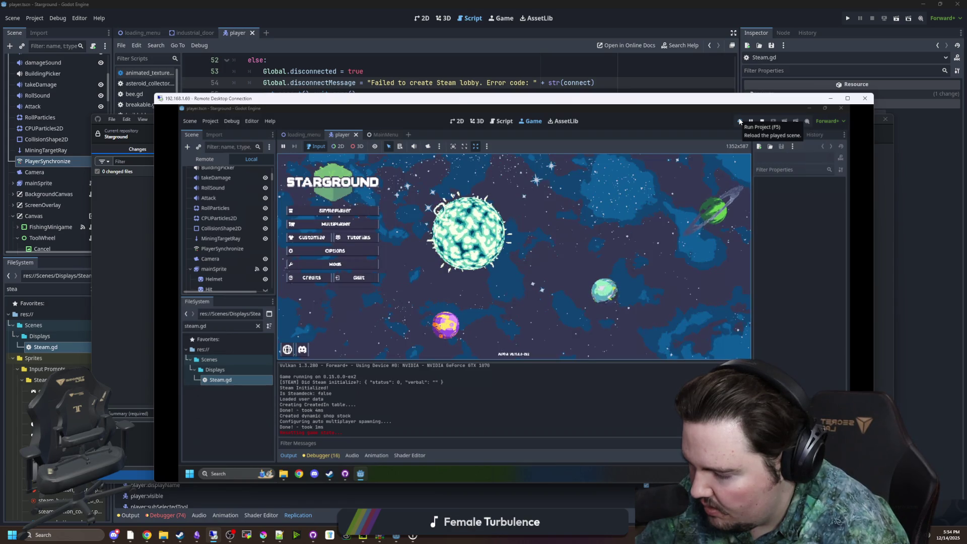
# Step: Run Starground locally and open Character Customization in the remote game
pyautogui.click(830, 98)
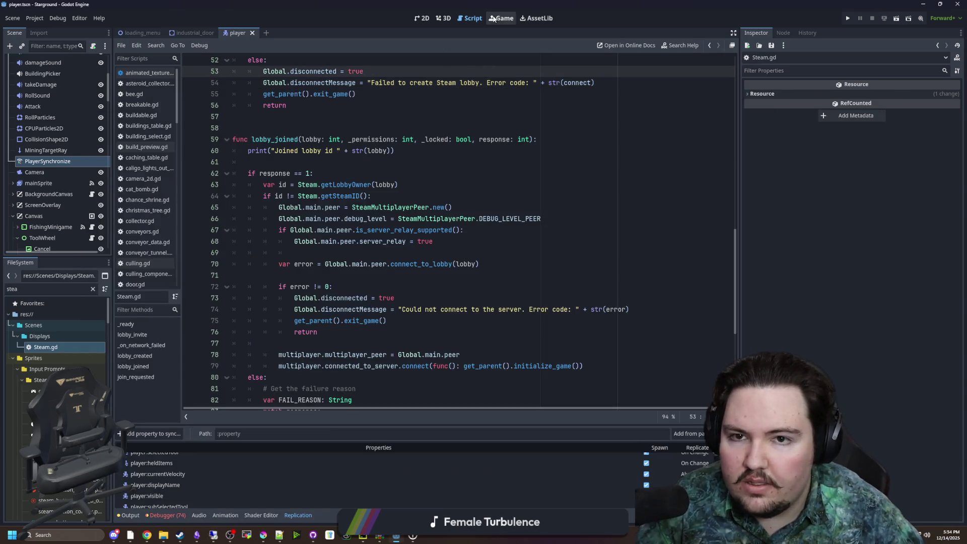
pyautogui.click(847, 18)
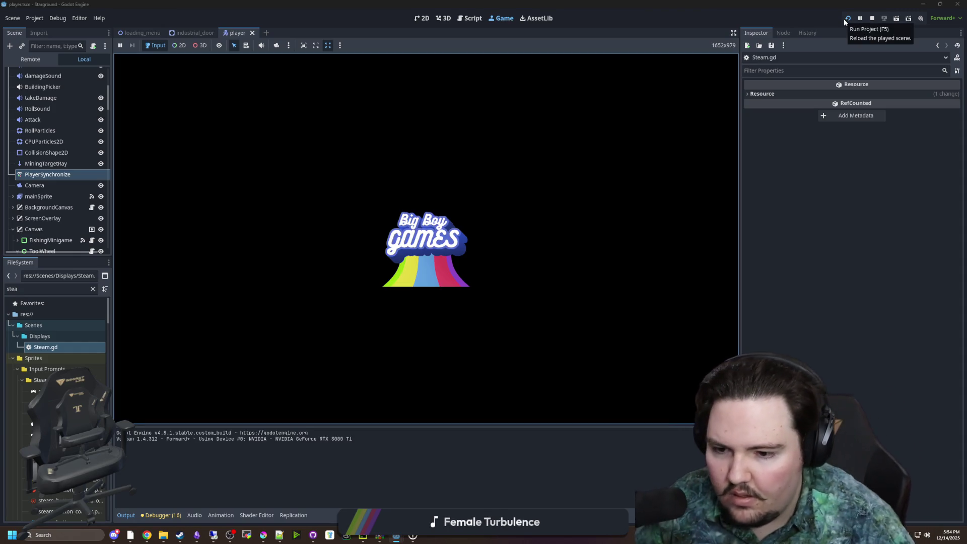
pyautogui.moveTo(216, 539)
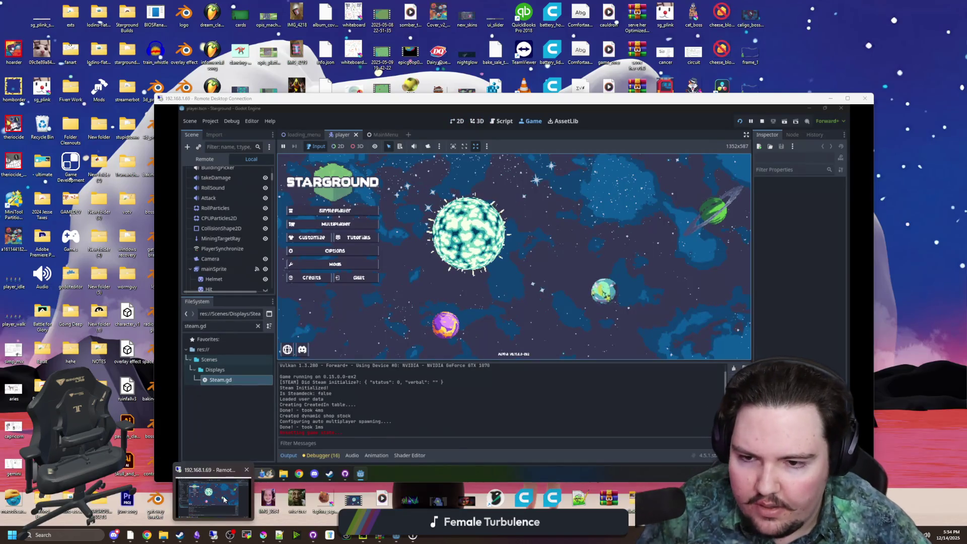
pyautogui.click(213, 496)
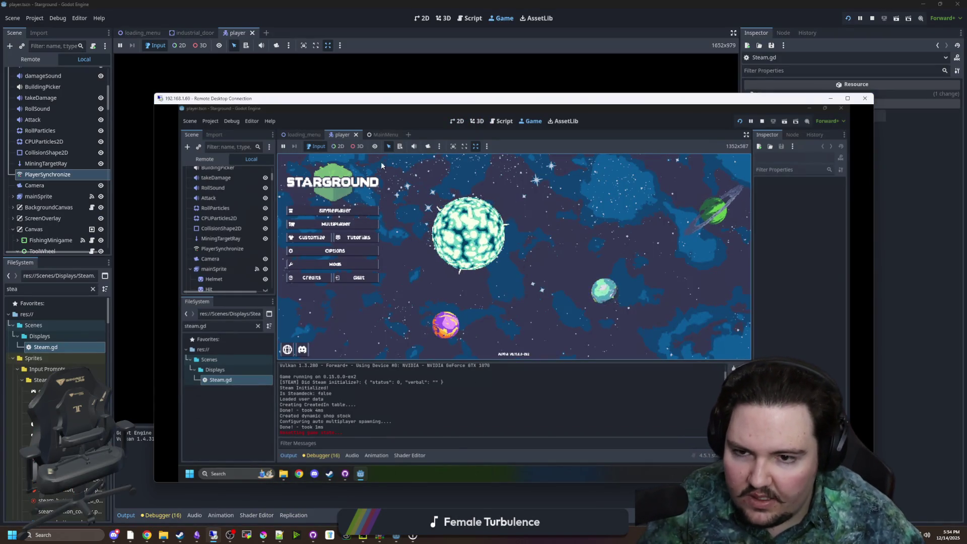
pyautogui.click(312, 237)
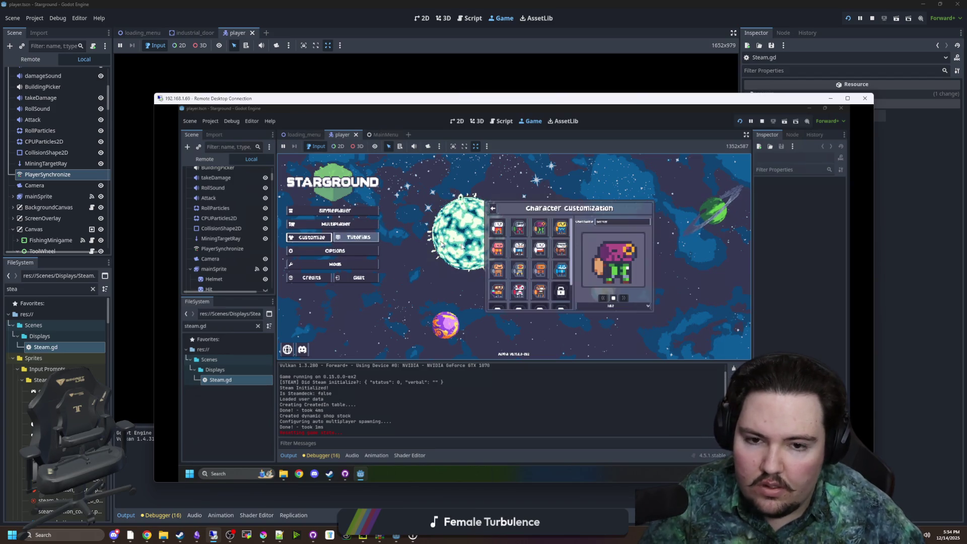
pyautogui.click(500, 62)
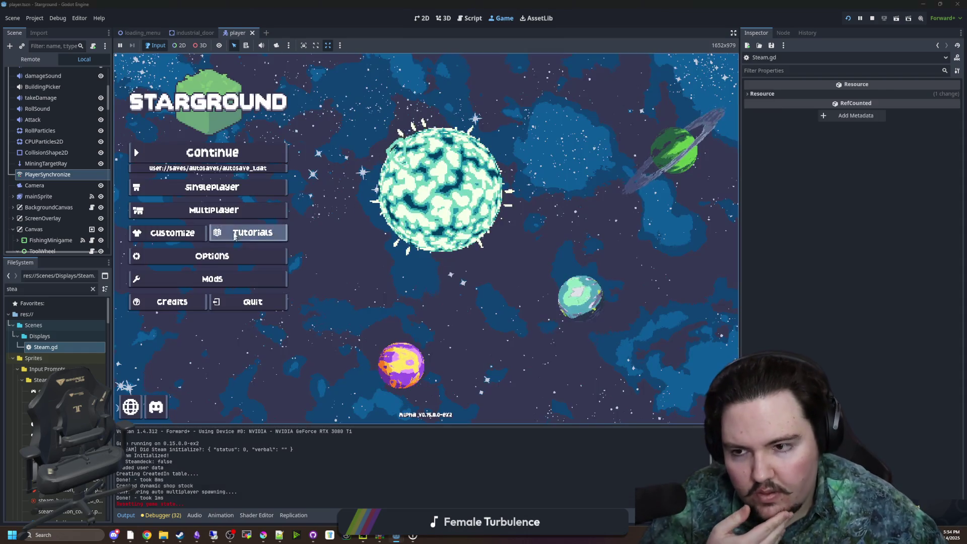
# Step: Change the local game's username to 'host'
pyautogui.click(227, 210)
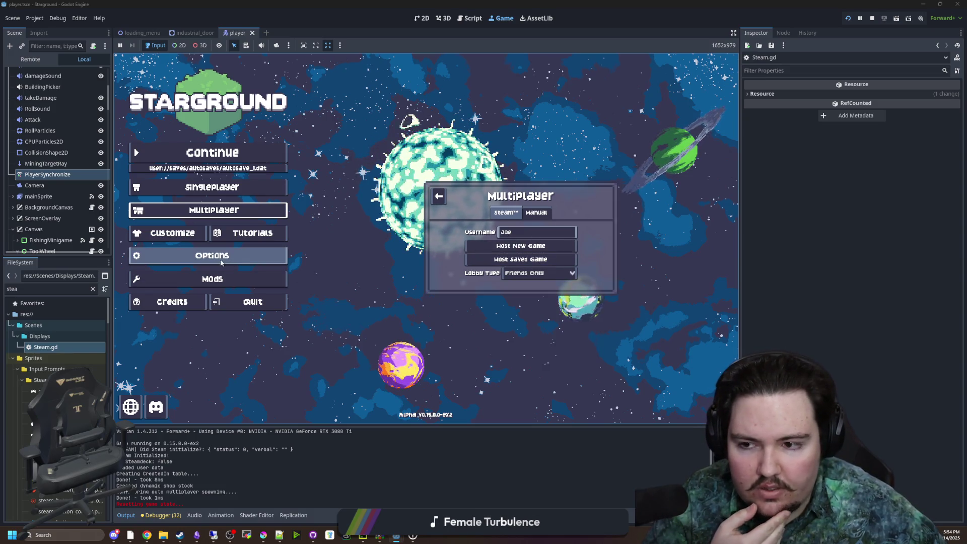
pyautogui.click(190, 240)
pyautogui.doubleClick(603, 182)
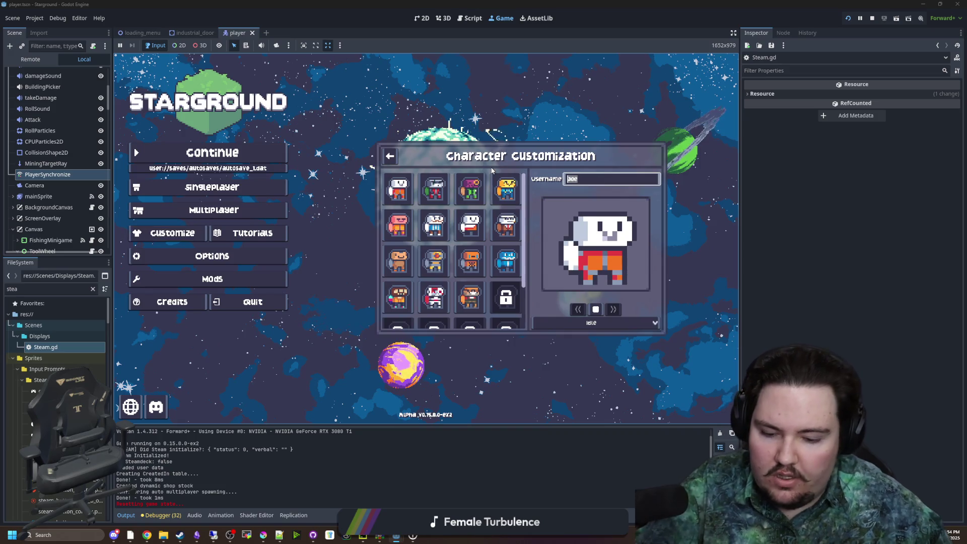
pyautogui.write('host')
pyautogui.click(391, 155)
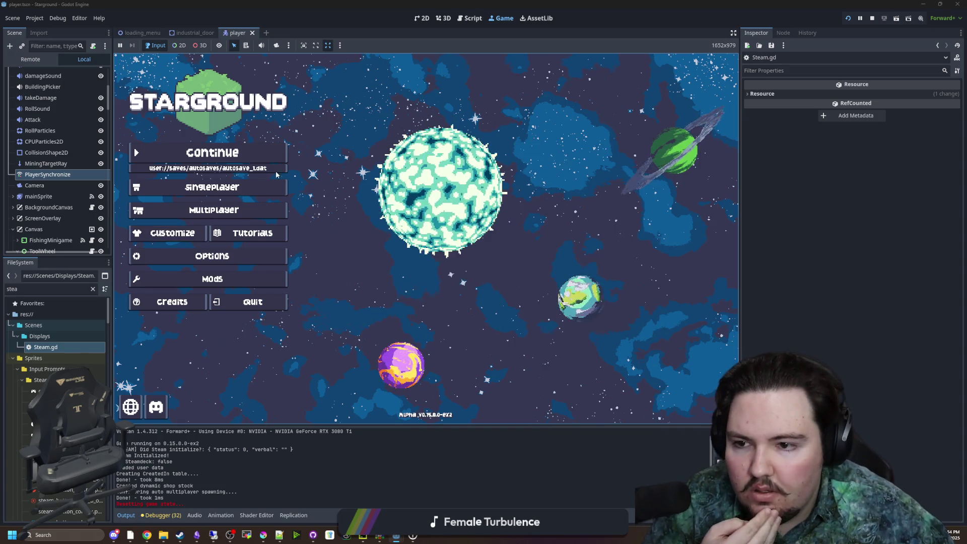
# Step: Host a multiplayer game from the autosave_1 save
pyautogui.click(245, 210)
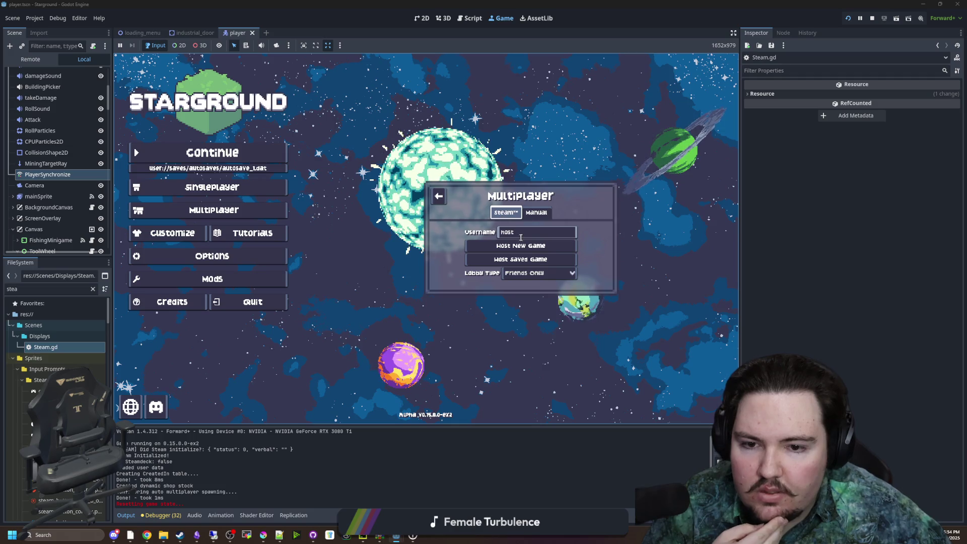
pyautogui.click(471, 259)
pyautogui.click(428, 215)
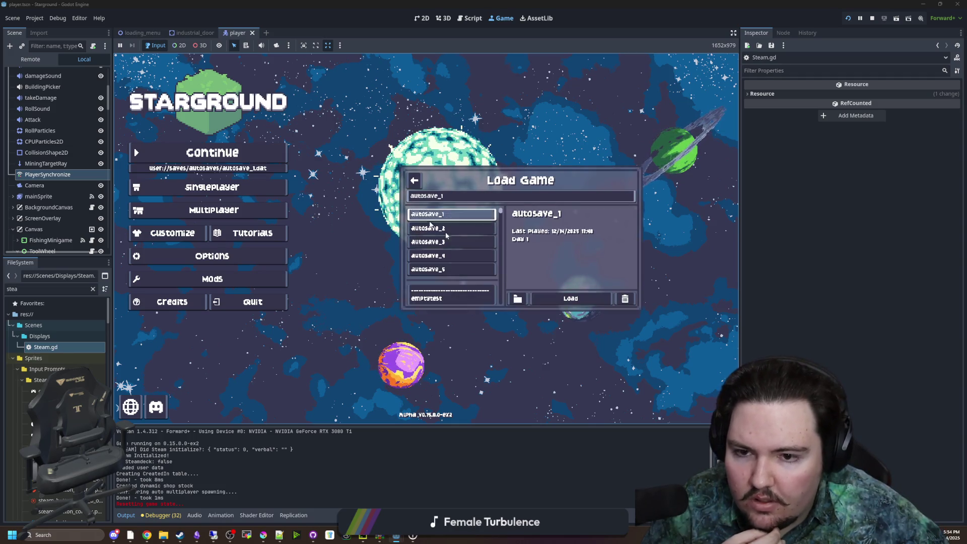
pyautogui.click(587, 302)
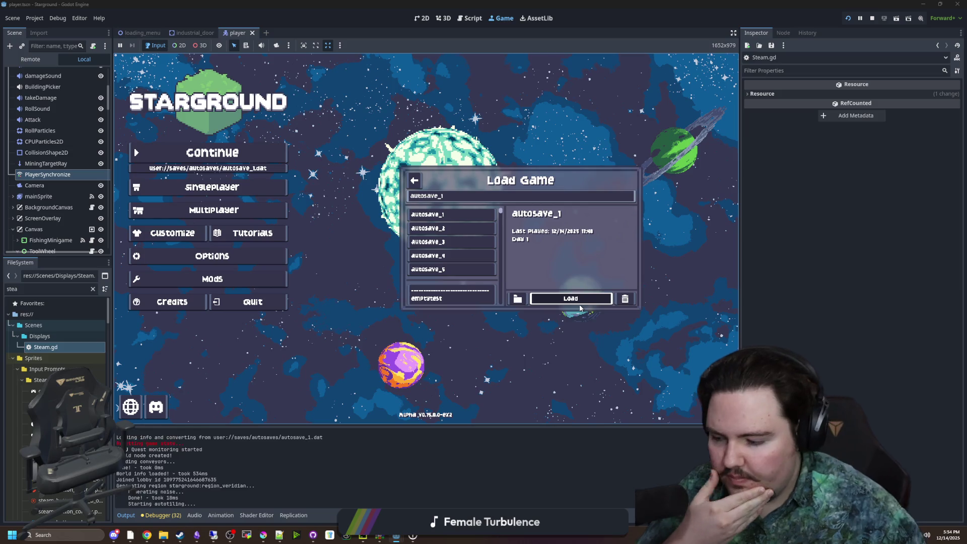
pyautogui.click(214, 535)
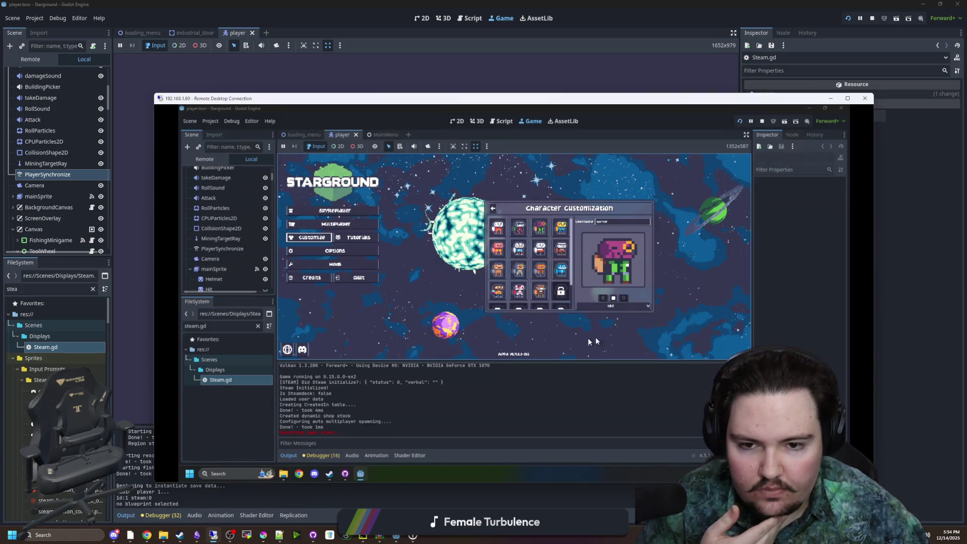
# Step: Open Multiplayer in the remote game and use the Steam friends list to join the host's lobby
pyautogui.moveTo(468, 110)
pyautogui.mouseDown()
pyautogui.moveTo(659, 118)
pyautogui.moveTo(806, 139)
pyautogui.moveTo(683, 115)
pyautogui.mouseUp()
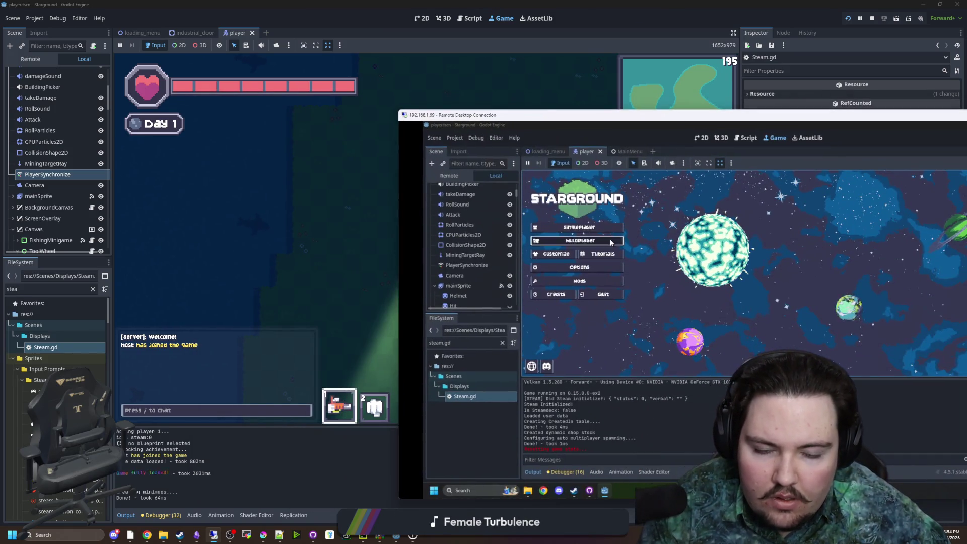
pyautogui.click(579, 241)
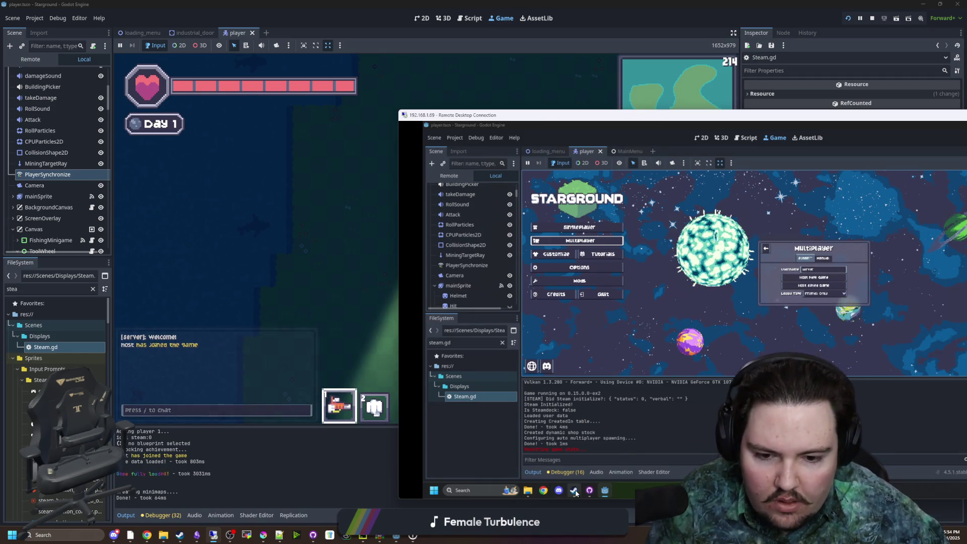
pyautogui.moveTo(573, 490)
pyautogui.click(571, 461)
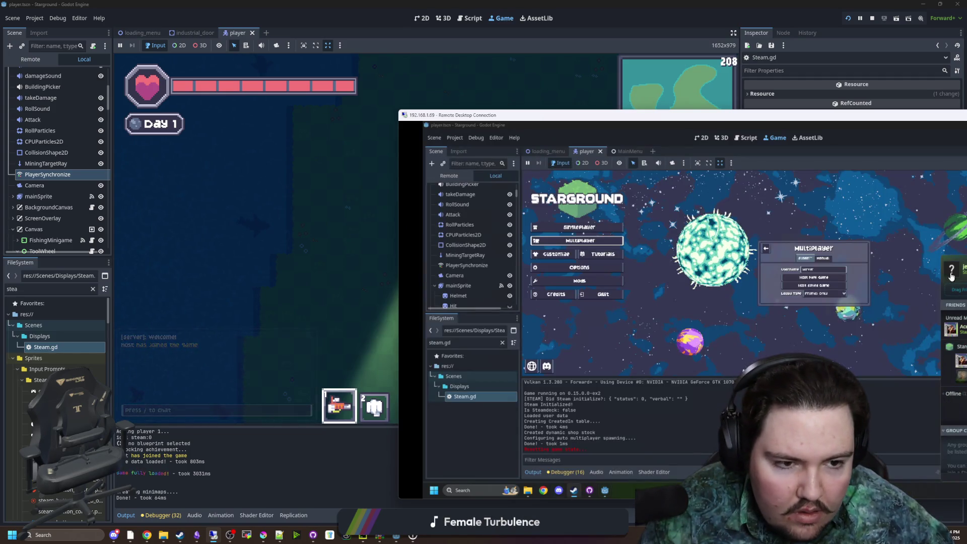
pyautogui.moveTo(957, 257); pyautogui.dragTo(731, 241)
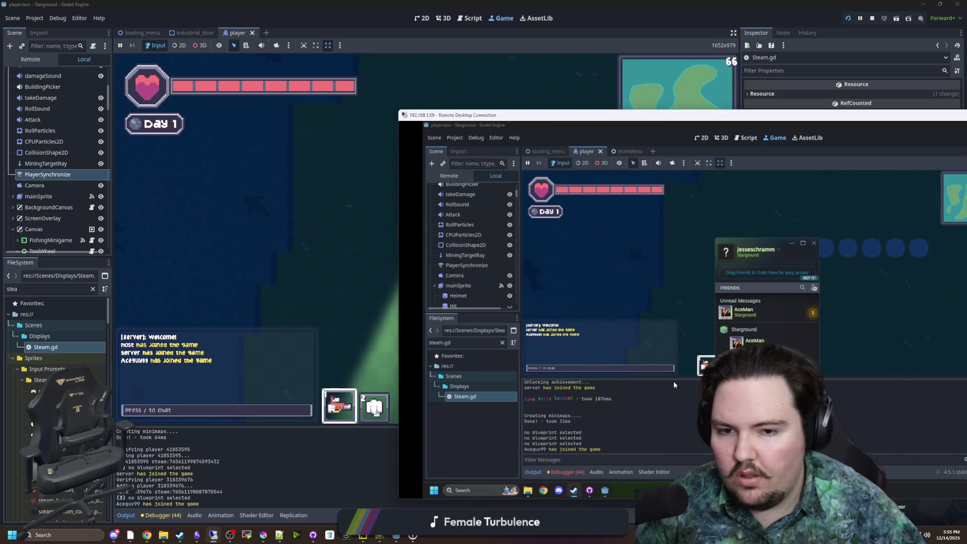
pyautogui.press('super+Down')
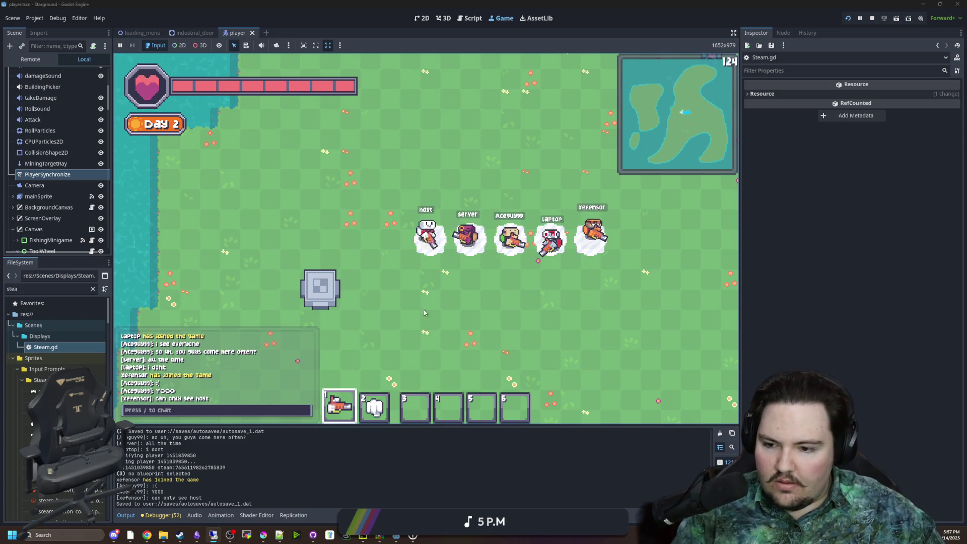
# Step: Focus the running Starground game to play alongside the five joined players
pyautogui.click(513, 286)
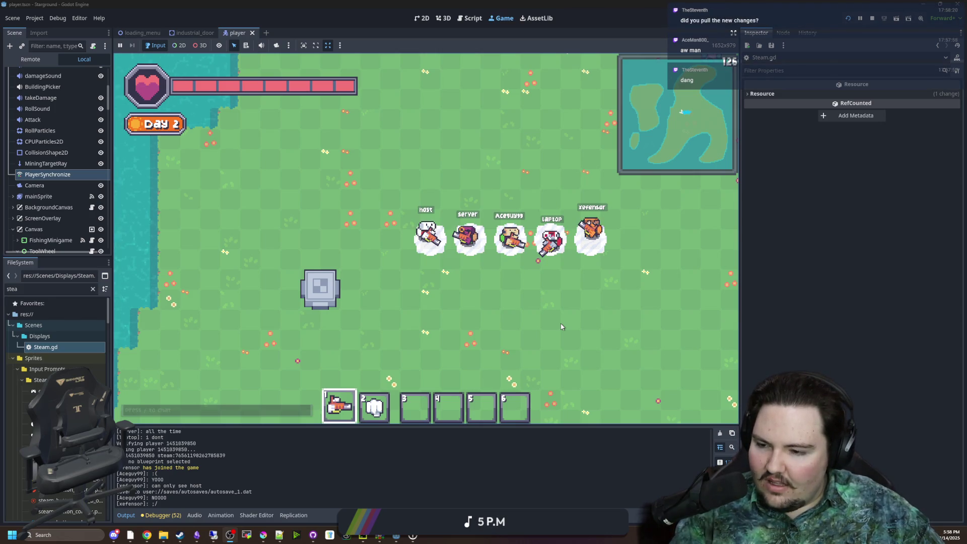
pyautogui.hotkey('alt', 'Tab')
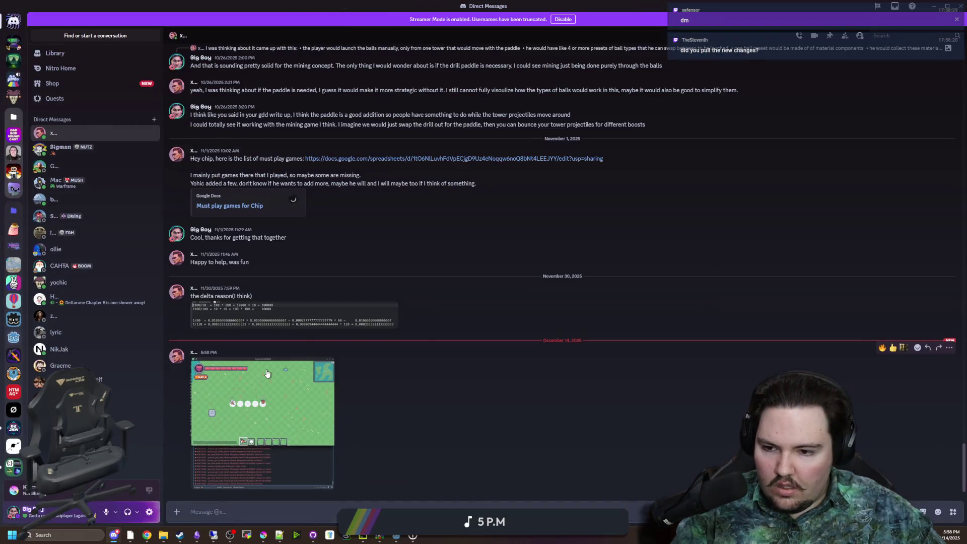
pyautogui.click(267, 373)
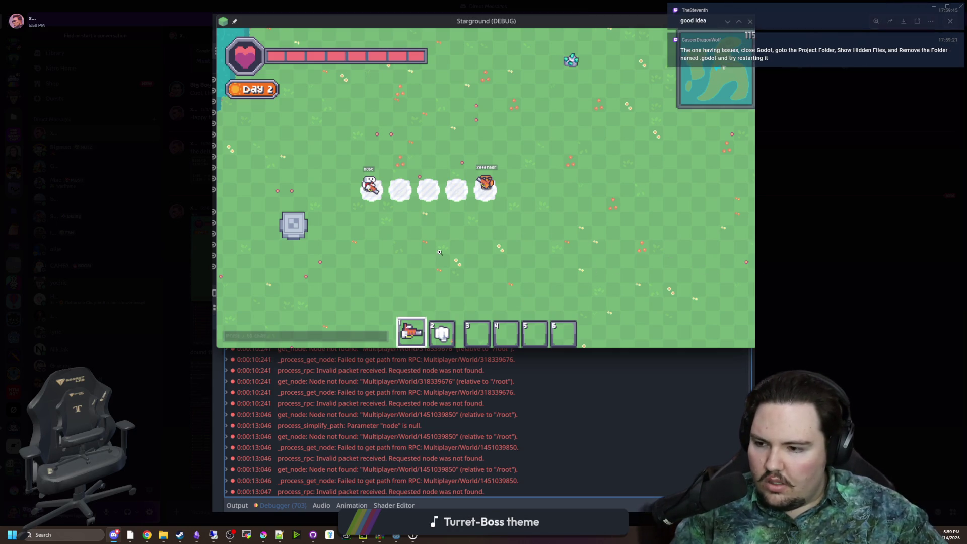
pyautogui.click(840, 242)
pyautogui.hotkey('alt', 'Tab')
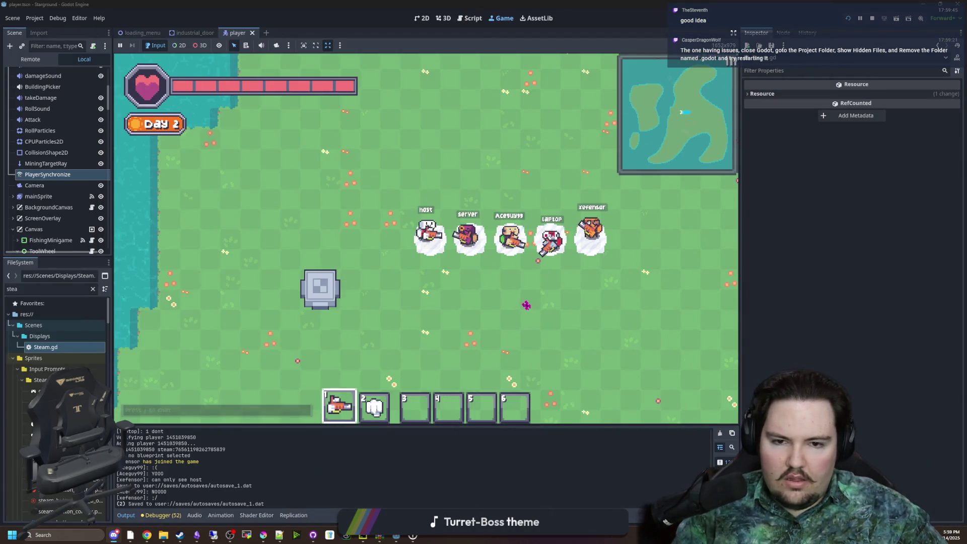
# Step: Bring the Godot game in front of Discord, then reopen the Discord chat
pyautogui.click(501, 275)
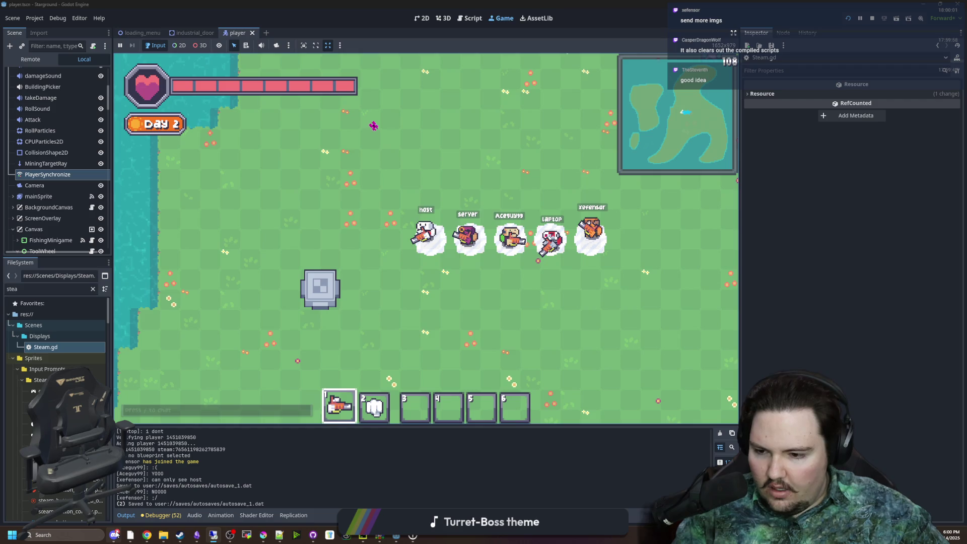
pyautogui.click(114, 534)
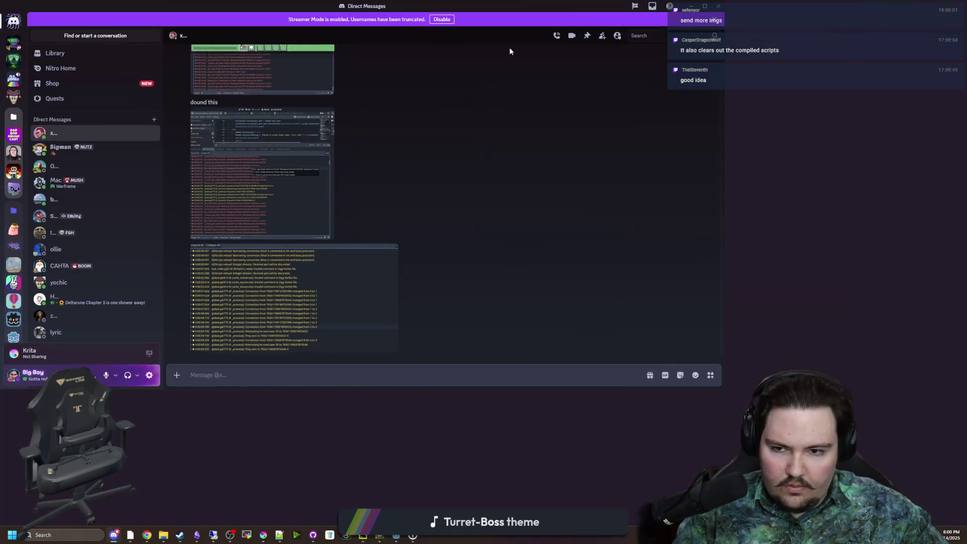
# Step: Enlarge and inspect the two shared error-log screenshots, then return to the Godot editor
pyautogui.scroll(3, 244, 319)
pyautogui.click(245, 321)
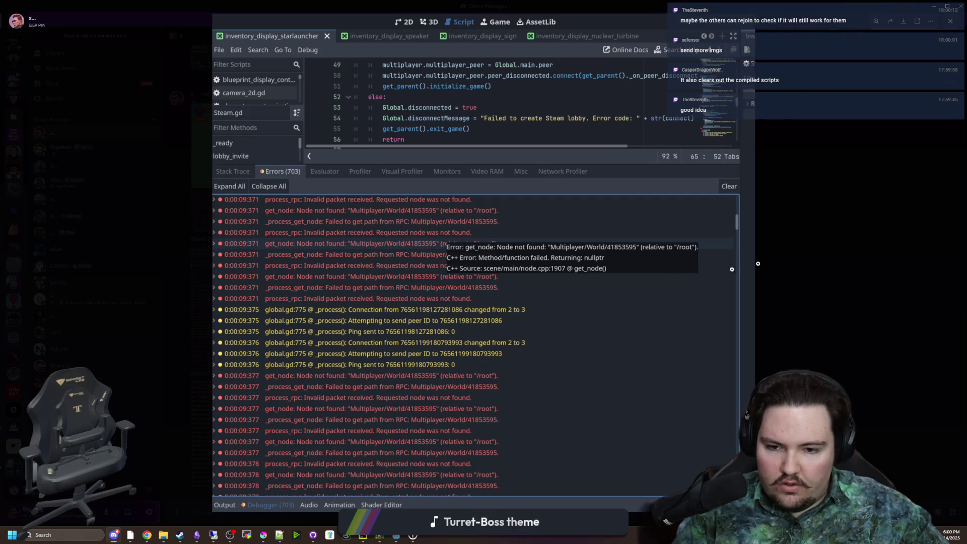
pyautogui.click(836, 268)
pyautogui.click(333, 424)
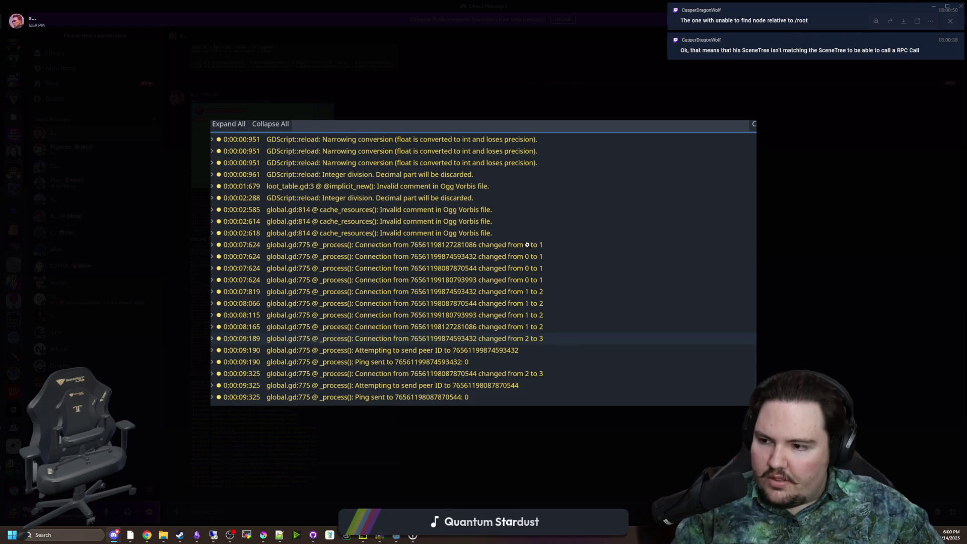
pyautogui.click(695, 3)
pyautogui.hotkey('alt', 'Tab')
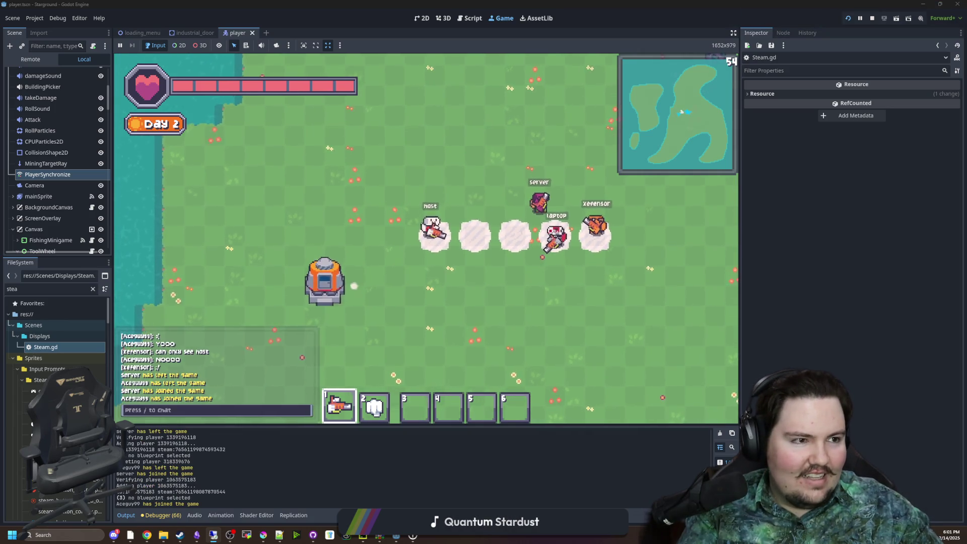
# Step: Switch to the remote game session and move the server character around the map
pyautogui.hotkey('alt', 'Tab')
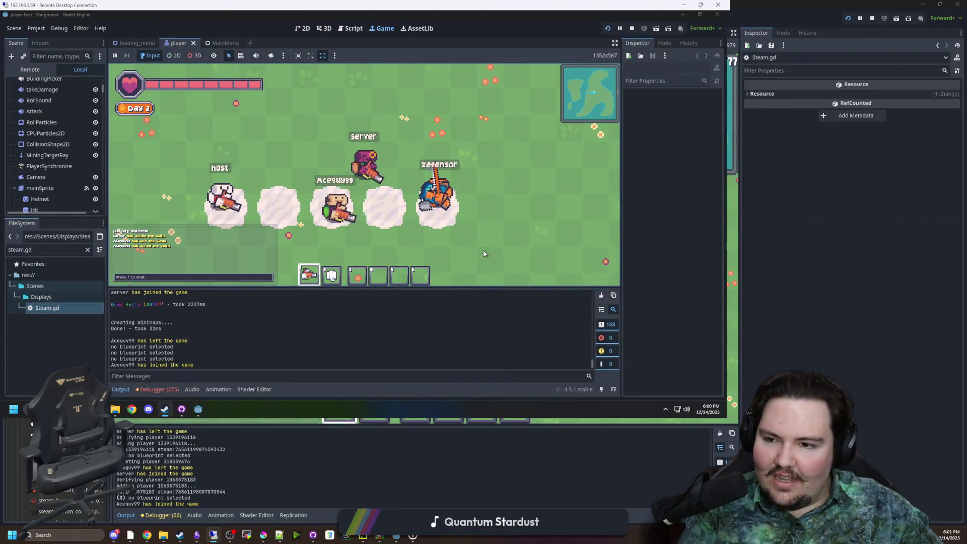
pyautogui.press('s')
pyautogui.press('a')
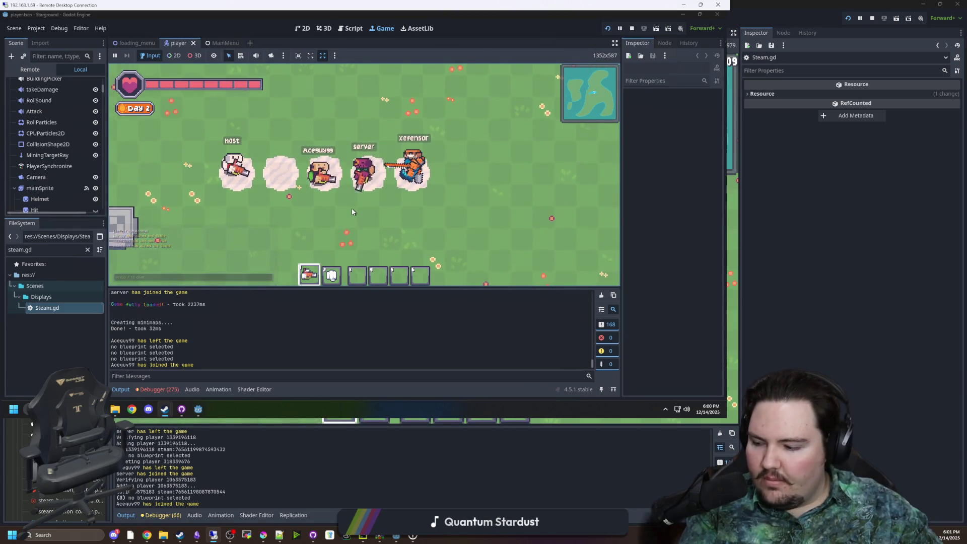
pyautogui.scroll(2, 348, 208)
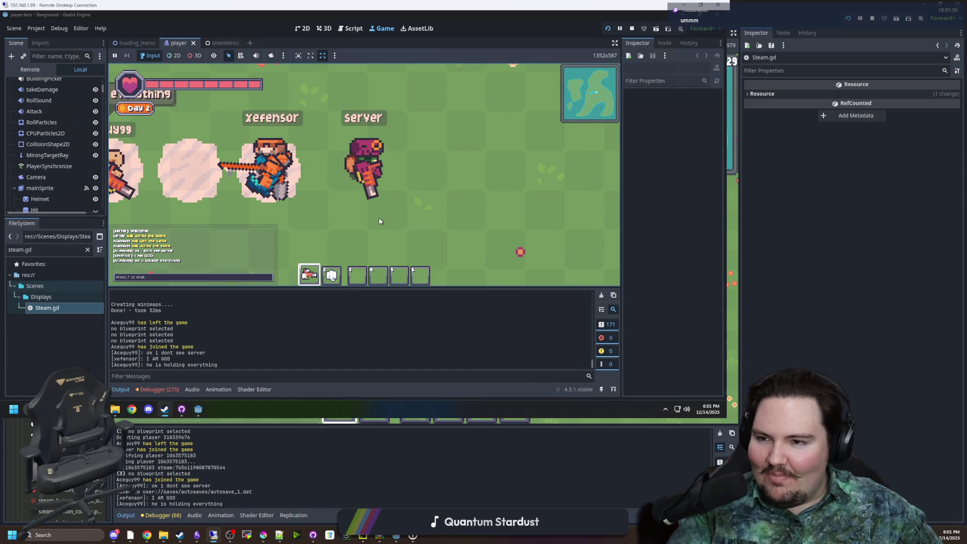
pyautogui.press('space')
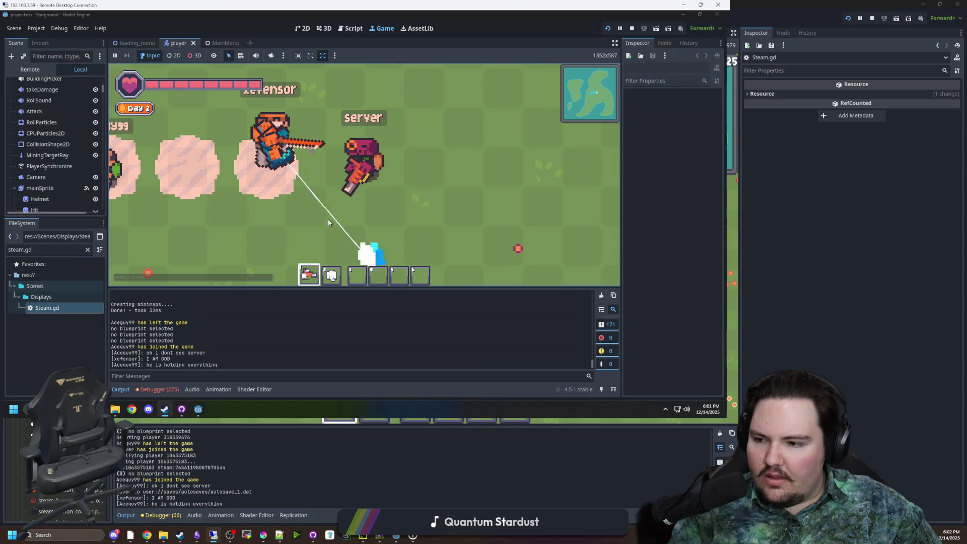
# Step: Show the debugger's Errors list and scroll through the 275 node-not-found RPC errors
pyautogui.click(159, 389)
pyautogui.scroll(-5, 192, 347)
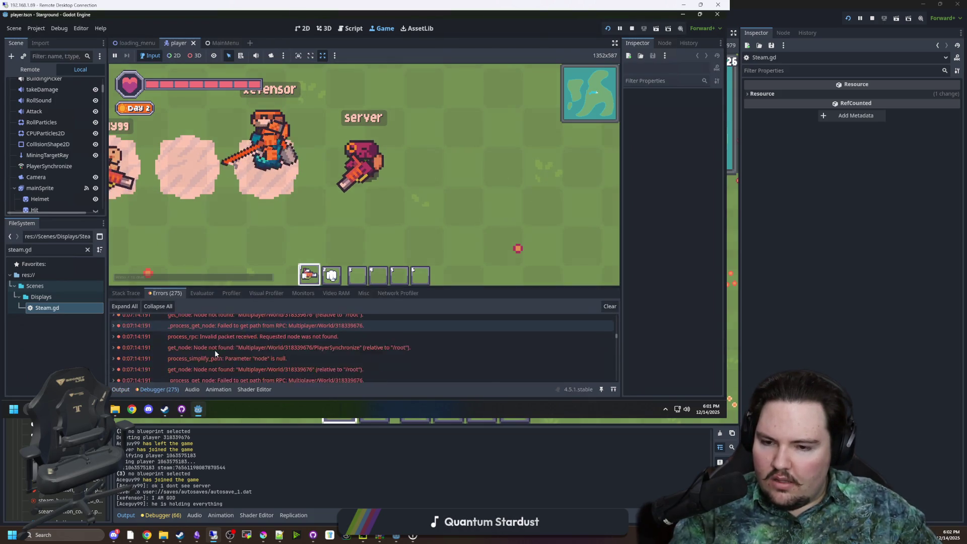
pyautogui.scroll(-5, 250, 370)
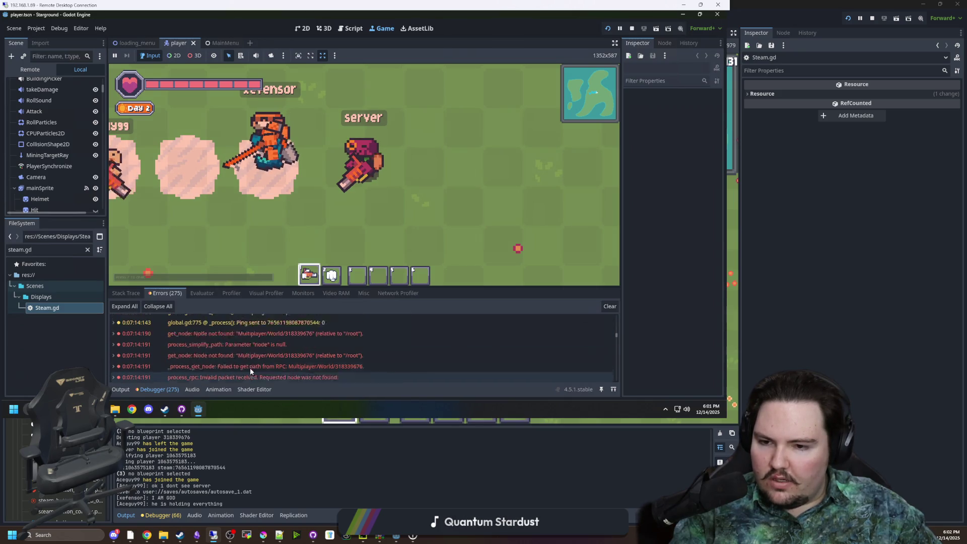
pyautogui.scroll(-5, 253, 364)
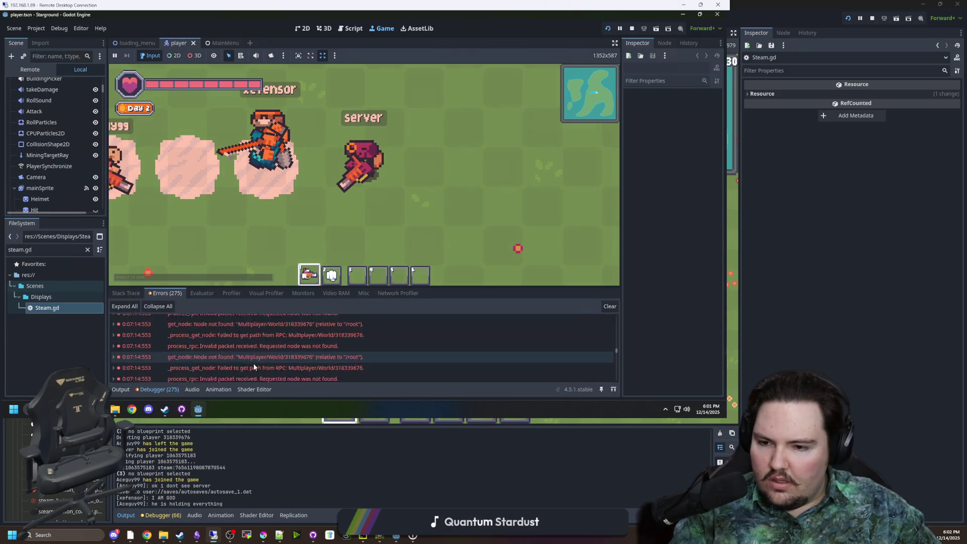
pyautogui.scroll(-10, 249, 361)
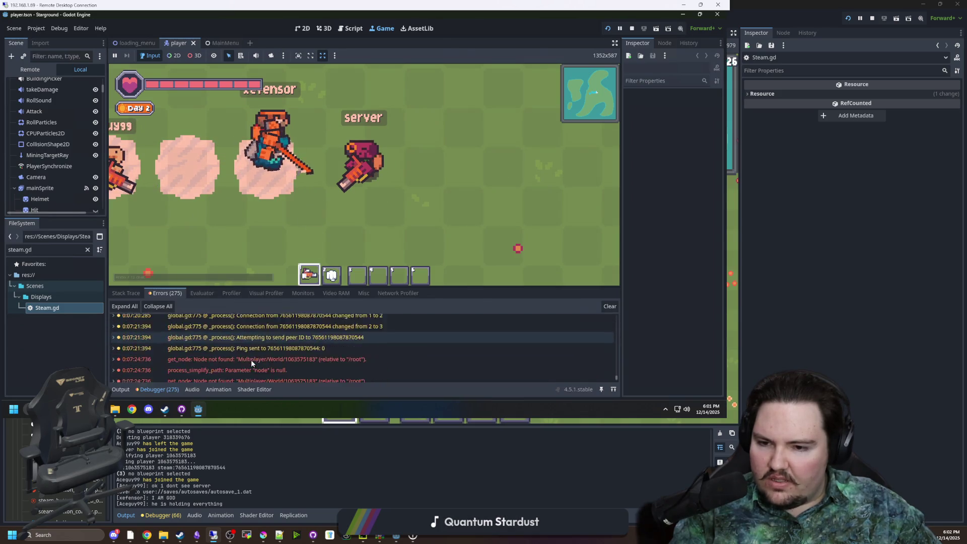
pyautogui.scroll(2, 253, 358)
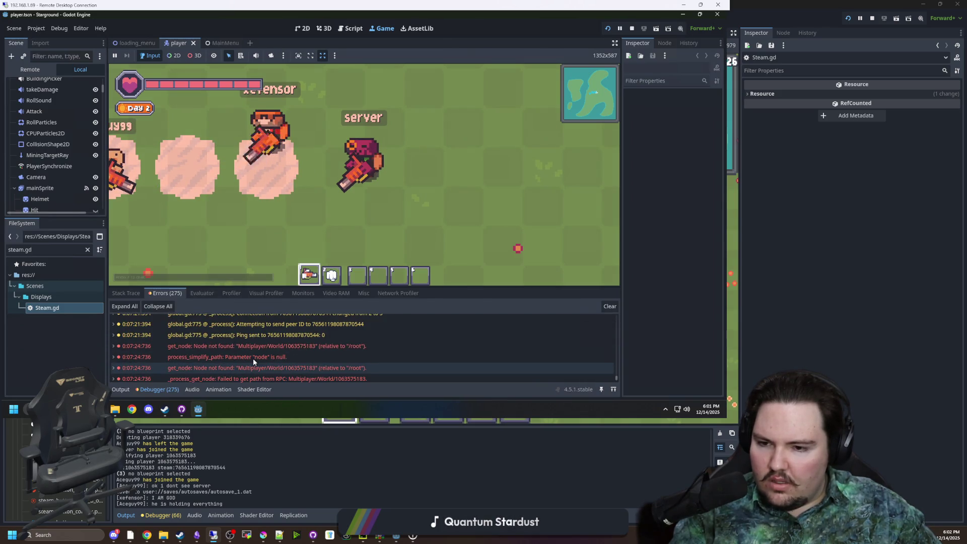
pyautogui.scroll(2, 253, 358)
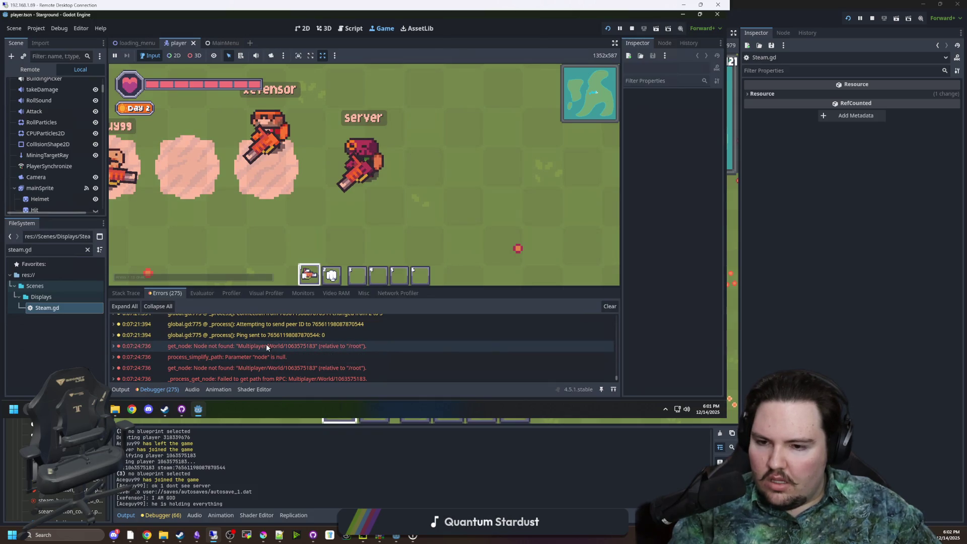
pyautogui.moveTo(267, 347)
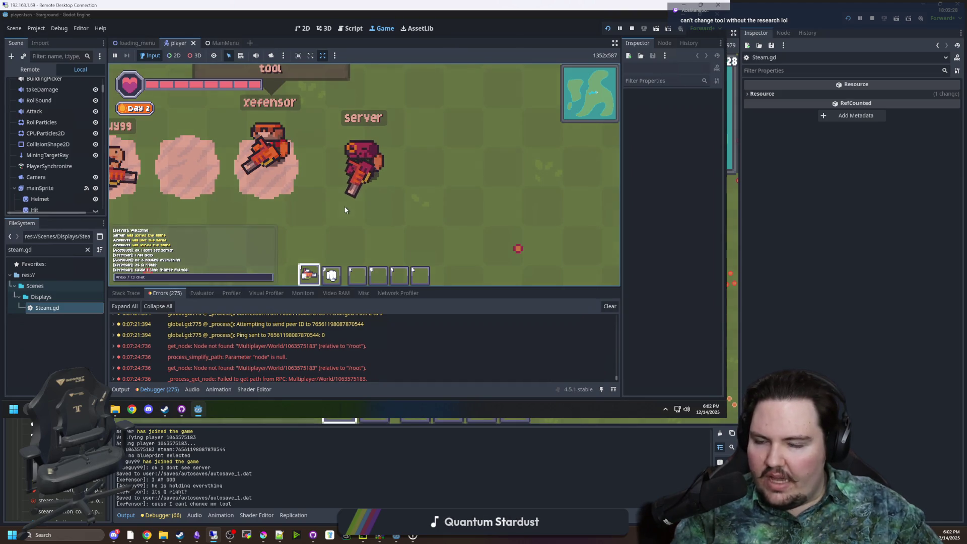
# Step: Walk the server player around, swap to the fist (2) and back to the tool (1), then widen the left dock
pyautogui.press('w')
pyautogui.press('a')
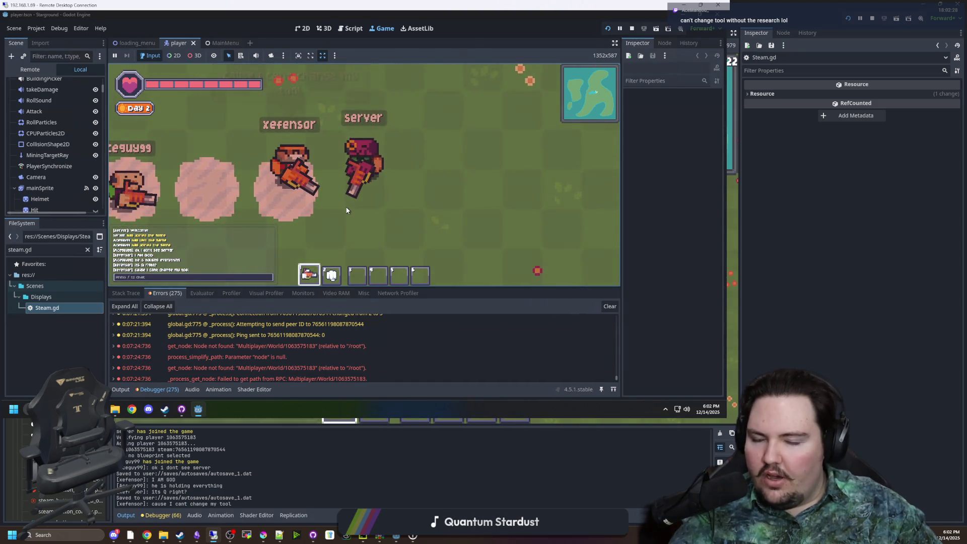
pyautogui.press('d')
pyautogui.press('2')
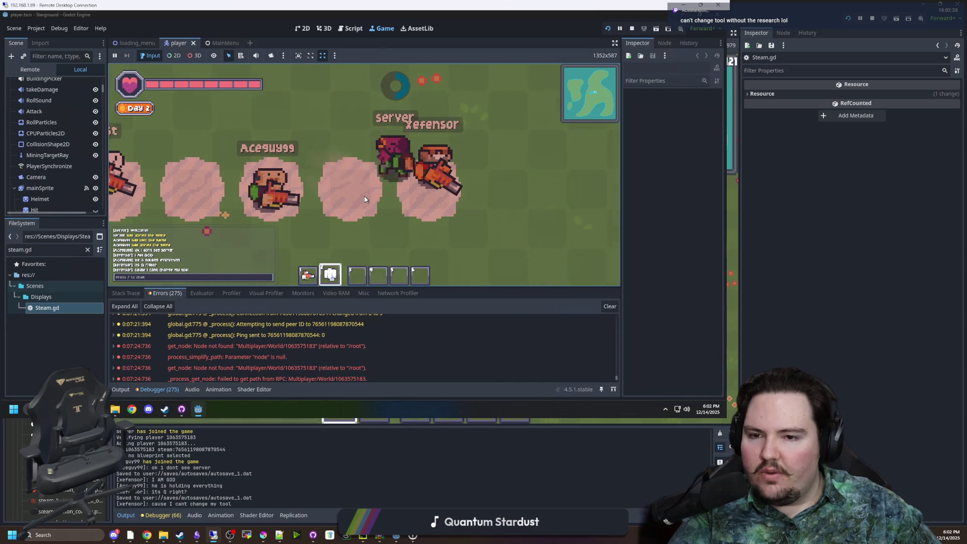
pyautogui.press('d')
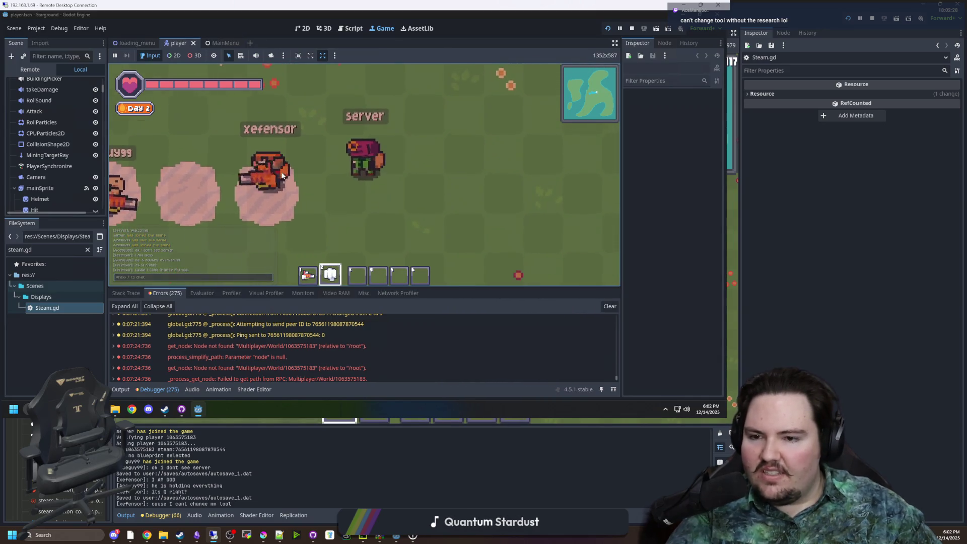
pyautogui.press('1')
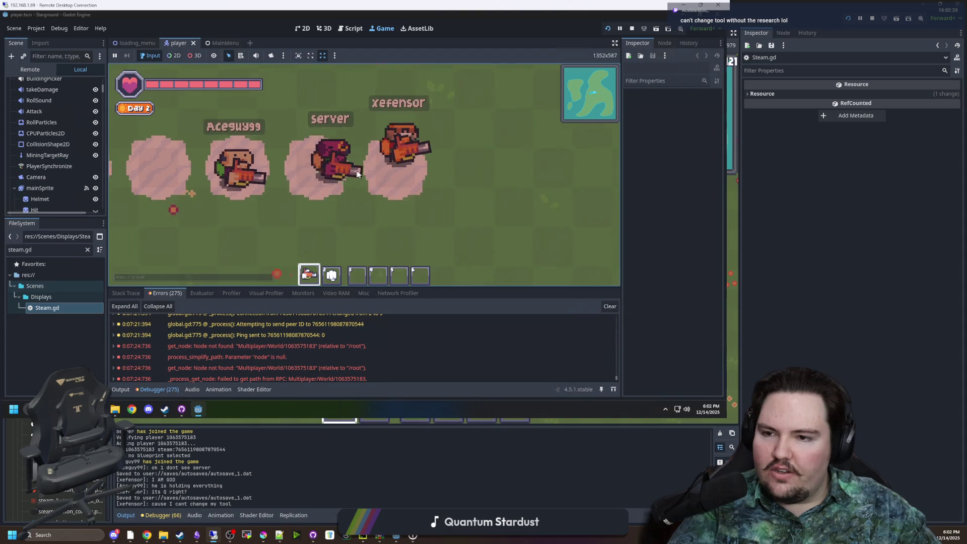
pyautogui.press('d')
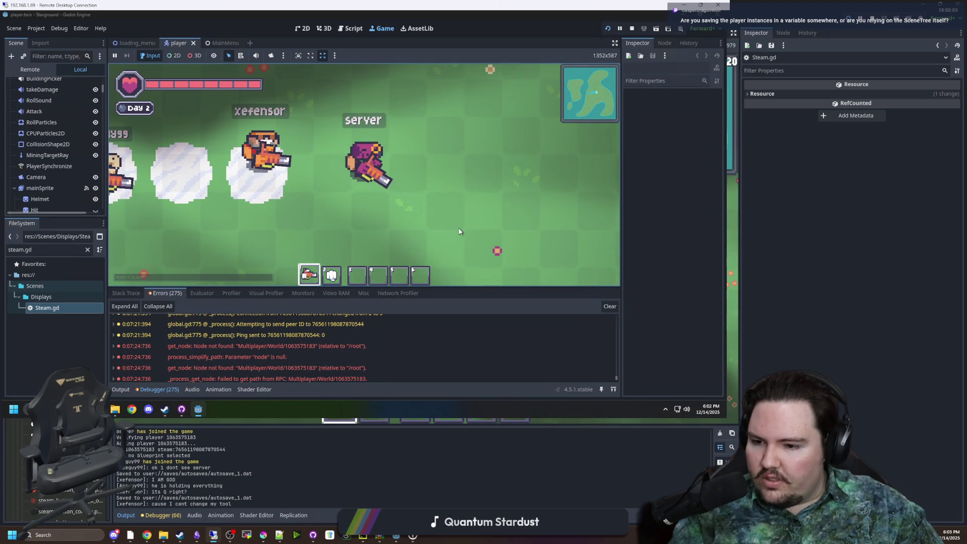
pyautogui.moveTo(107, 217); pyautogui.dragTo(158, 217)
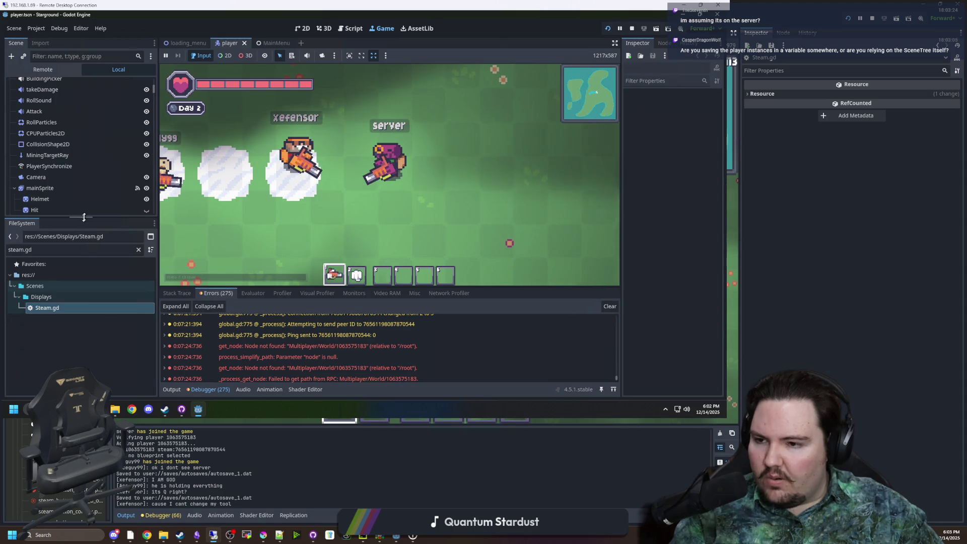
# Step: Enlarge the Scene tree and select the player node to inspect its properties
pyautogui.moveTo(86, 217); pyautogui.dragTo(86, 274)
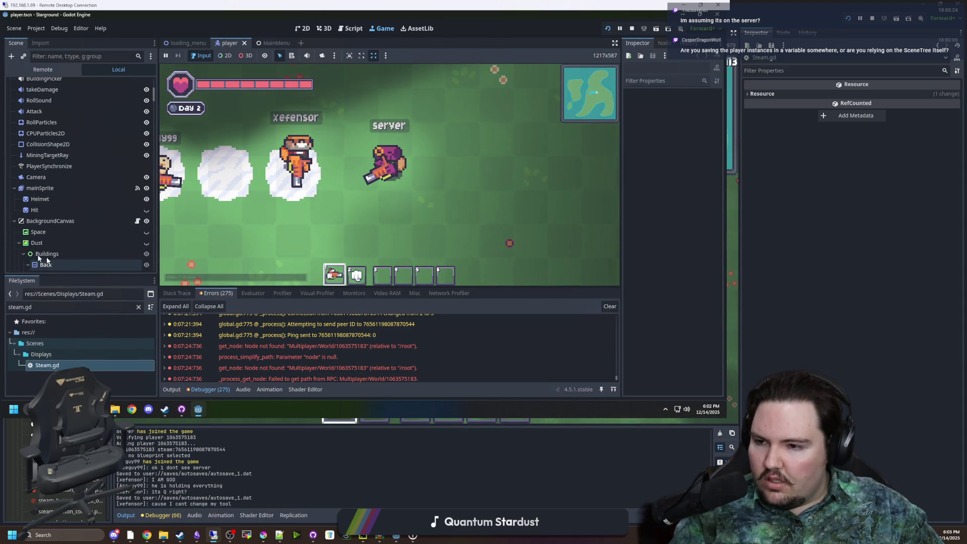
pyautogui.scroll(5, 62, 210)
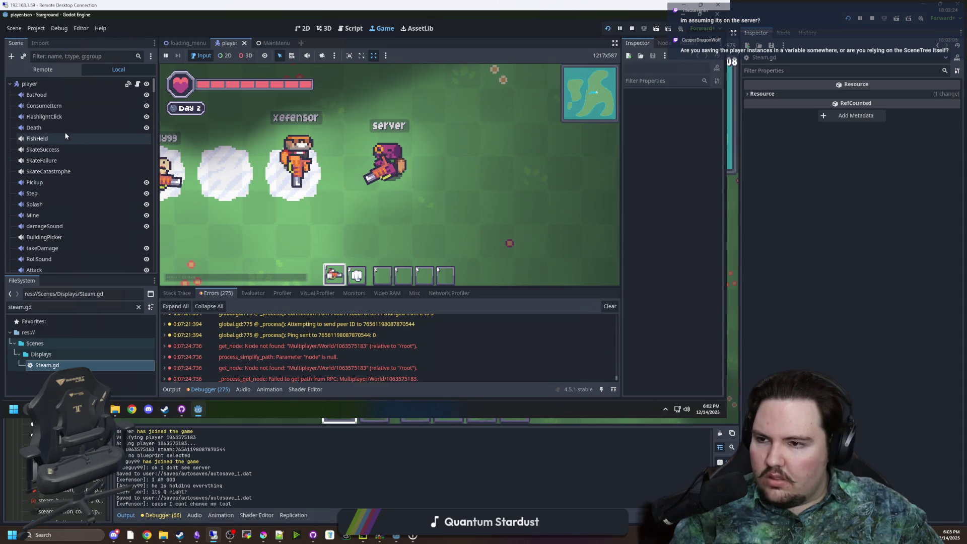
pyautogui.click(45, 84)
# Step: Restore the remote window and filter the FileSystem for 'mult', then for 'spawner'
pyautogui.moveTo(262, 5); pyautogui.dragTo(270, 60)
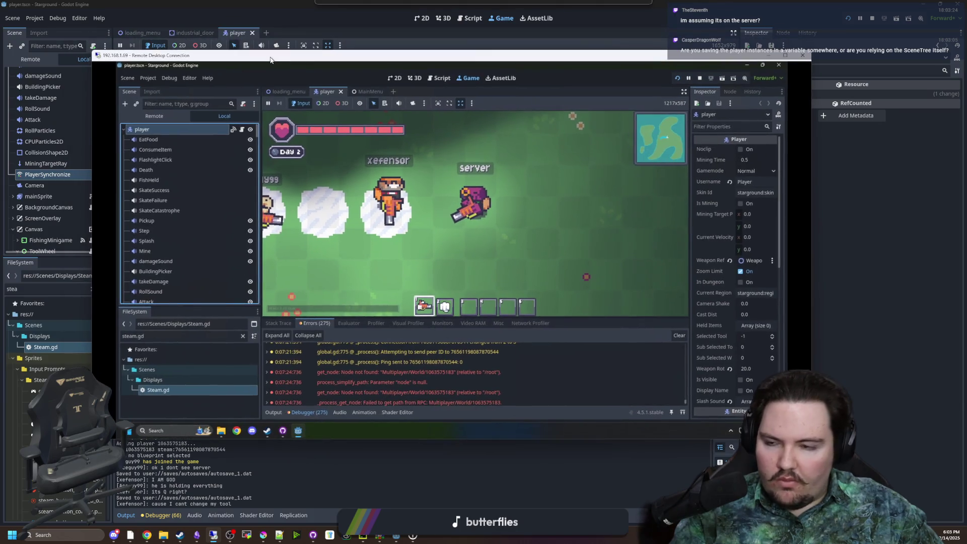
pyautogui.scroll(-4, 192, 162)
pyautogui.scroll(4, 177, 164)
pyautogui.click(243, 336)
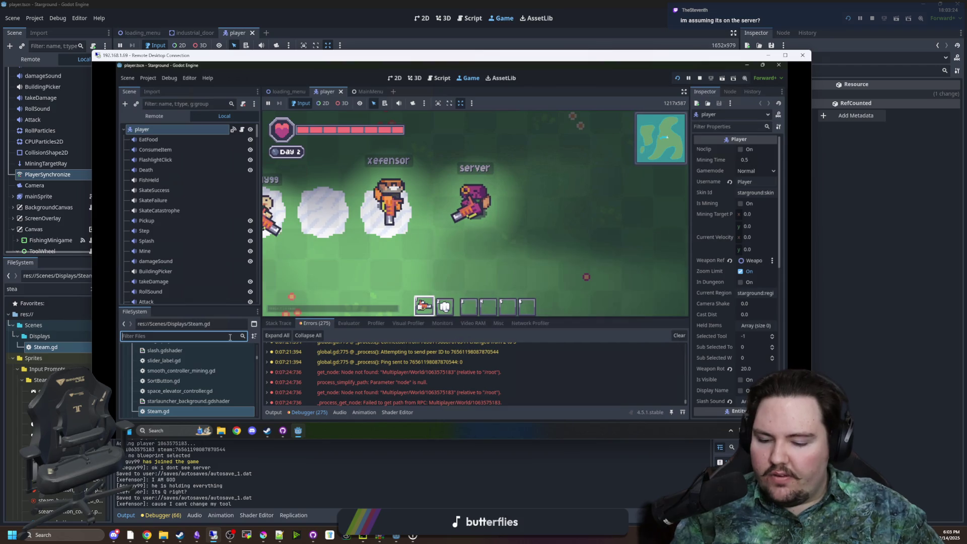
pyautogui.write('mult')
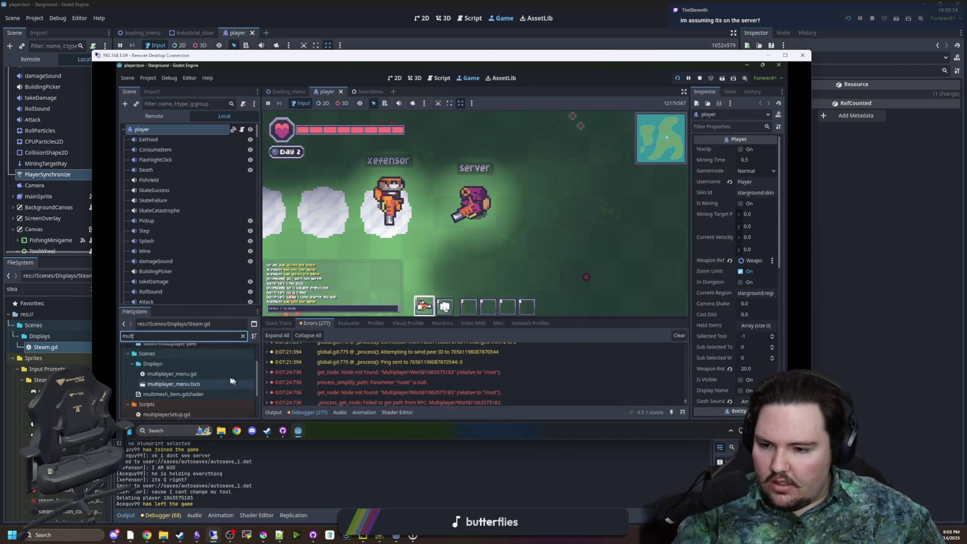
pyautogui.click(240, 336)
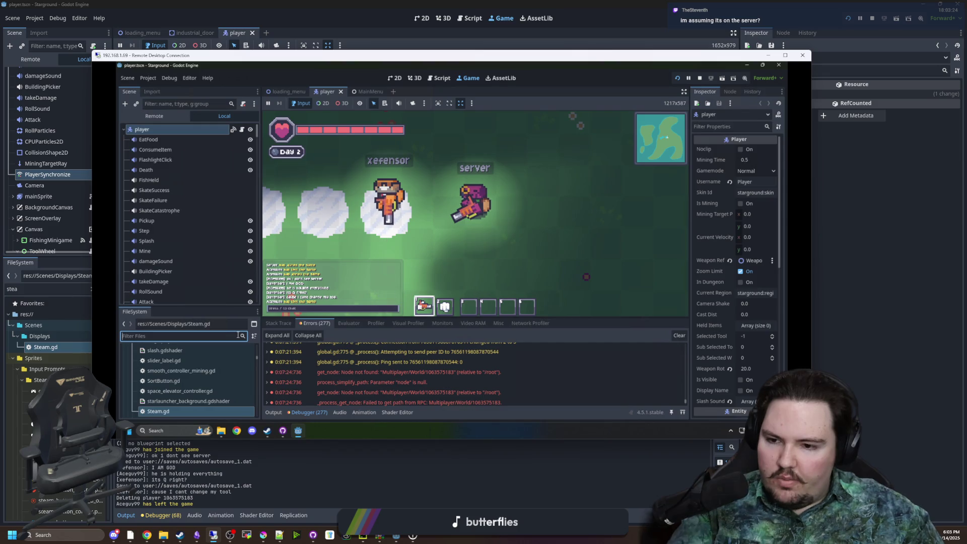
pyautogui.write('spawner')
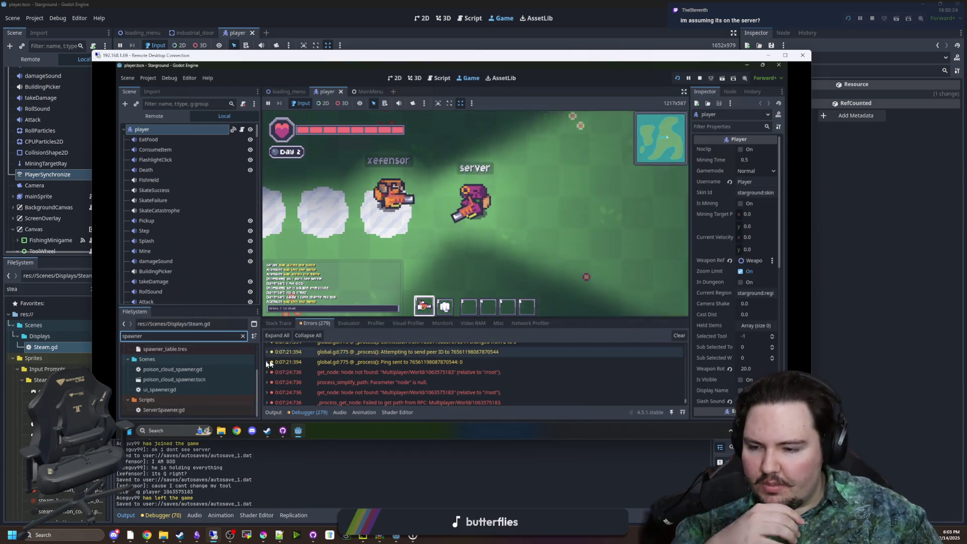
pyautogui.scroll(1, 189, 355)
# Step: Open spawner_table.gd and scroll through its spawnerTable array of scene paths
pyautogui.doubleClick(190, 357)
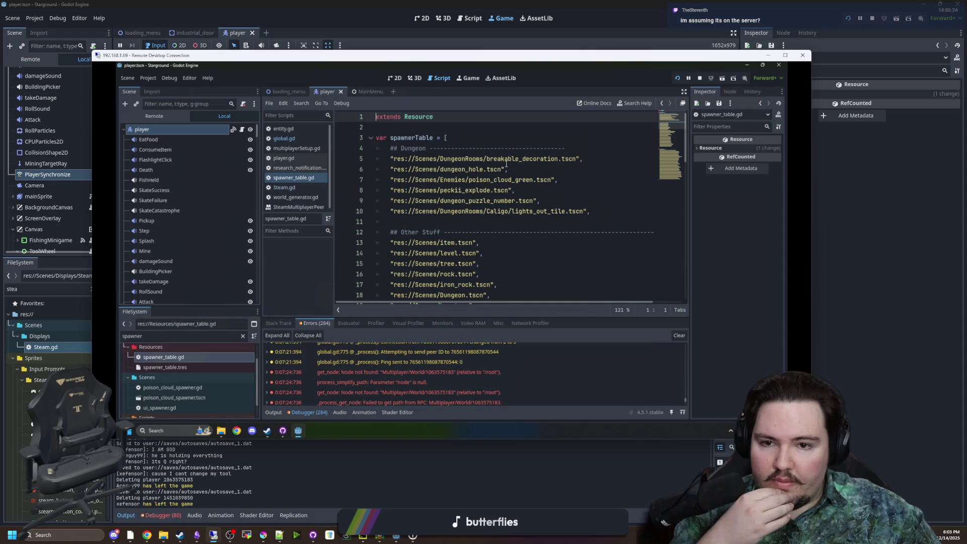
pyautogui.scroll(-3, 515, 163)
pyautogui.scroll(-7, 504, 159)
pyautogui.scroll(5, 463, 261)
pyautogui.scroll(2, 488, 258)
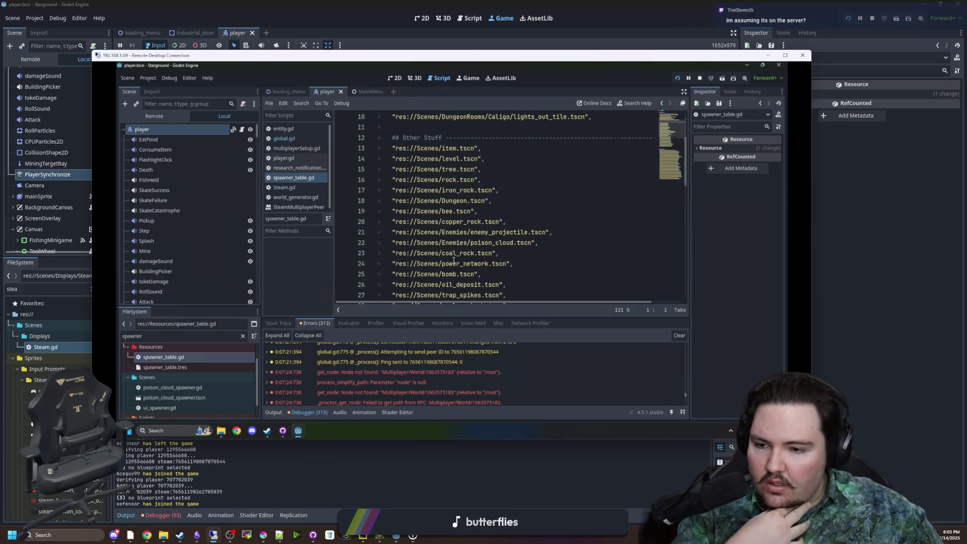
pyautogui.scroll(3, 453, 261)
# Step: Filter the files for 'player', then 'mult', and open multiplayerSetup.gd
pyautogui.click(242, 336)
pyautogui.write('player')
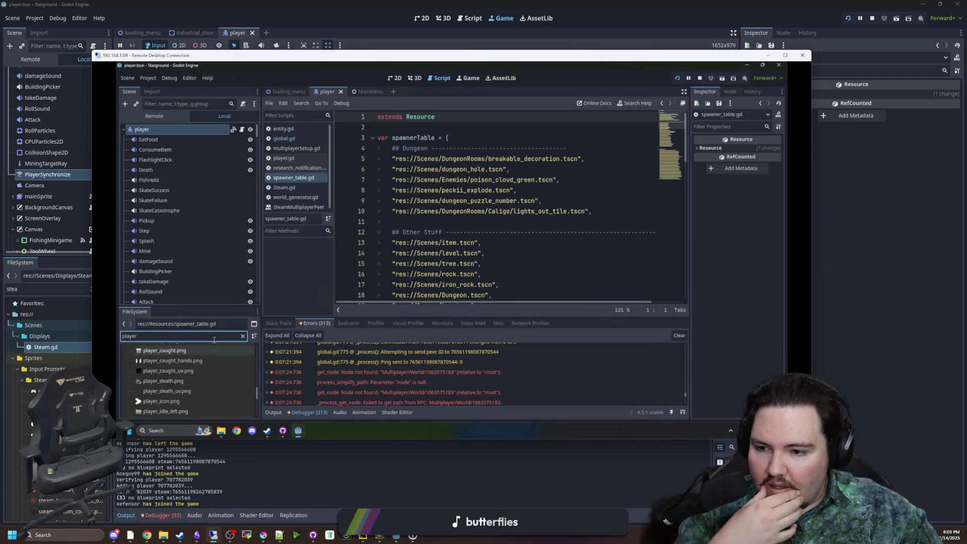
pyautogui.scroll(5, 204, 355)
pyautogui.scroll(3, 207, 368)
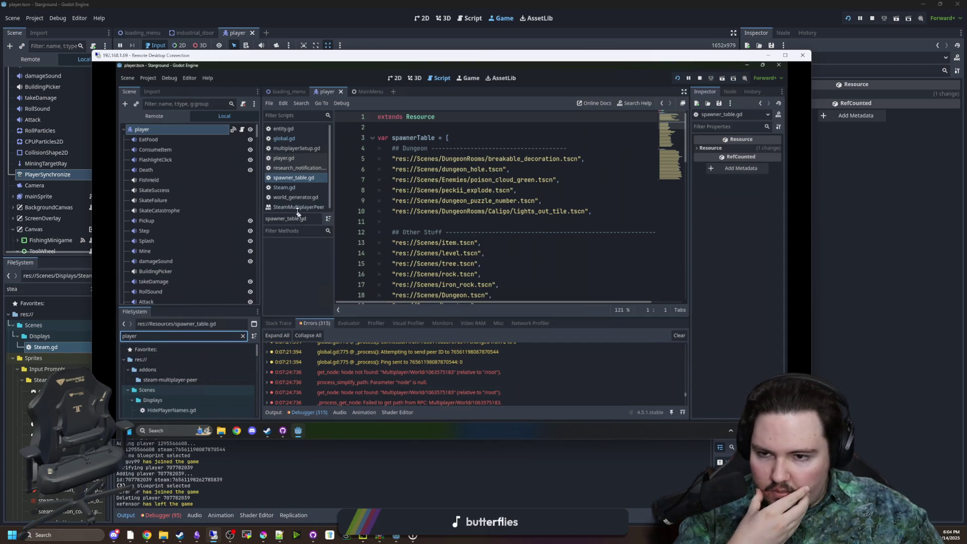
pyautogui.click(242, 336)
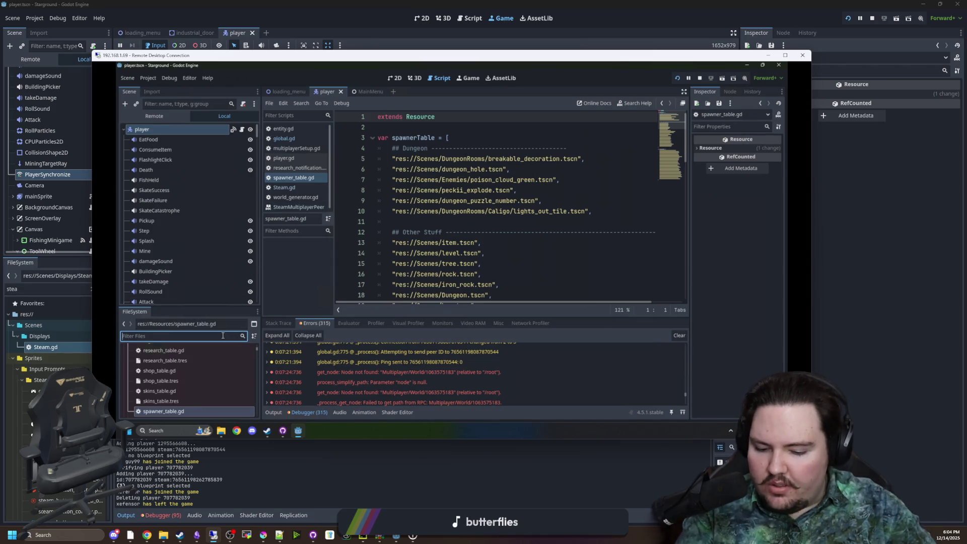
pyautogui.write('mult')
pyautogui.doubleClick(165, 370)
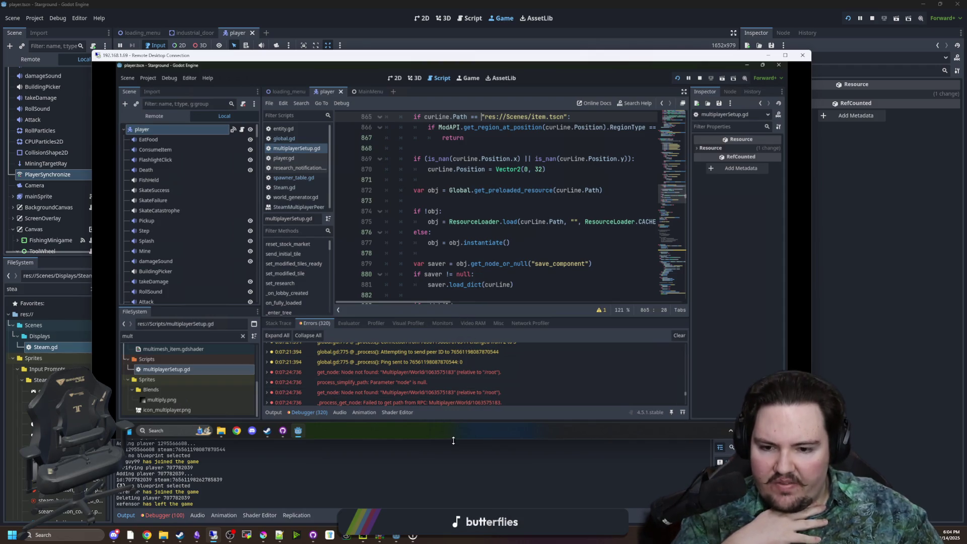
# Step: Search multiplayerSetup.gd for the joinLobby call and place the caret on that line
pyautogui.scroll(20, 525, 333)
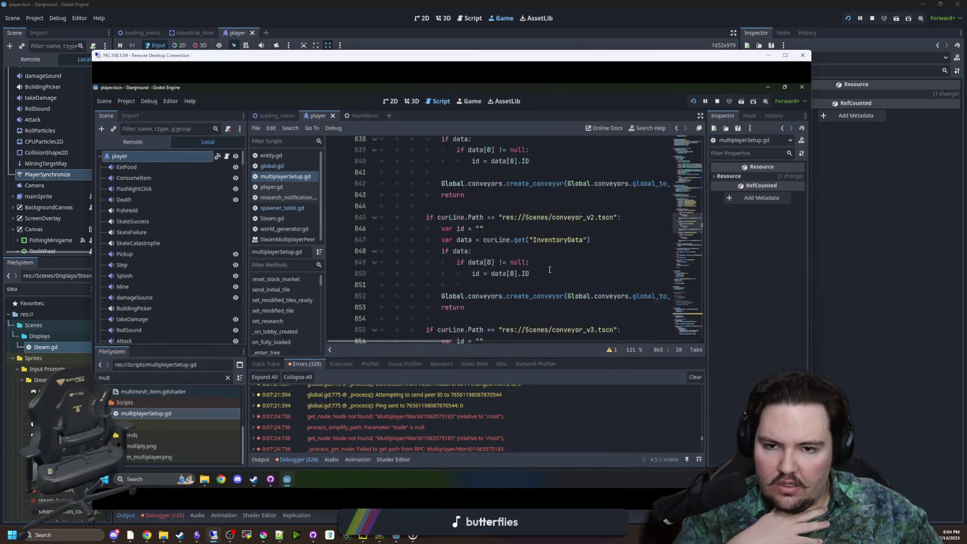
pyautogui.scroll(5, 526, 343)
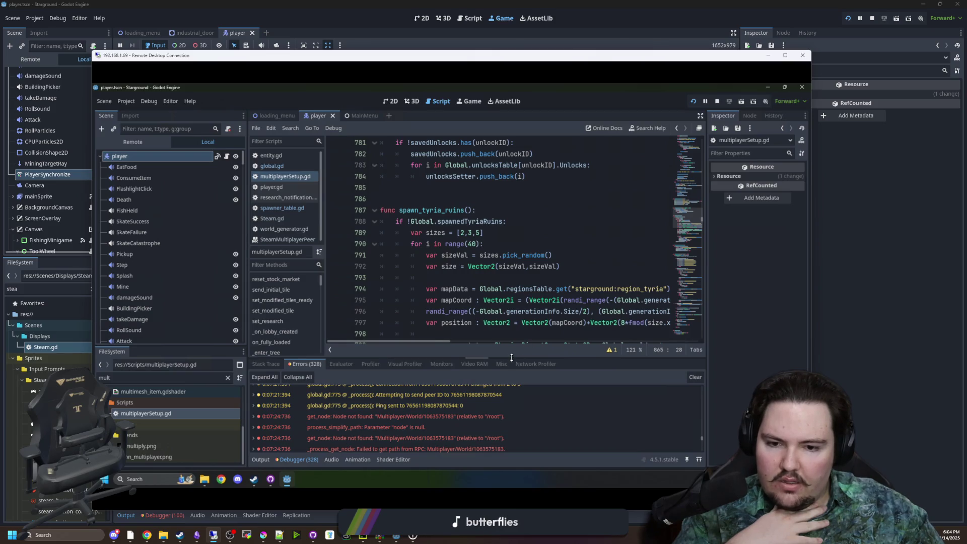
pyautogui.scroll(8, 547, 254)
pyautogui.click(566, 258)
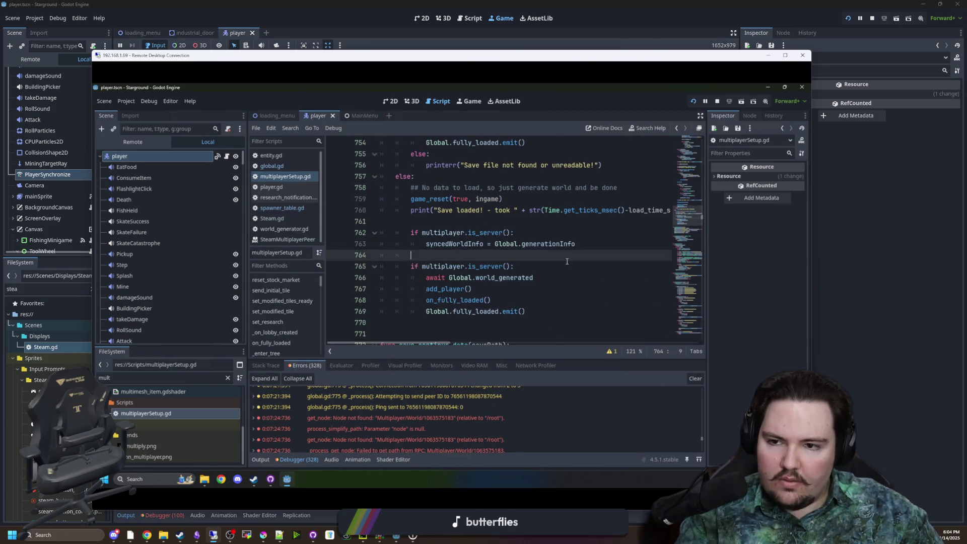
pyautogui.hotkey('ctrl', 'f')
pyautogui.write('joined')
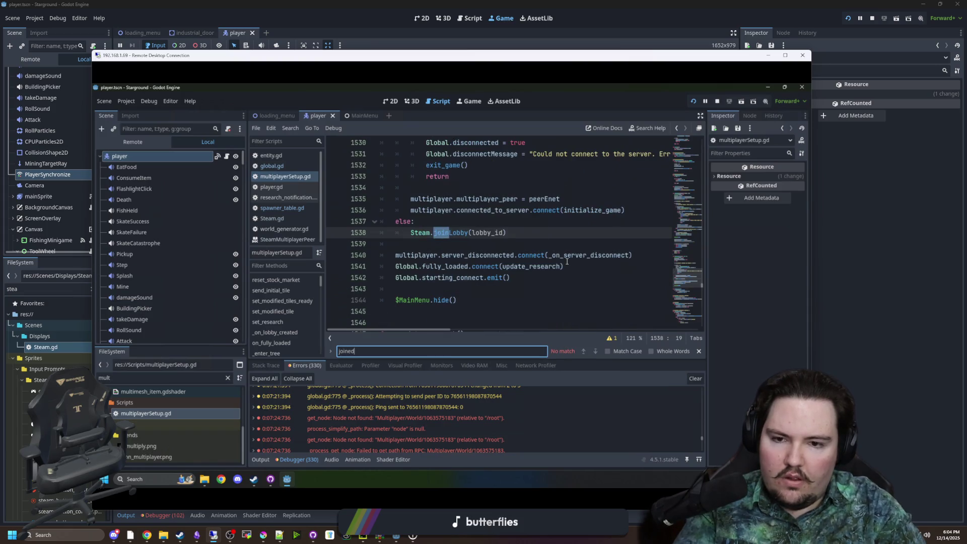
pyautogui.click(284, 197)
# Step: Search for 'start_host' and scroll through its 4 matches in the host setup code
pyautogui.click(285, 177)
pyautogui.click(514, 232)
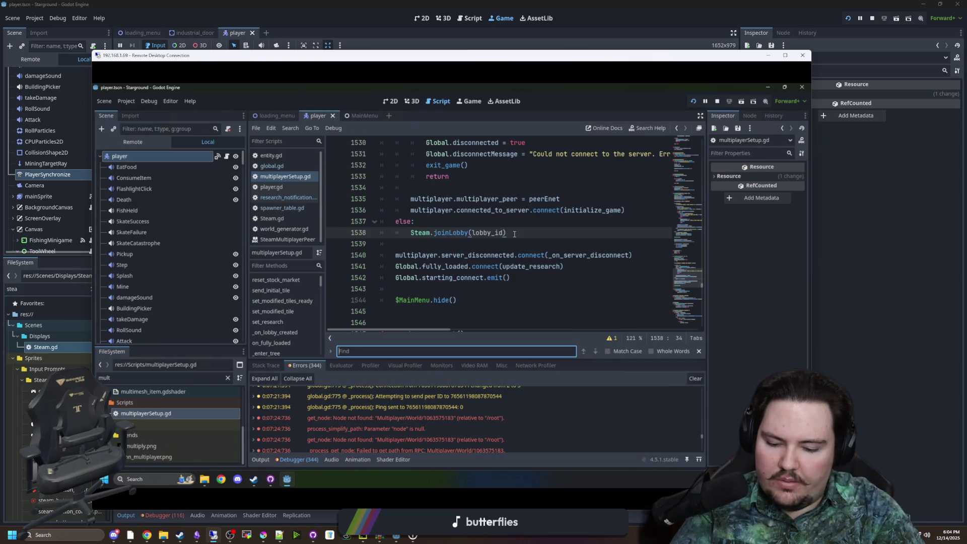
pyautogui.write('star')
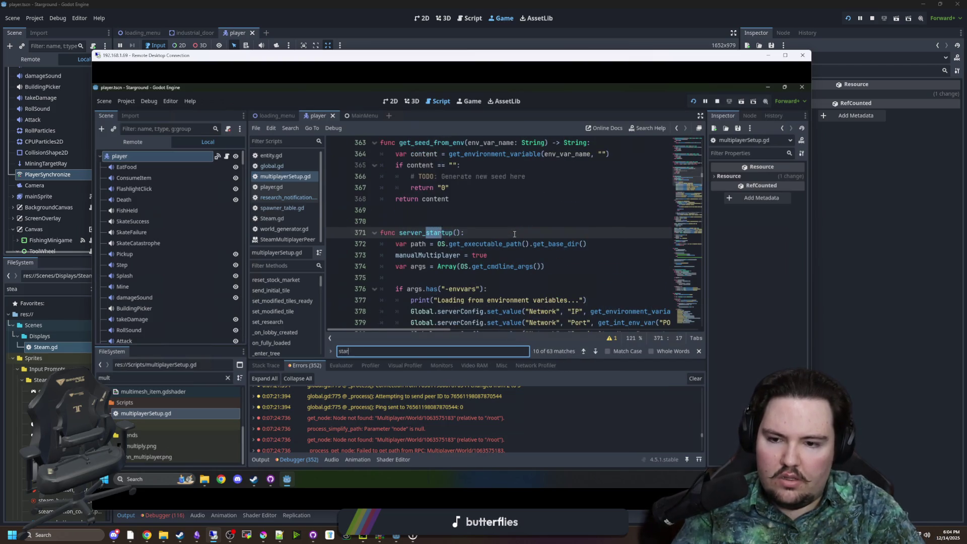
pyautogui.write('t_host')
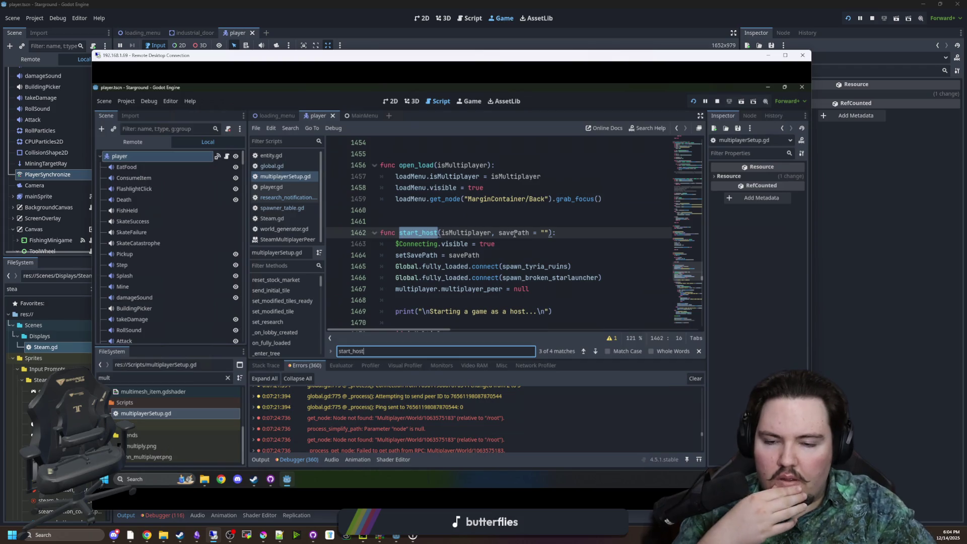
pyautogui.scroll(-2, 487, 236)
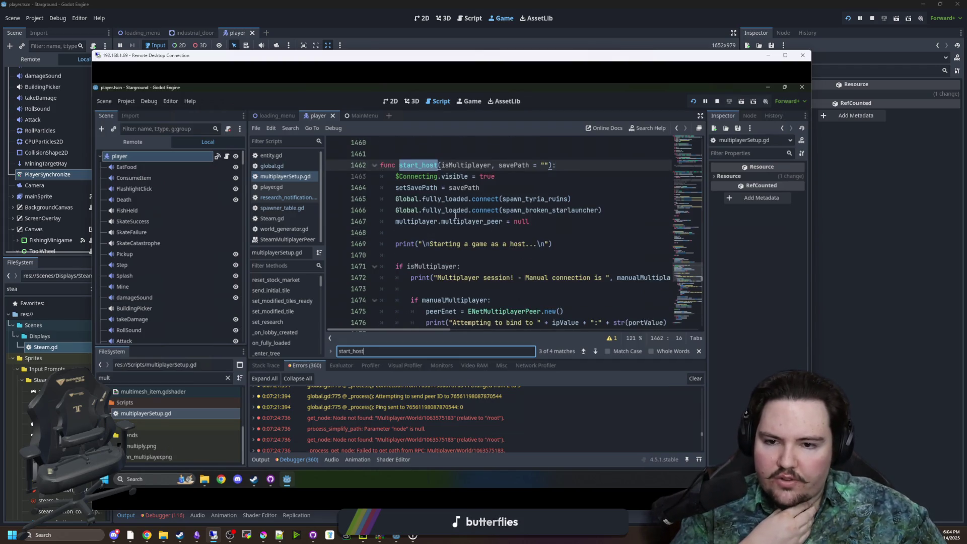
pyautogui.scroll(-7, 455, 216)
pyautogui.scroll(-2, 553, 251)
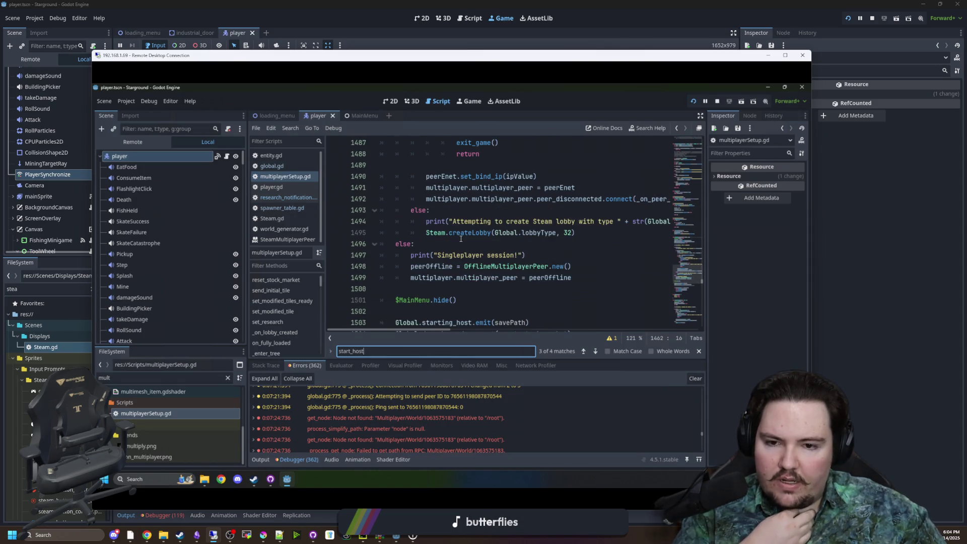
pyautogui.scroll(11, 500, 256)
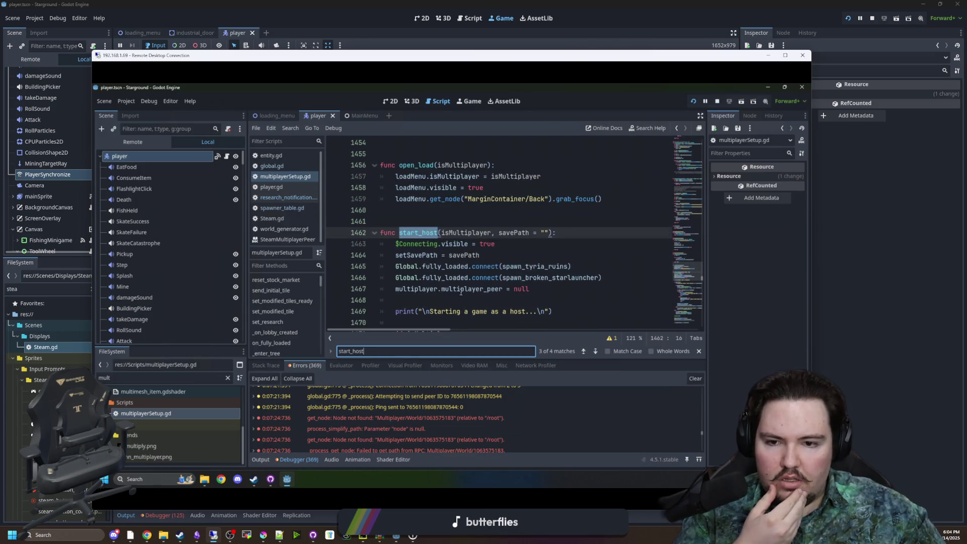
pyautogui.scroll(11, 464, 272)
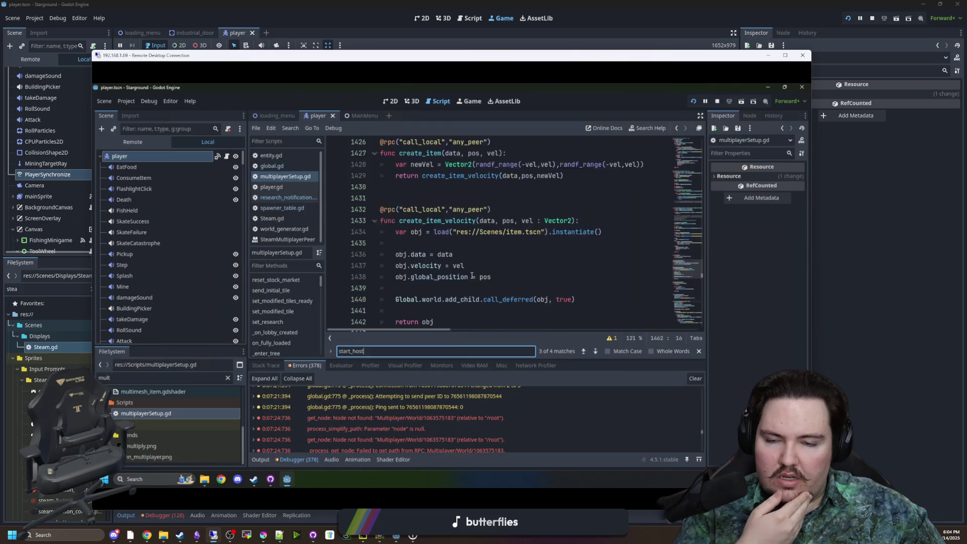
pyautogui.scroll(17, 472, 276)
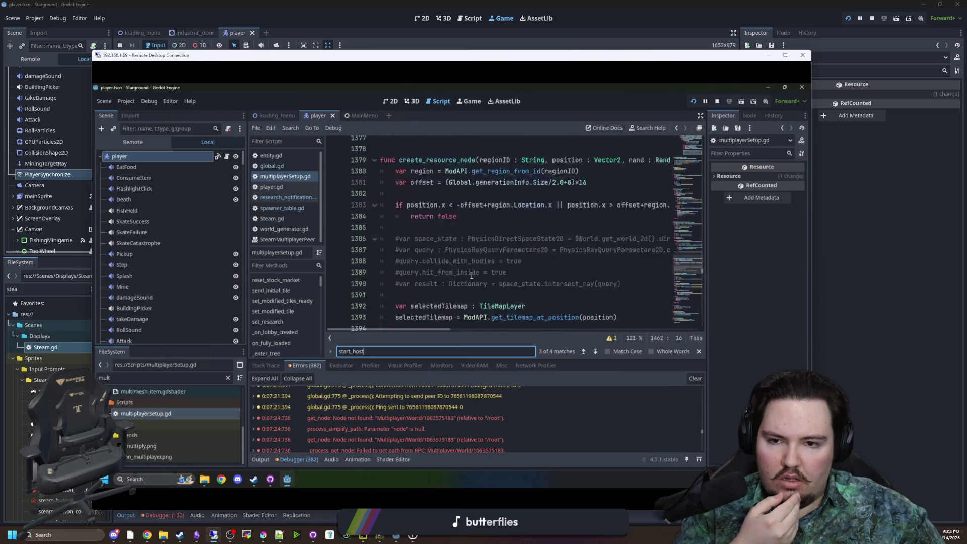
pyautogui.click(501, 232)
# Step: Search for '_ready' and jump to the func _ready definition at line 435
pyautogui.hotkey('ctrl', 'f')
pyautogui.write('_ready')
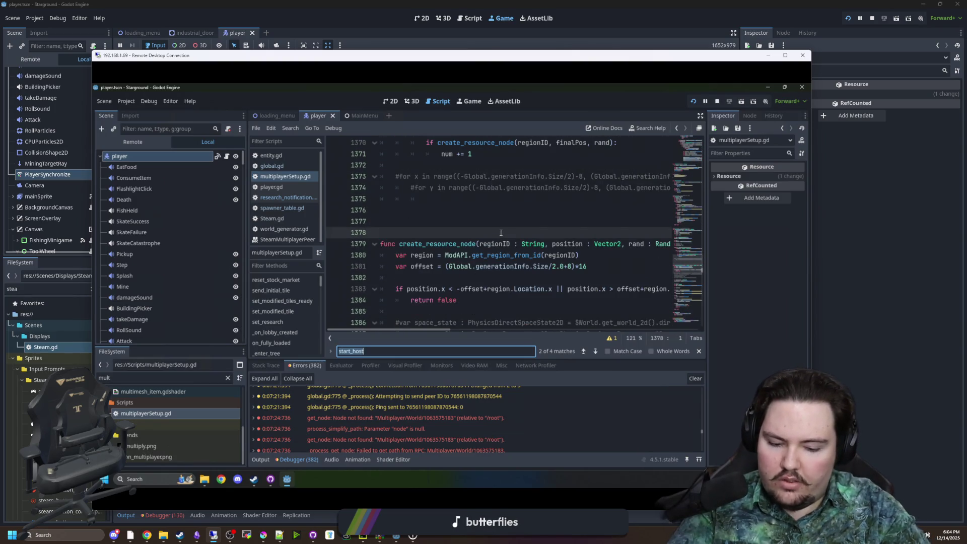
pyautogui.press('Return')
pyautogui.press('Return')
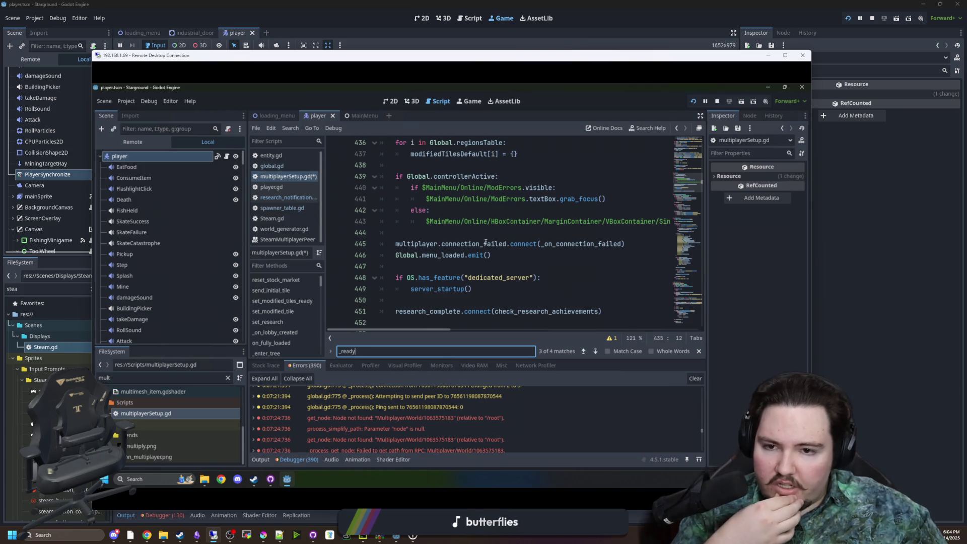
pyautogui.scroll(-2, 484, 247)
pyautogui.scroll(-3, 479, 254)
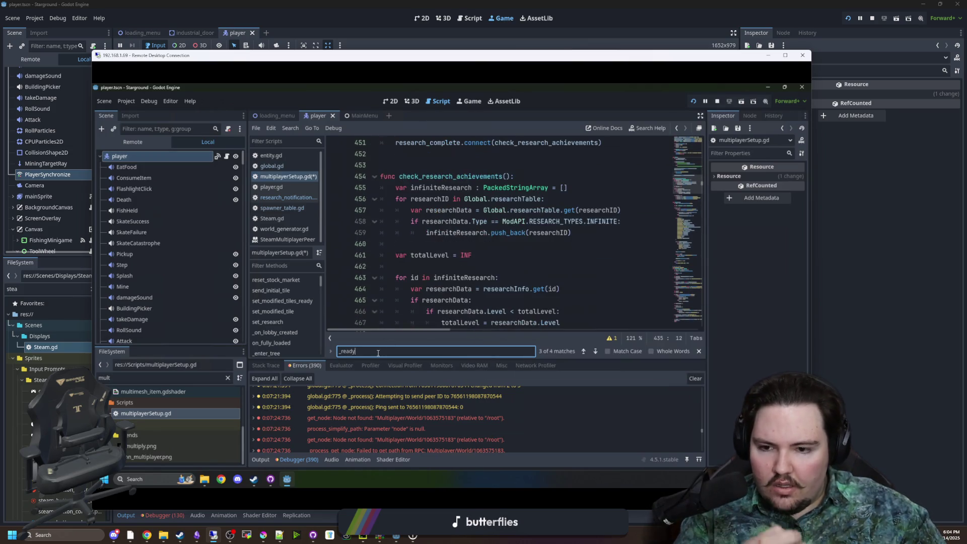
# Step: Filter the FileSystem list for 'stea' to find Steam-related files
pyautogui.click(227, 377)
pyautogui.write('stea')
pyautogui.scroll(5, 236, 441)
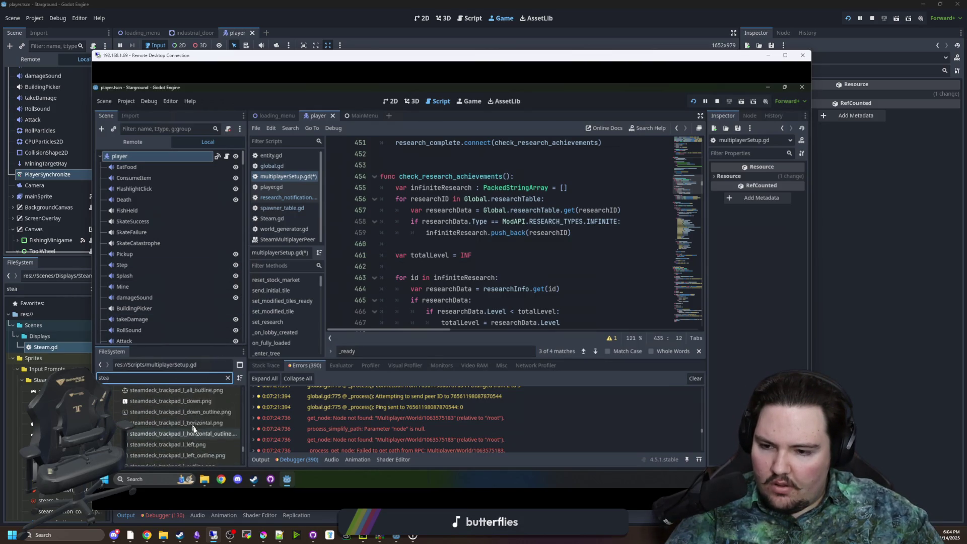
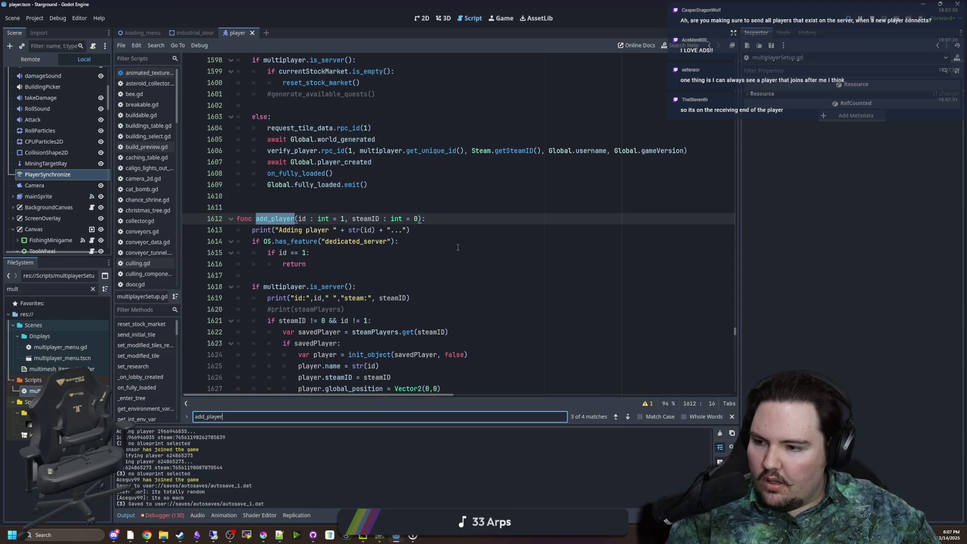
# Step: Change the FileSystem filter to 'world' and open the World.tscn scene
pyautogui.click(464, 244)
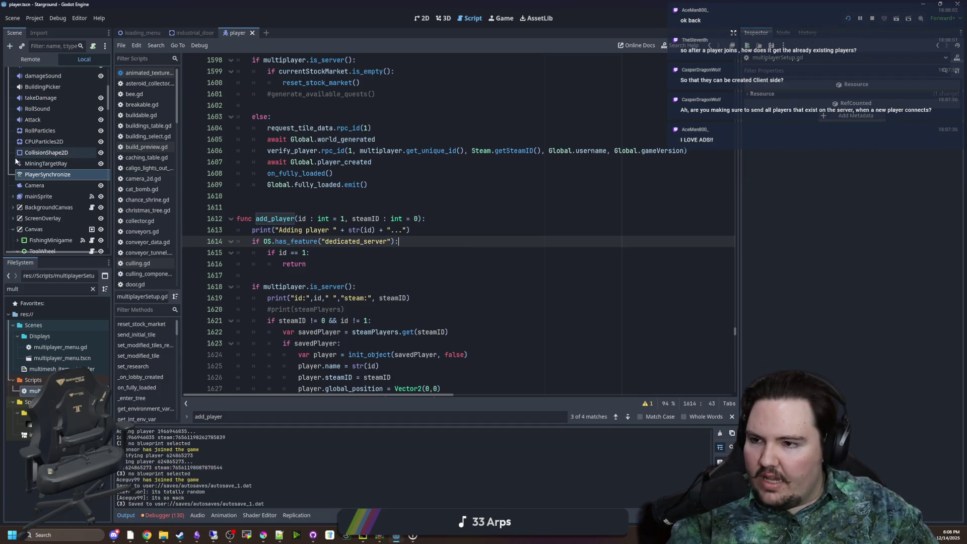
pyautogui.scroll(-10, 38, 155)
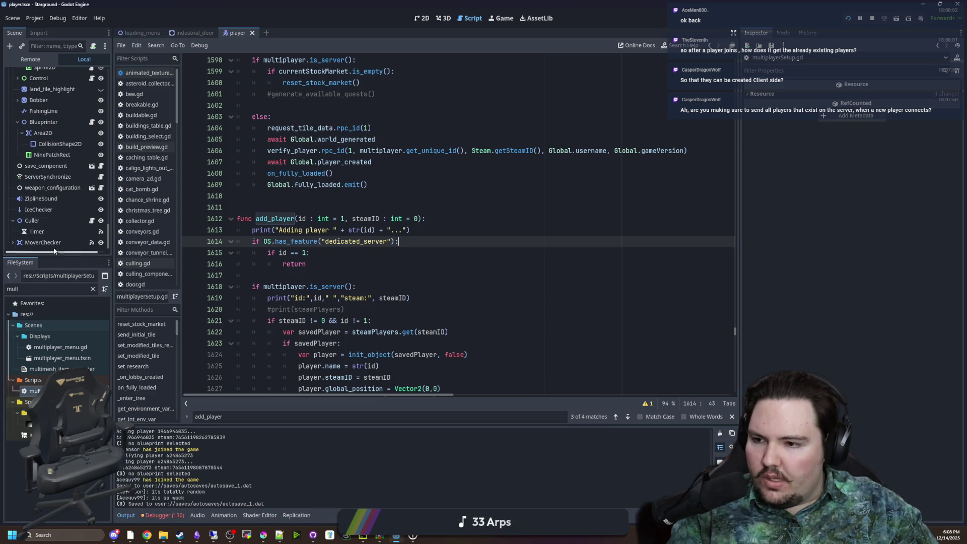
pyautogui.click(68, 291)
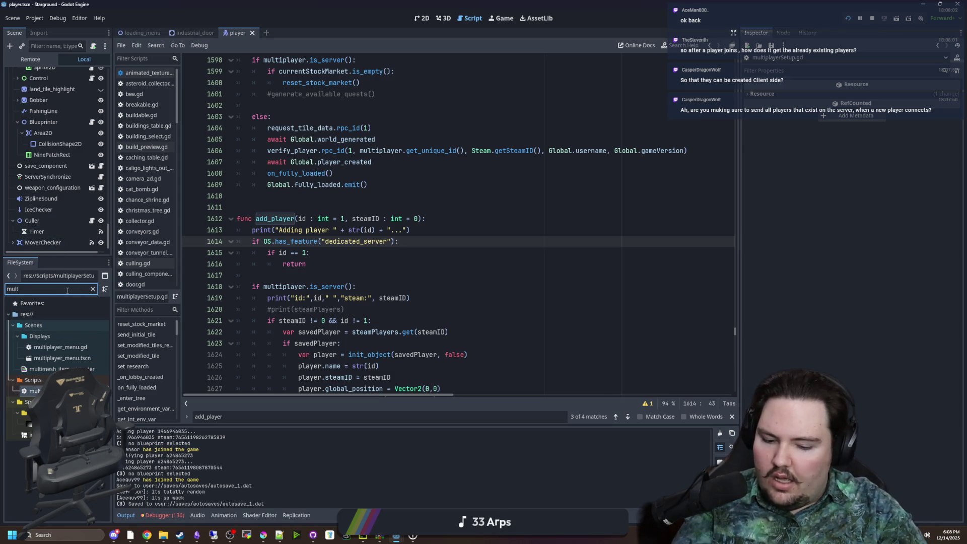
pyautogui.write('ip')
pyautogui.press('BackSpace')
pyautogui.press('BackSpace')
pyautogui.press('BackSpace')
pyautogui.press('BackSpace')
pyautogui.press('BackSpace')
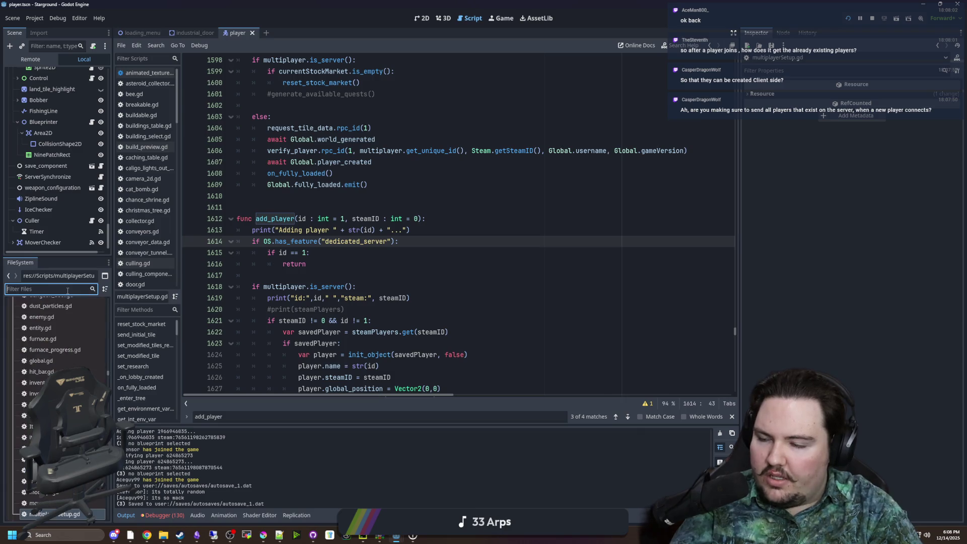
pyautogui.write('world')
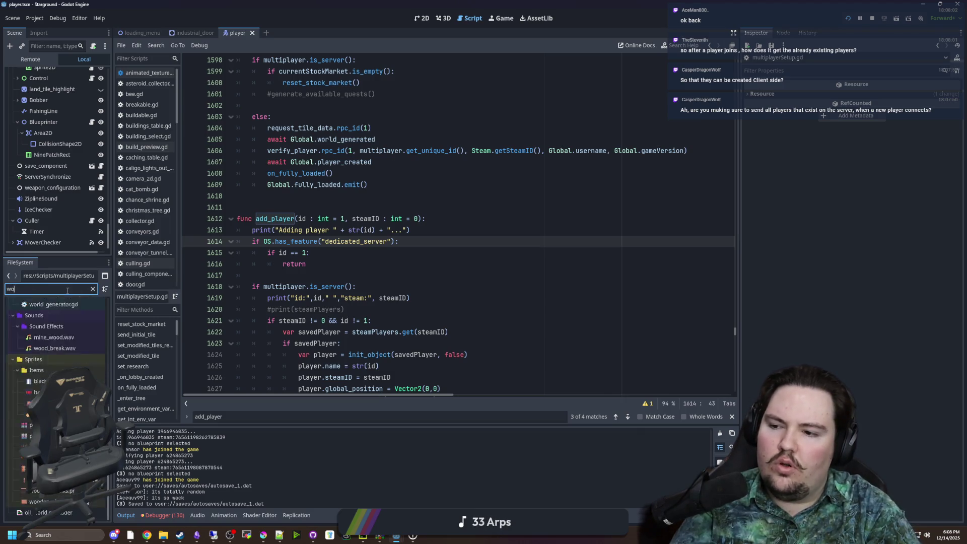
pyautogui.doubleClick(30, 468)
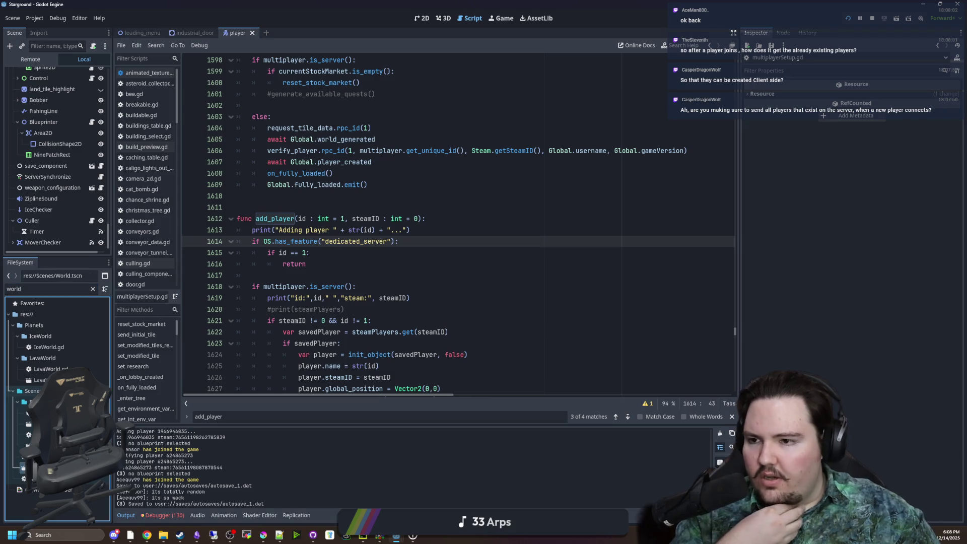
# Step: Inspect the Spawner node's Auto Spawn List in a widened Inspector and open its attached script
pyautogui.click(49, 96)
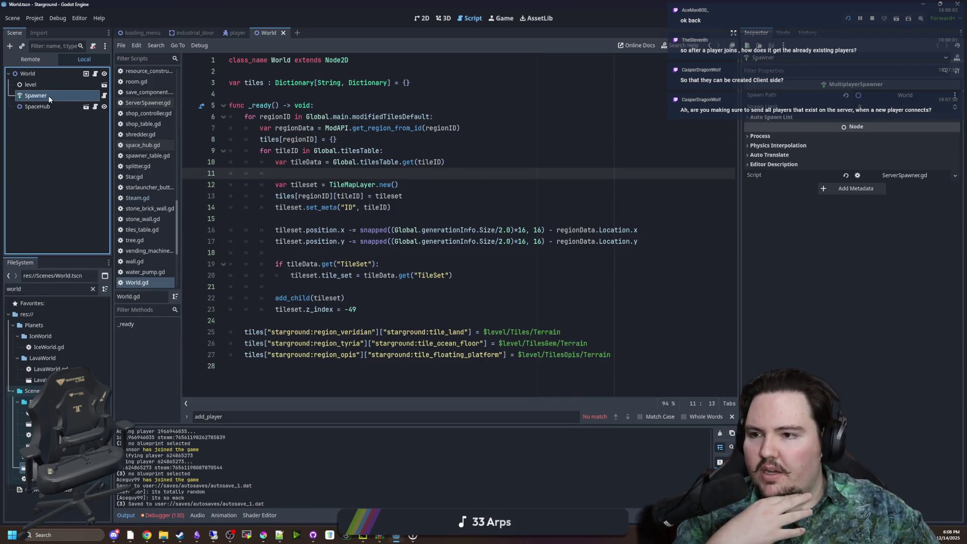
pyautogui.moveTo(741, 149); pyautogui.dragTo(487, 144)
pyautogui.click(547, 116)
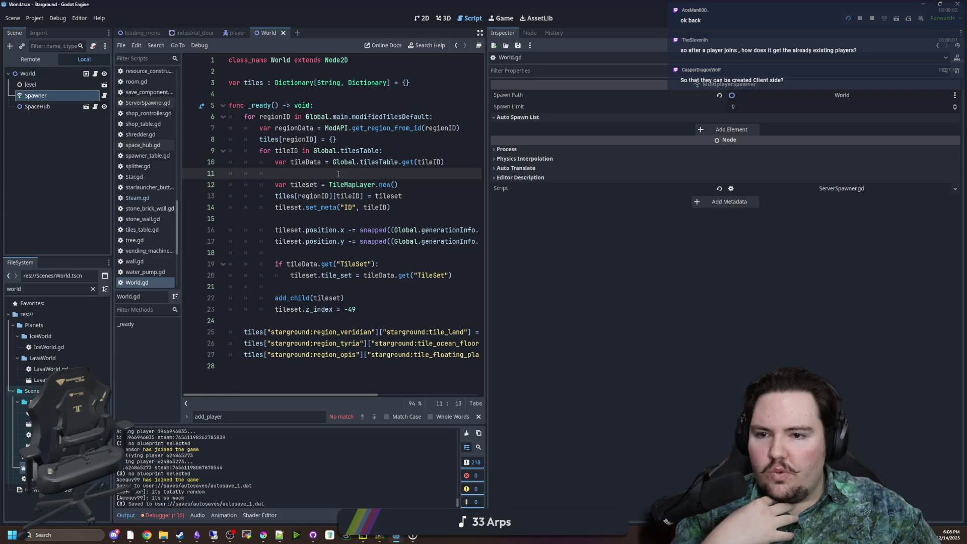
pyautogui.click(104, 96)
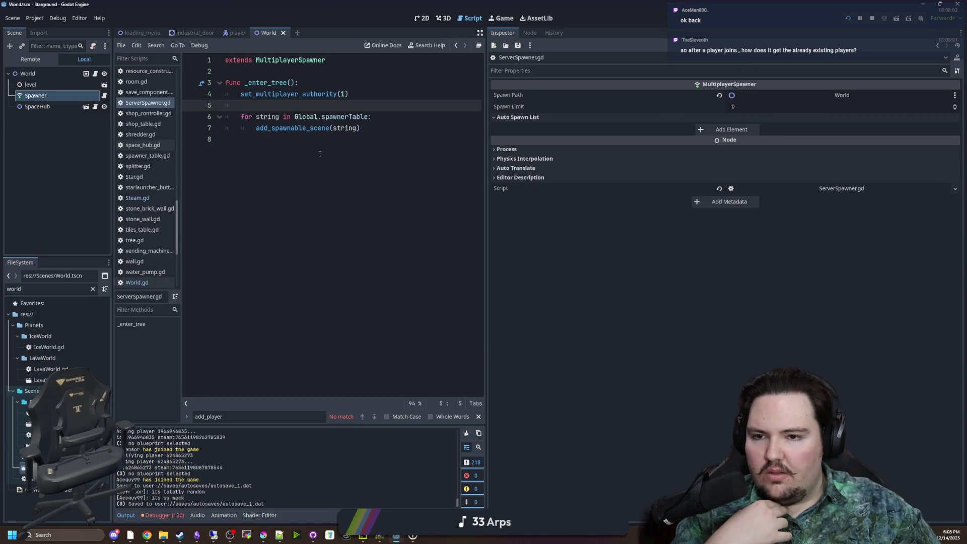
# Step: Filter project files by 'entitie' and open entities_table.gd
pyautogui.click(93, 289)
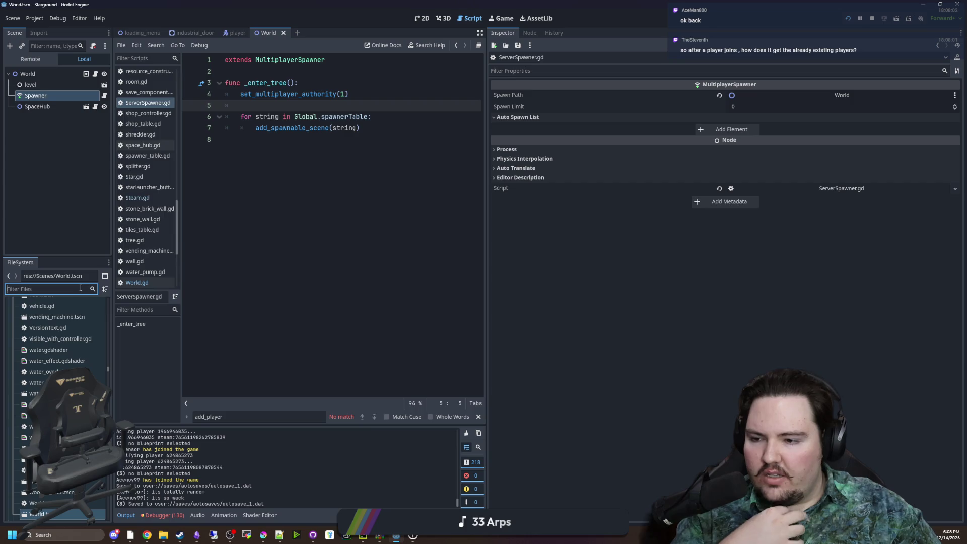
pyautogui.write('enti')
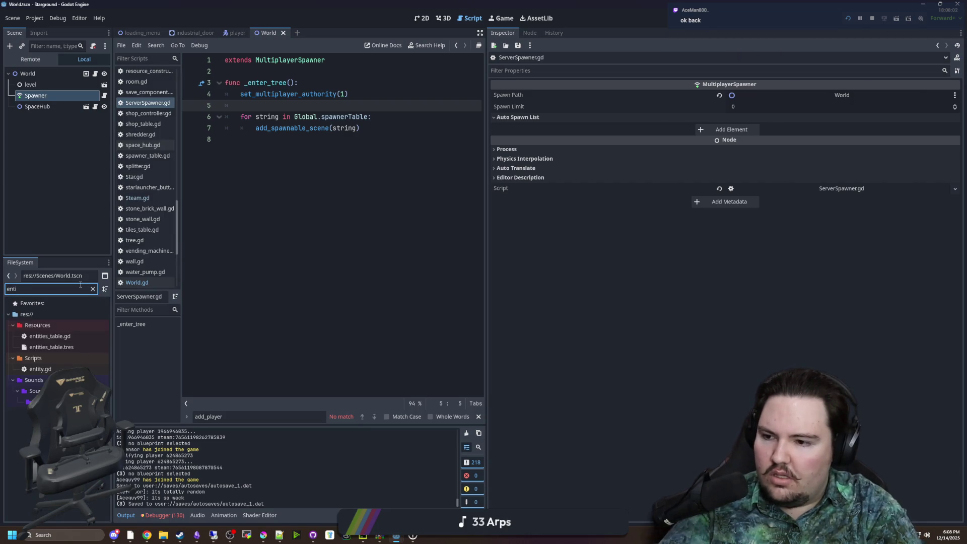
pyautogui.write('tie')
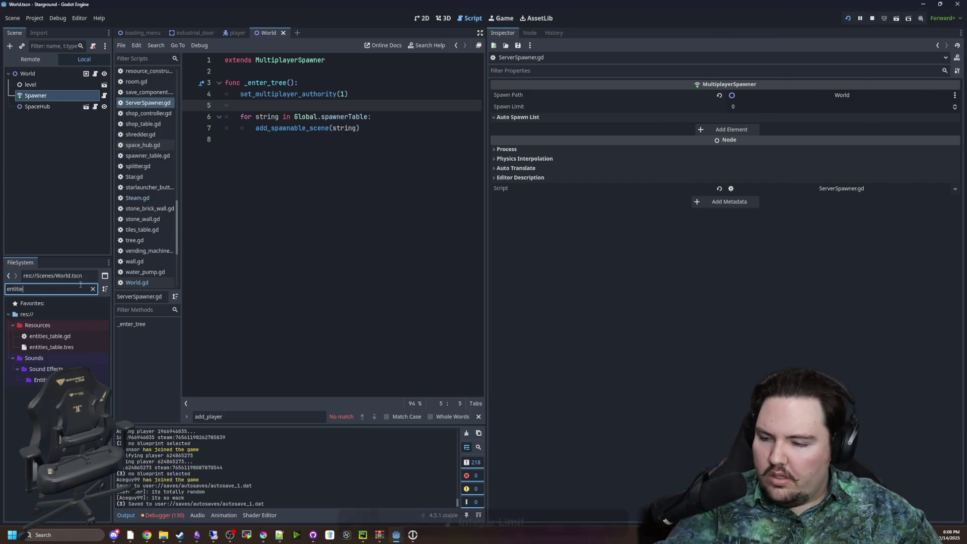
pyautogui.doubleClick(80, 336)
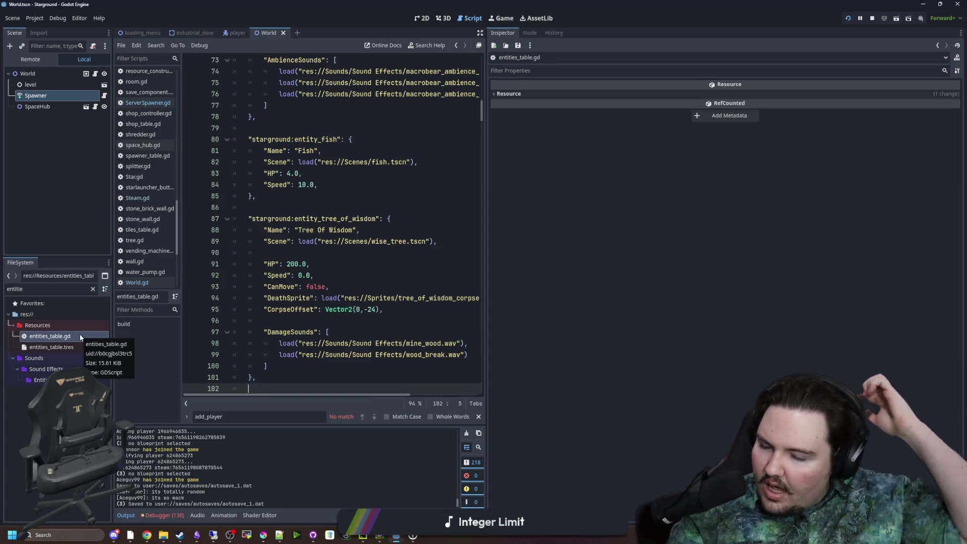
# Step: Highlight the player entry's scene load line in entities_table.gd
pyautogui.moveTo(482, 110)
pyautogui.mouseDown()
pyautogui.moveTo(483, 68)
pyautogui.moveTo(485, 83)
pyautogui.mouseUp()
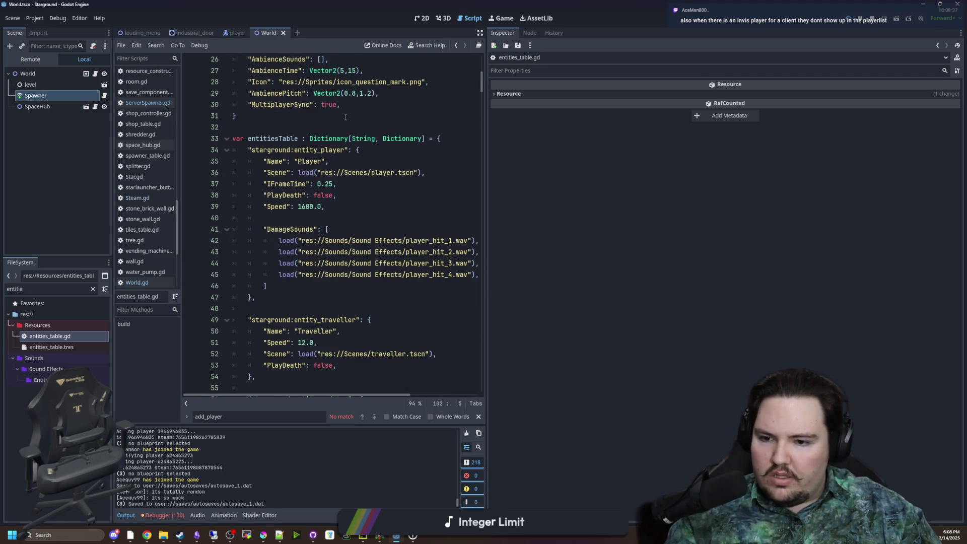
pyautogui.moveTo(267, 297); pyautogui.dragTo(205, 162)
pyautogui.moveTo(342, 184)
pyautogui.mouseDown()
pyautogui.moveTo(352, 203)
pyautogui.moveTo(435, 171)
pyautogui.mouseUp()
pyautogui.click(434, 170)
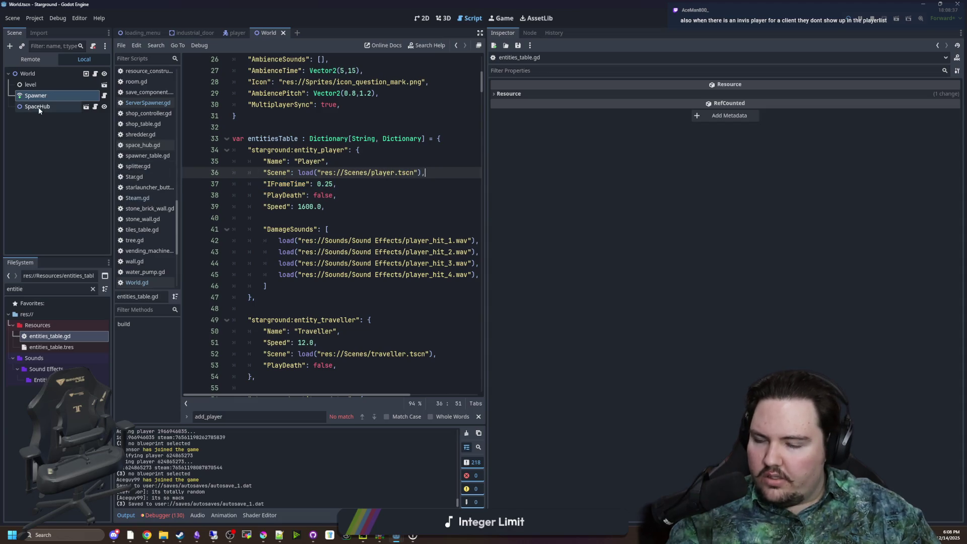
# Step: Compare the Spawner properties with the player's PlayDeath and entity_player entries, then open Steam.gd
pyautogui.click(51, 95)
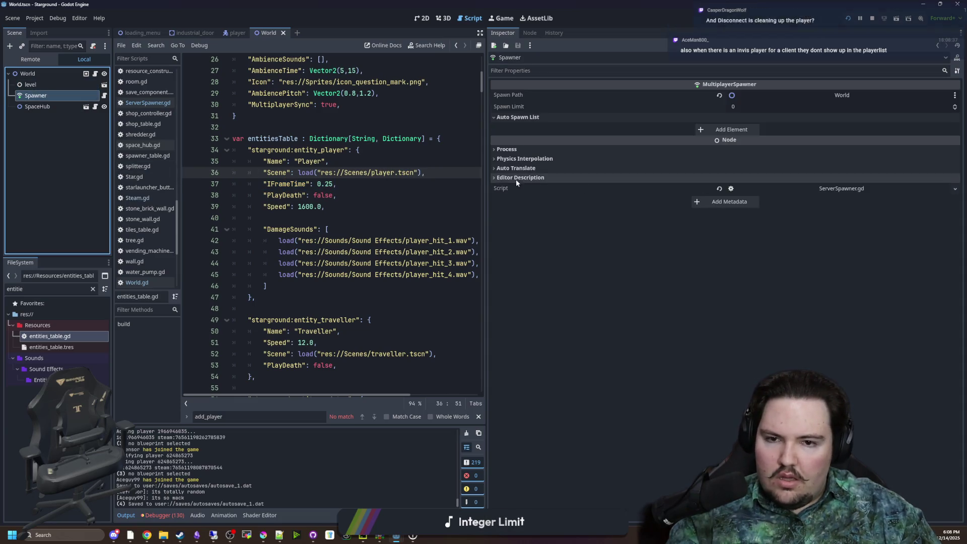
pyautogui.moveTo(486, 176); pyautogui.dragTo(633, 173)
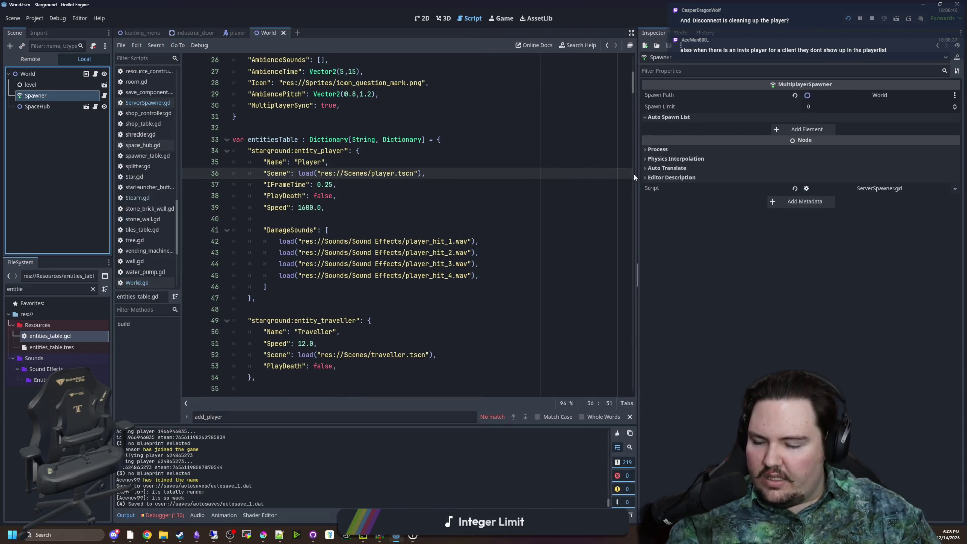
pyautogui.click(536, 200)
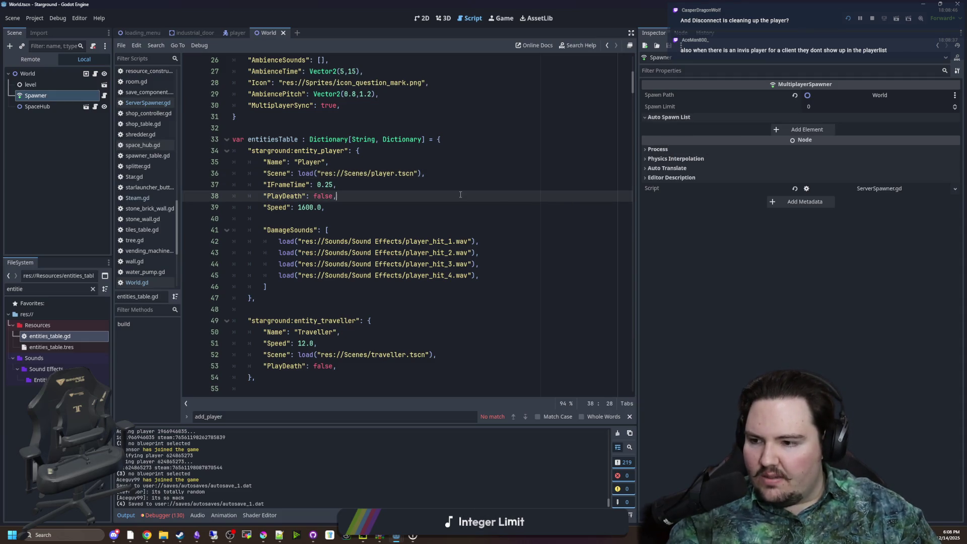
pyautogui.click(487, 139)
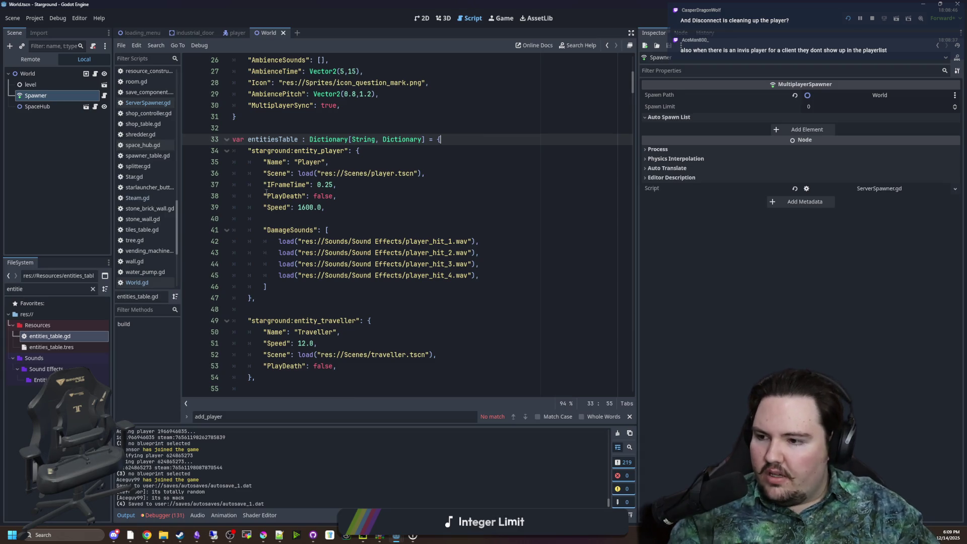
pyautogui.click(41, 107)
pyautogui.click(48, 95)
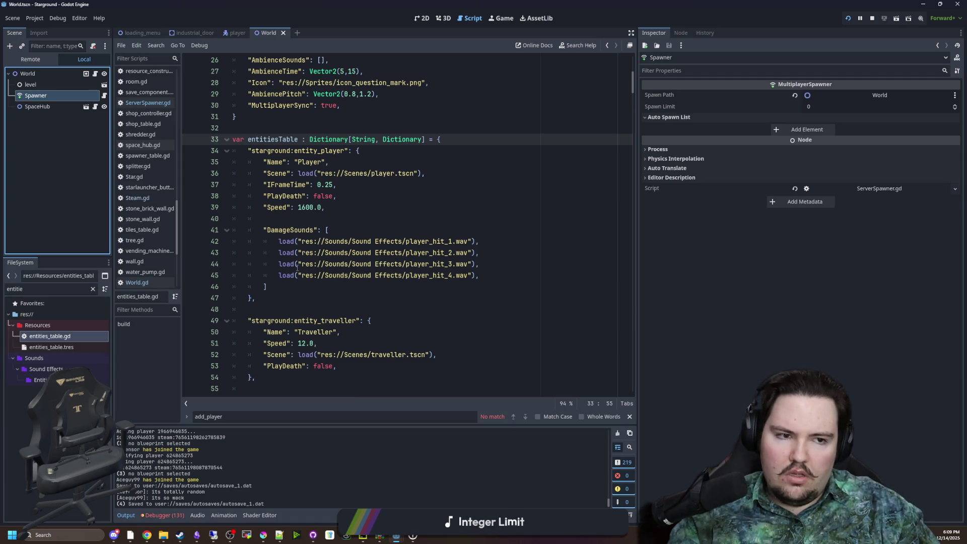
pyautogui.click(373, 151)
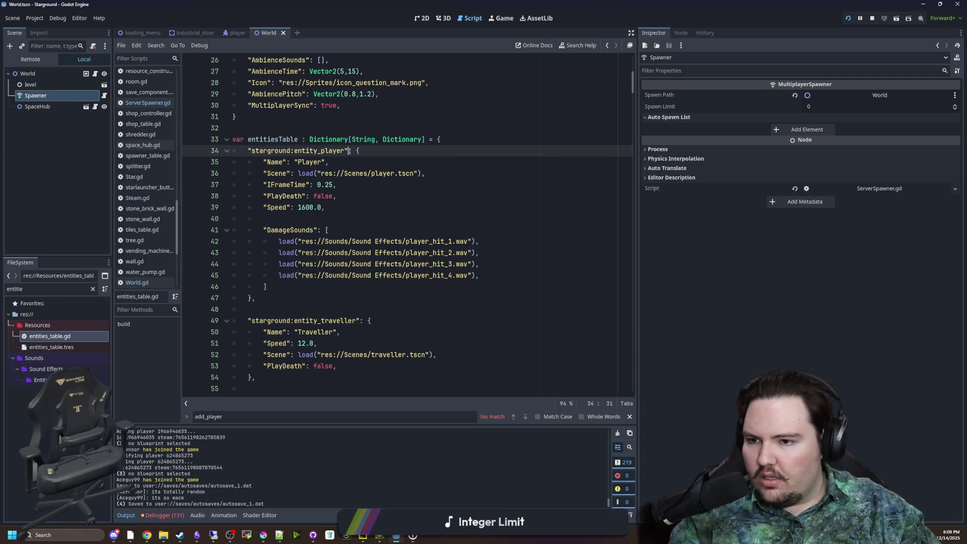
pyautogui.click(135, 197)
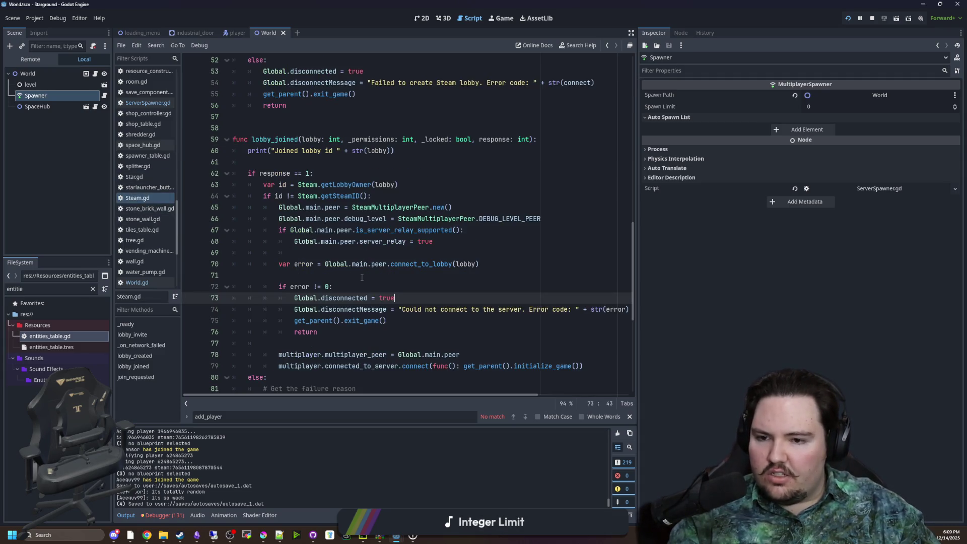
# Step: Read lobby_joined in Steam.gd, highlighting the server_relay assignment
pyautogui.click(383, 276)
pyautogui.scroll(-2, 402, 288)
pyautogui.moveTo(637, 292); pyautogui.dragTo(797, 291)
pyautogui.scroll(2, 318, 276)
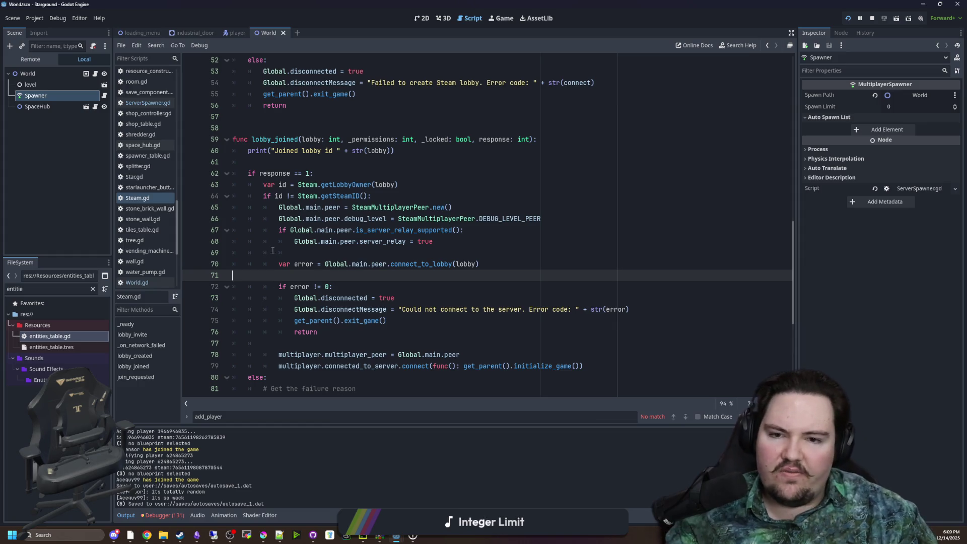
pyautogui.moveTo(433, 241); pyautogui.dragTo(294, 241)
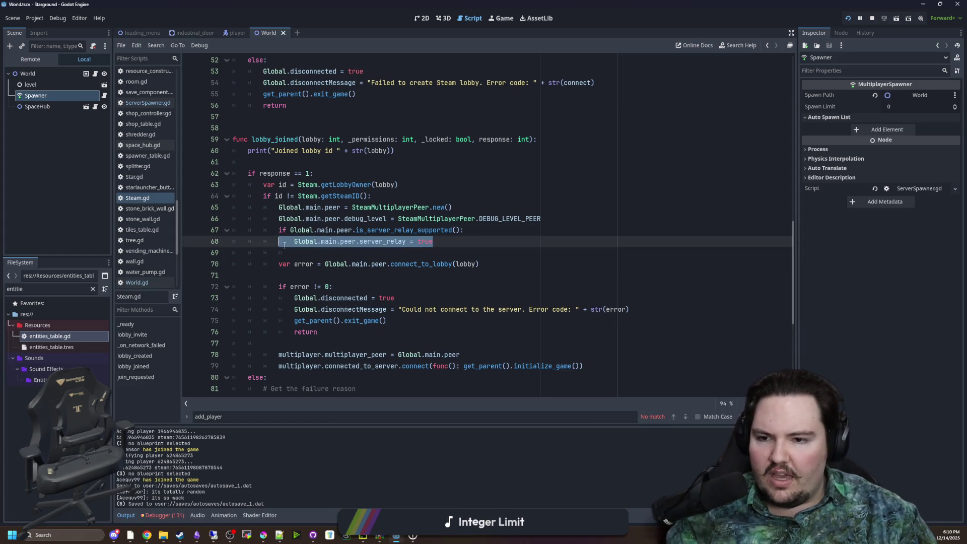
pyautogui.click(308, 256)
# Step: Scroll down to join_requested and highlight its start_connect call
pyautogui.scroll(-2, 347, 260)
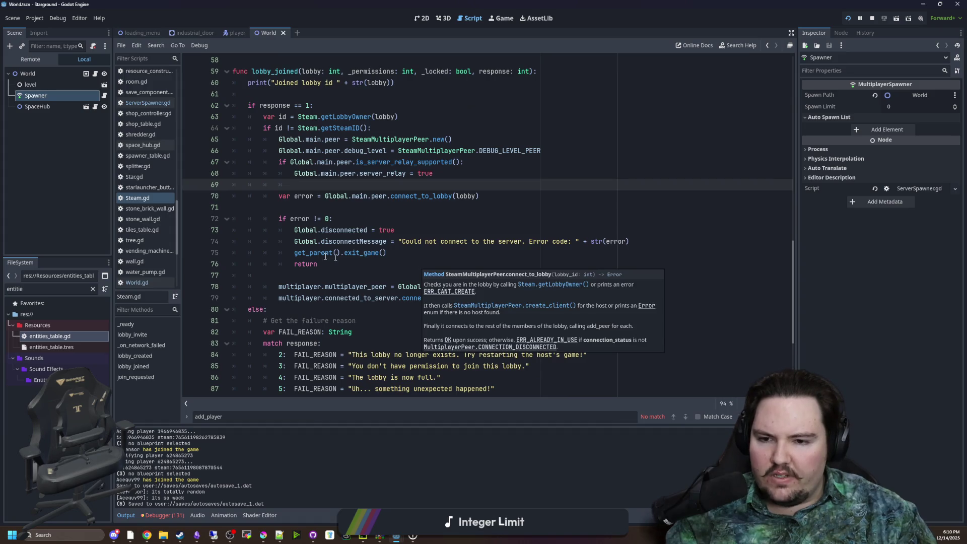
pyautogui.scroll(-2, 347, 260)
pyautogui.scroll(-3, 391, 269)
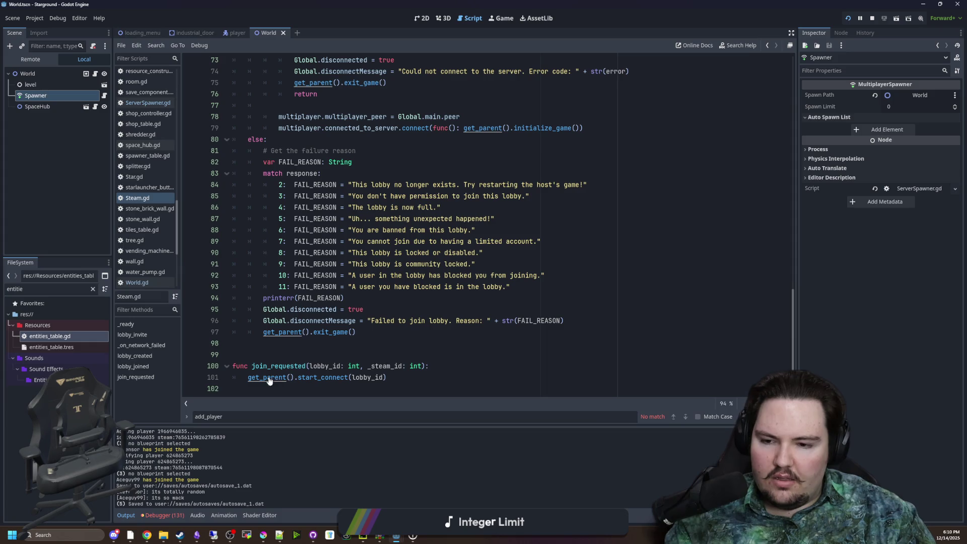
pyautogui.click(302, 378)
pyautogui.doubleClick(302, 378)
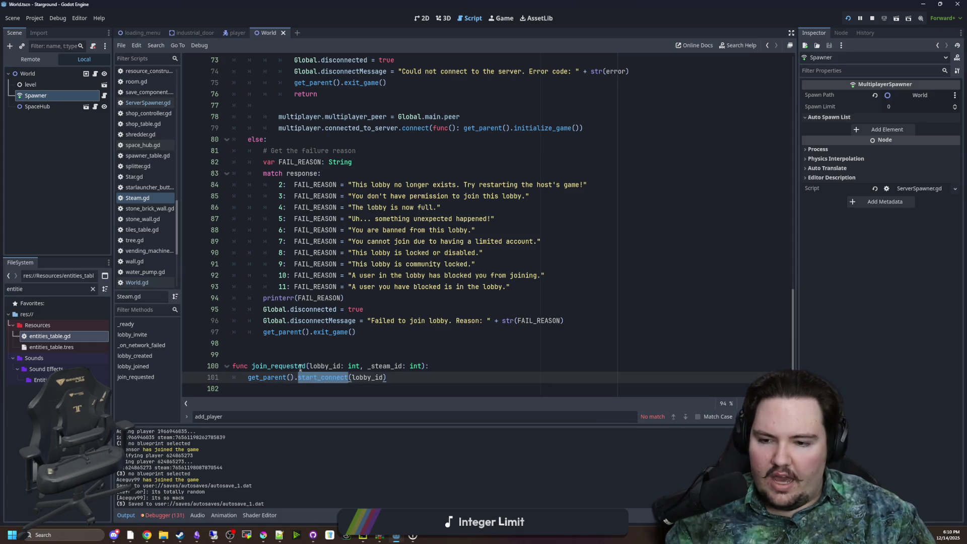
pyautogui.click(272, 356)
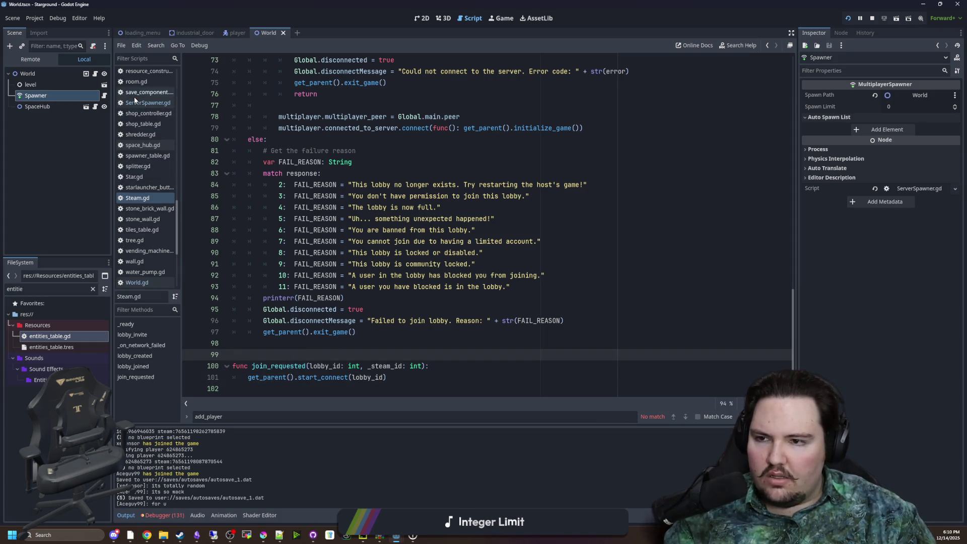
# Step: Filter project files by 'mul' and open multiplayerSetup.gd
pyautogui.click(93, 289)
pyautogui.write('mul')
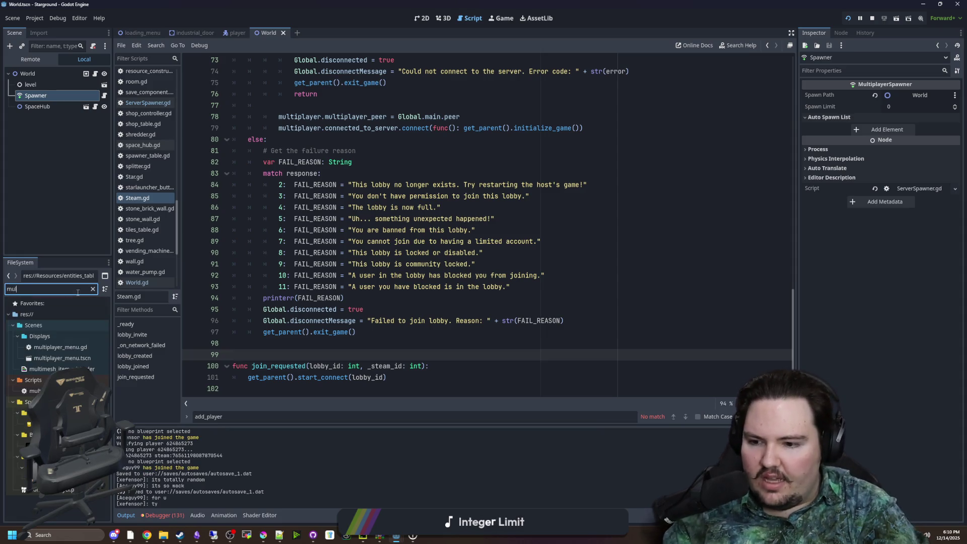
pyautogui.doubleClick(35, 391)
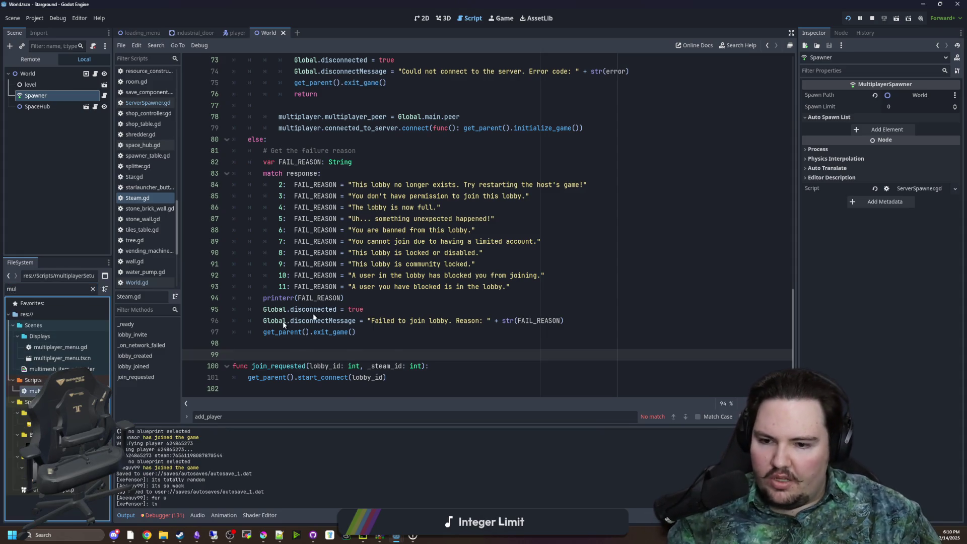
# Step: Search multiplayerSetup.gd for start_connect and jump to its definition
pyautogui.hotkey('ctrl', 'f')
pyautogui.write('start_connect')
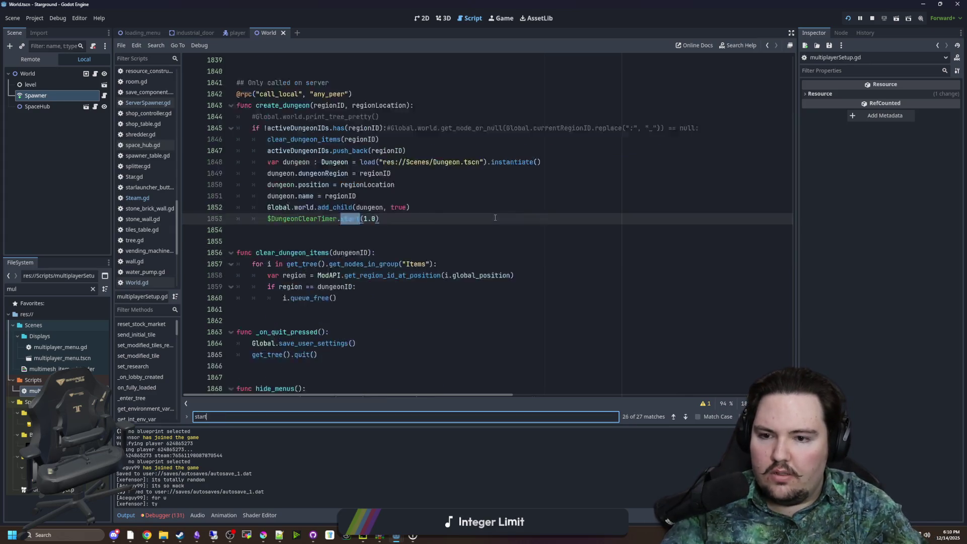
pyautogui.scroll(-3, 397, 222)
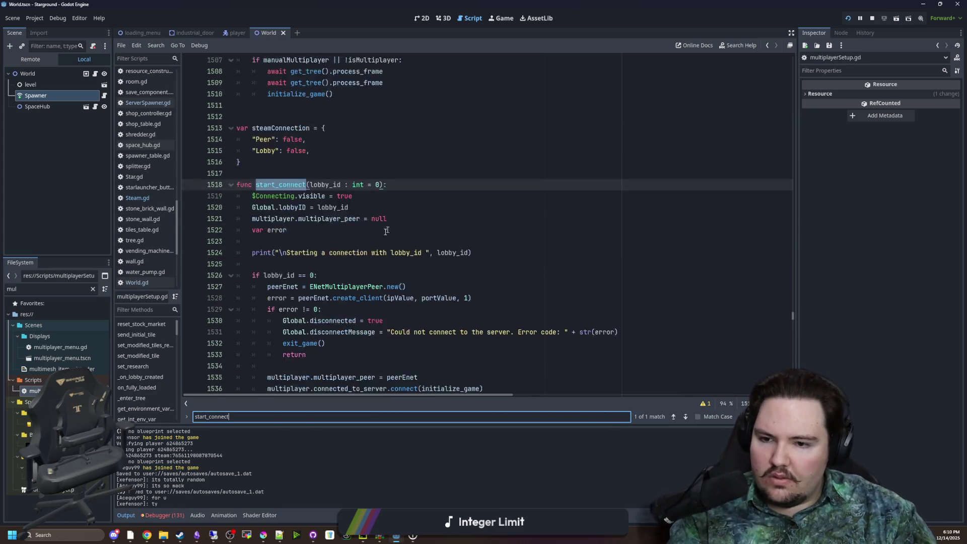
pyautogui.click(286, 207)
# Step: Highlight start_connect's create_client call, its error handling, and the peer assignment lines
pyautogui.scroll(-2, 286, 226)
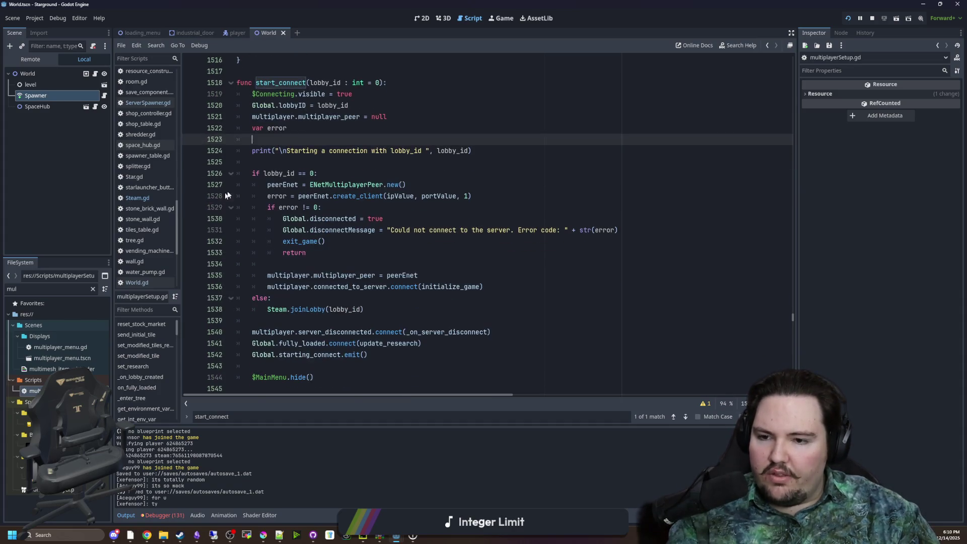
pyautogui.click(318, 173)
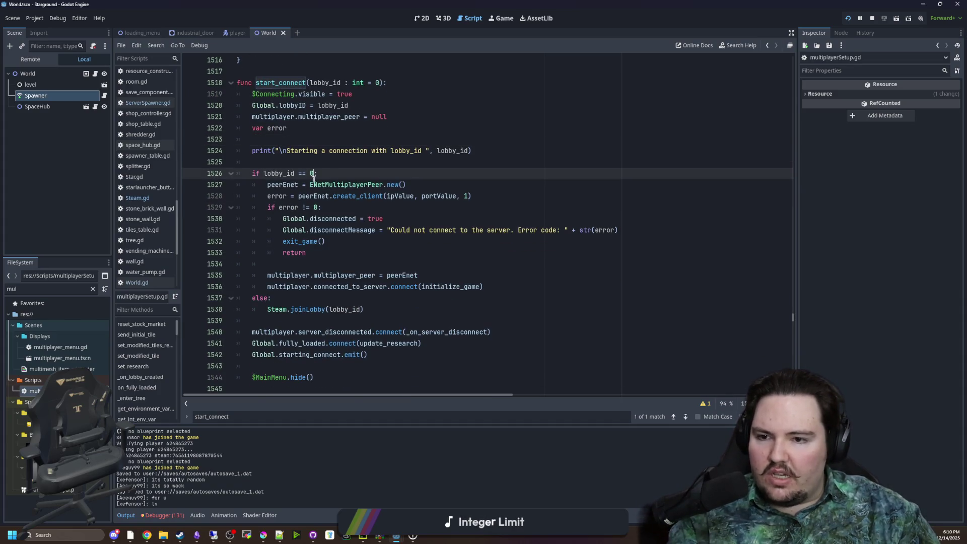
pyautogui.moveTo(267, 196); pyautogui.dragTo(463, 196)
pyautogui.click(476, 200)
pyautogui.moveTo(268, 207)
pyautogui.mouseDown()
pyautogui.moveTo(392, 230)
pyautogui.moveTo(383, 247)
pyautogui.mouseUp()
pyautogui.click(318, 277)
pyautogui.moveTo(280, 275); pyautogui.dragTo(540, 293)
pyautogui.click(540, 292)
pyautogui.scroll(-2, 479, 275)
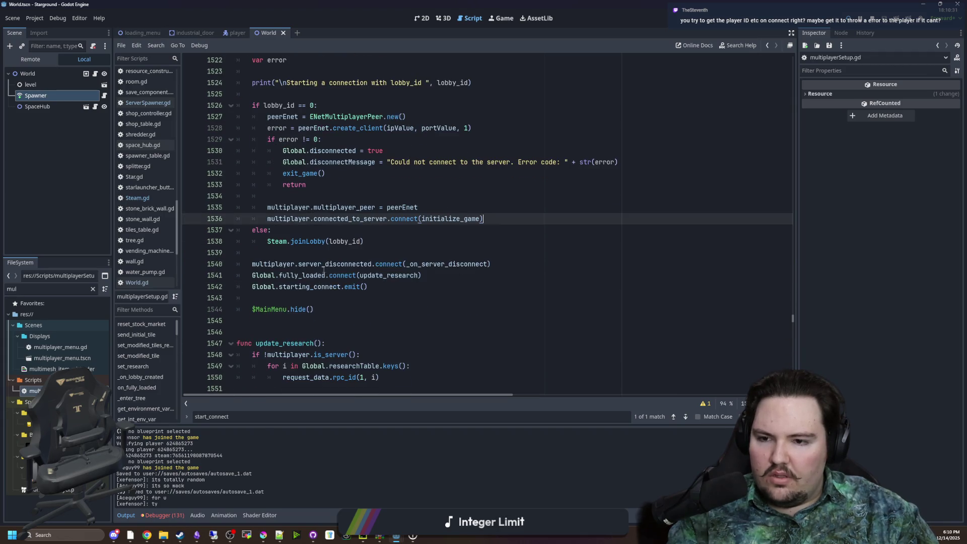
pyautogui.scroll(2, 310, 252)
# Step: View the Steam.joinLobby documentation from the else branch, then return to Steam.gd
pyautogui.click(309, 300)
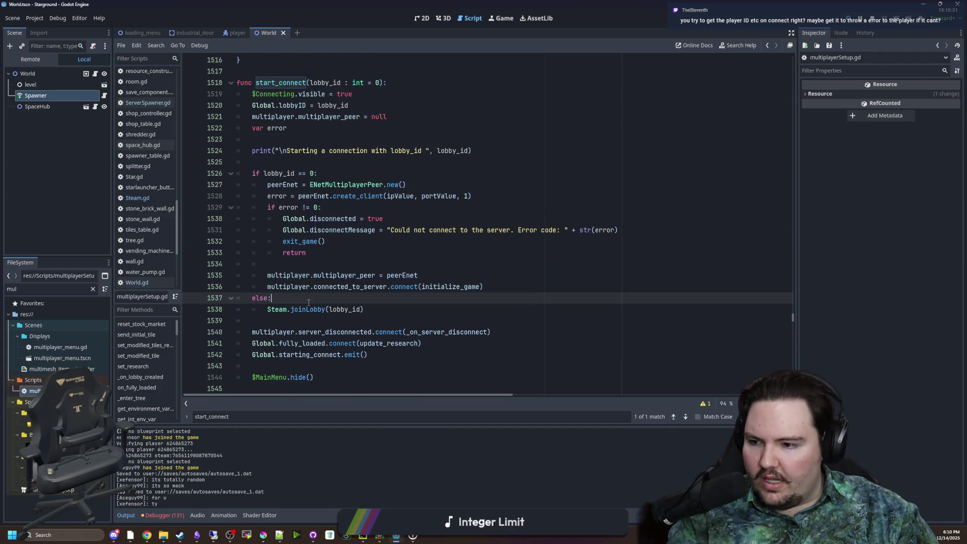
pyautogui.moveTo(310, 307)
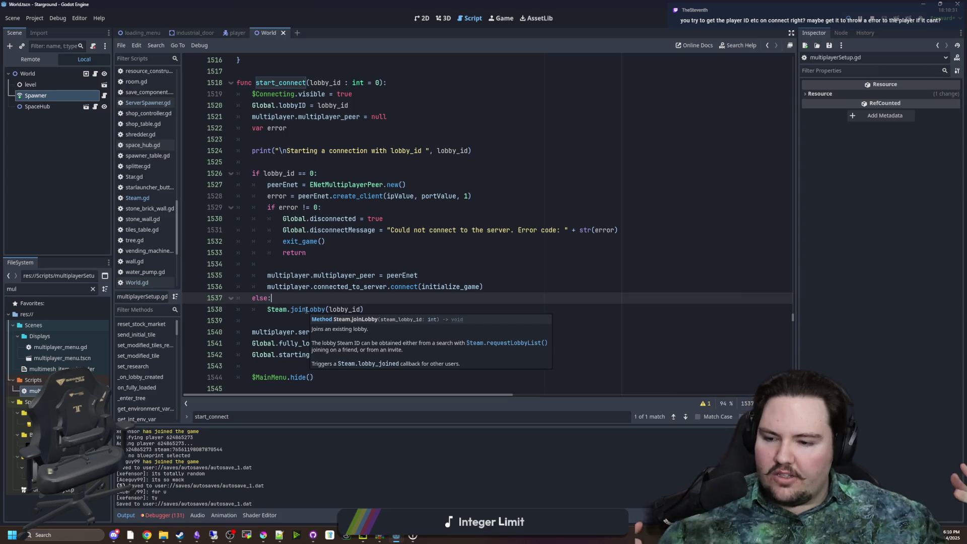
pyautogui.click(315, 310)
pyautogui.keyDown('ctrl'); pyautogui.click(314, 311); pyautogui.keyUp('ctrl')
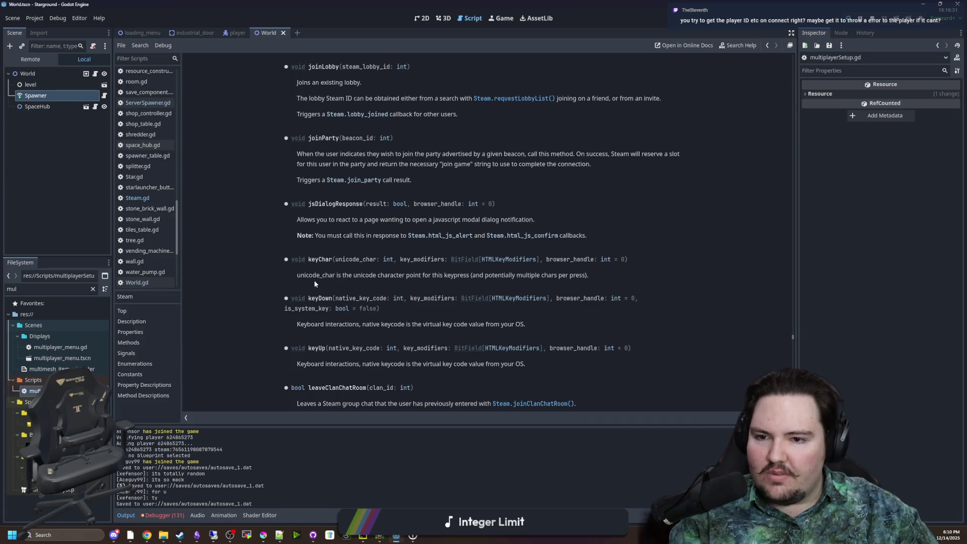
pyautogui.hotkey('alt', 'Left')
pyautogui.hotkey('alt', 'Left')
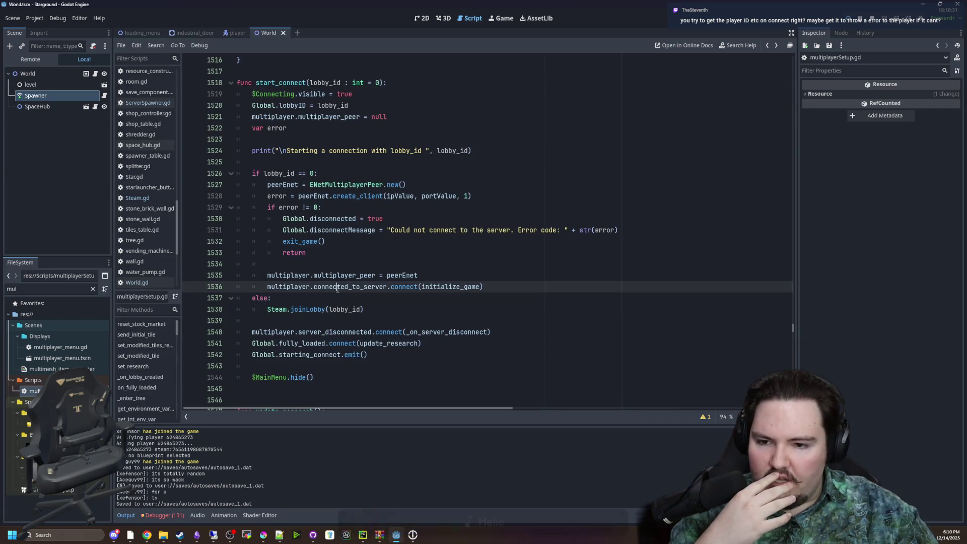
pyautogui.click(137, 198)
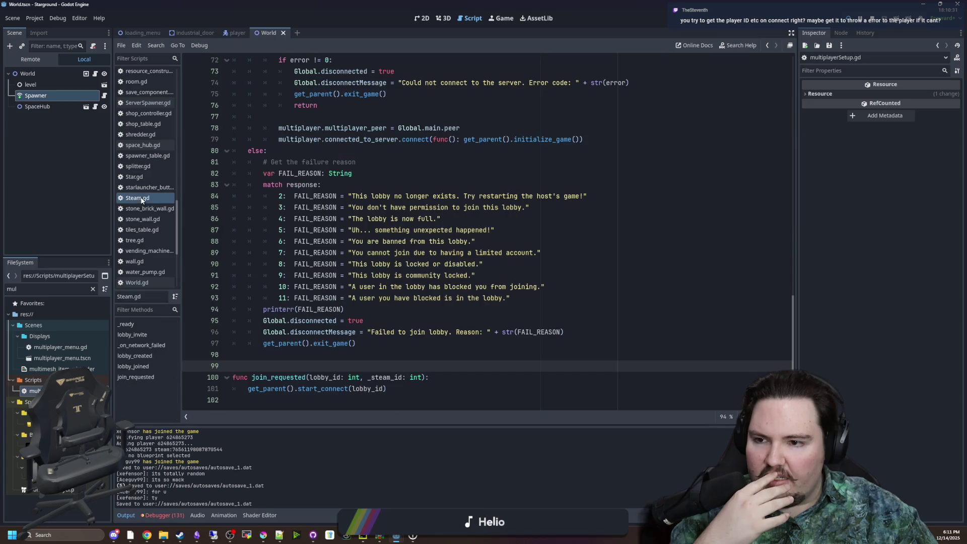
pyautogui.scroll(5, 355, 246)
pyautogui.scroll(-5, 355, 244)
pyautogui.scroll(4, 355, 241)
pyautogui.click(353, 207)
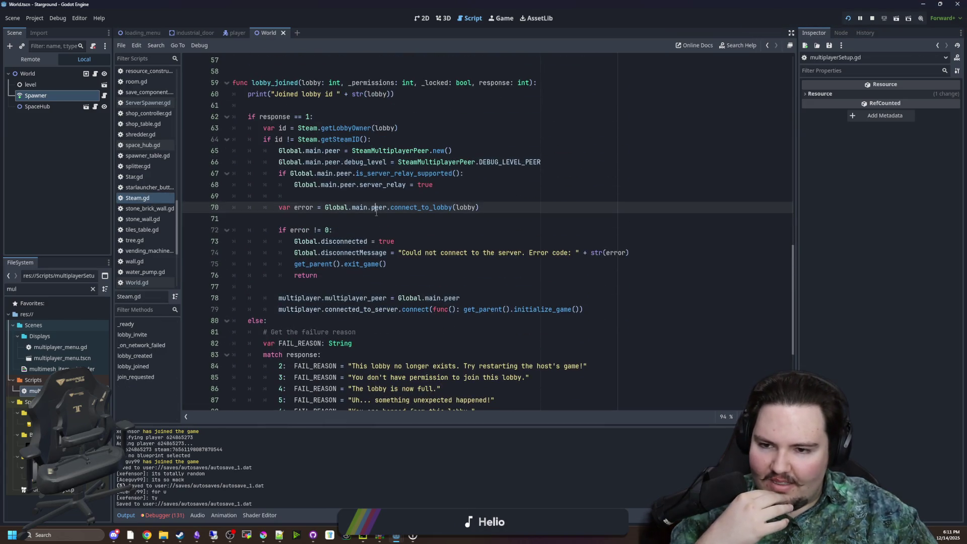
pyautogui.click(348, 217)
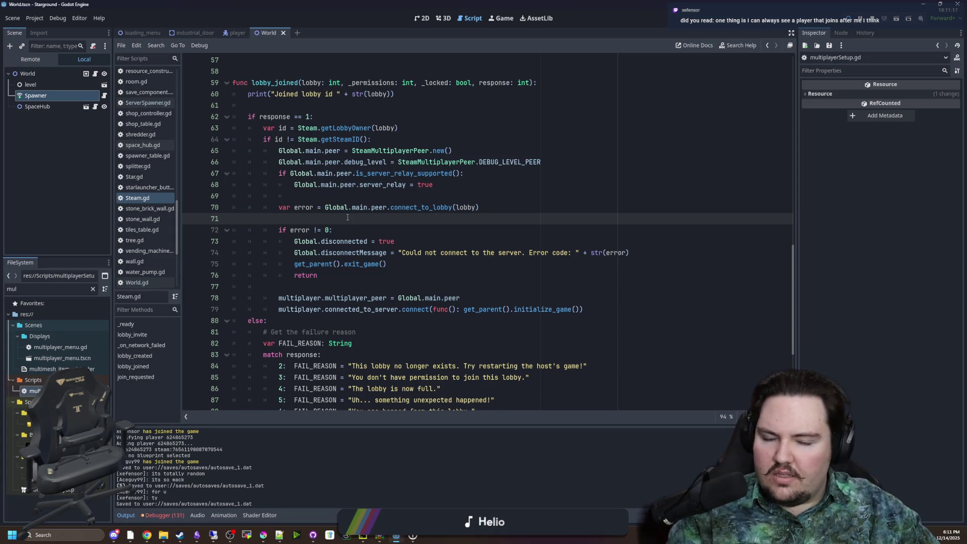
pyautogui.scroll(2, 412, 216)
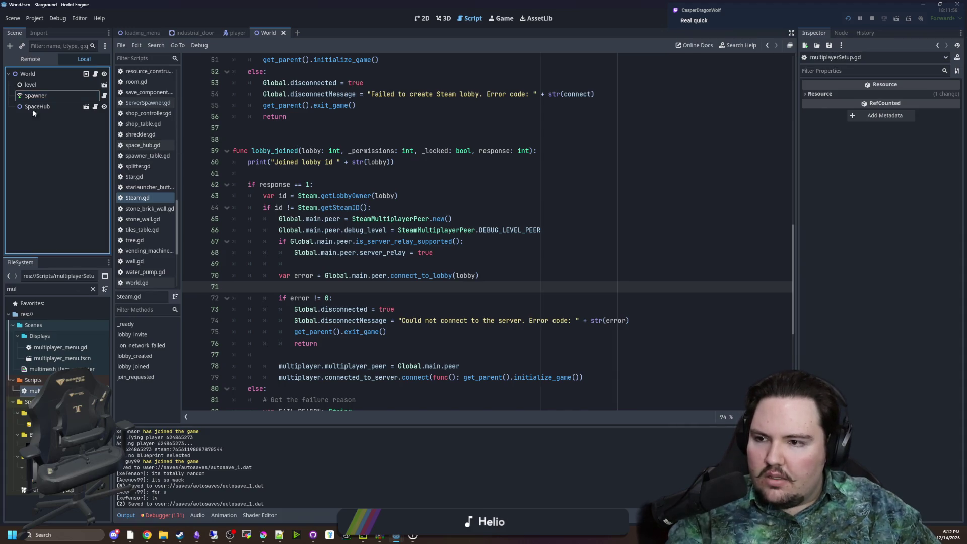
pyautogui.click(42, 95)
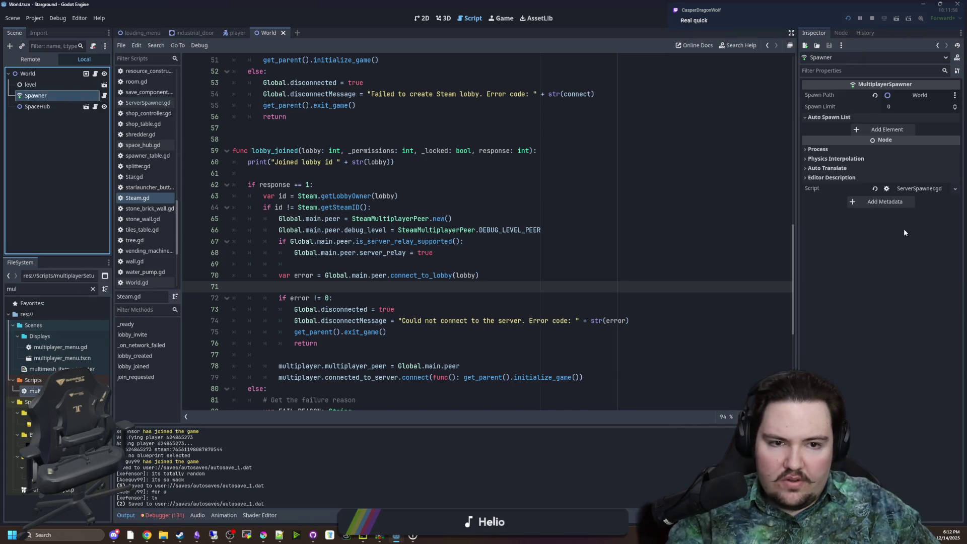
pyautogui.moveTo(798, 173)
pyautogui.mouseDown()
pyautogui.moveTo(686, 174)
pyautogui.moveTo(671, 162)
pyautogui.mouseUp()
pyautogui.click(682, 117)
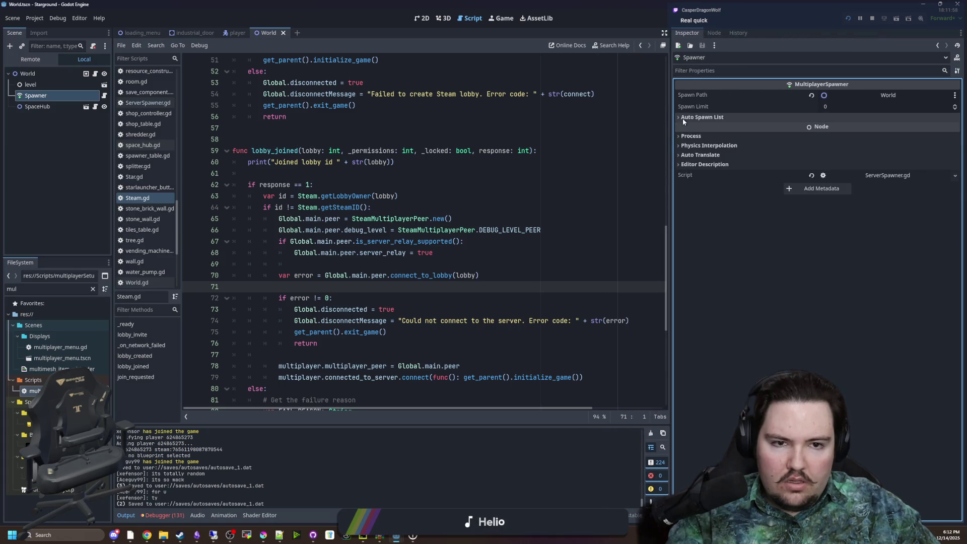
pyautogui.click(682, 119)
pyautogui.click(693, 149)
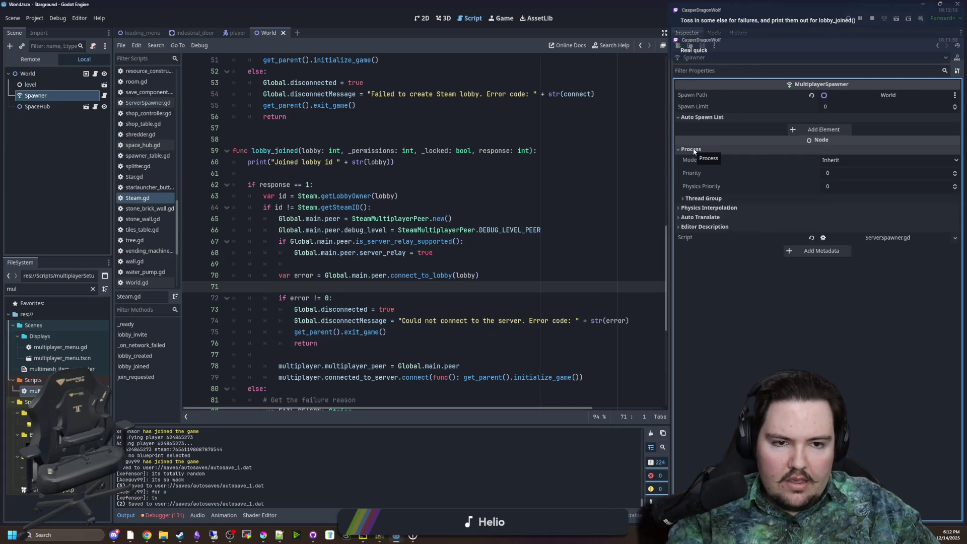
pyautogui.click(685, 151)
pyautogui.click(707, 158)
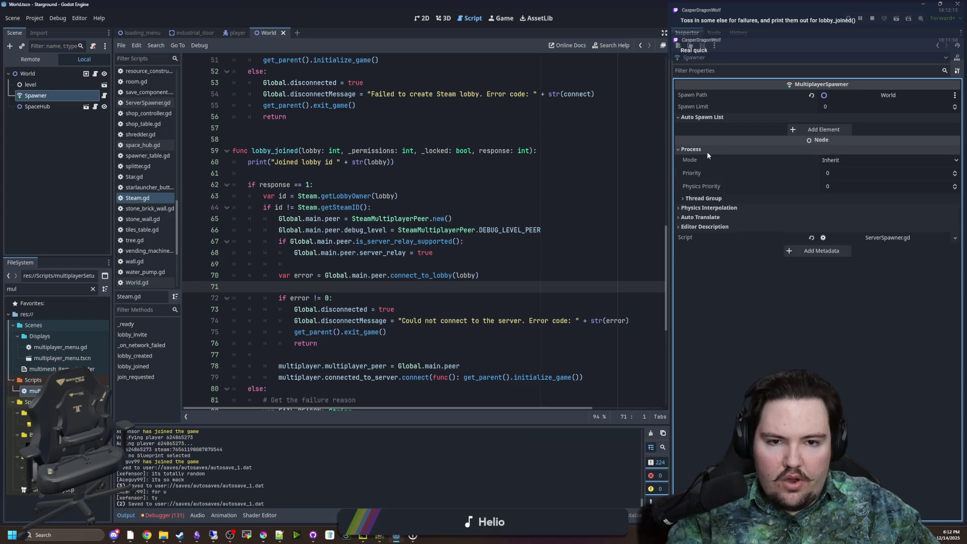
pyautogui.click(706, 155)
pyautogui.click(707, 168)
pyautogui.click(708, 170)
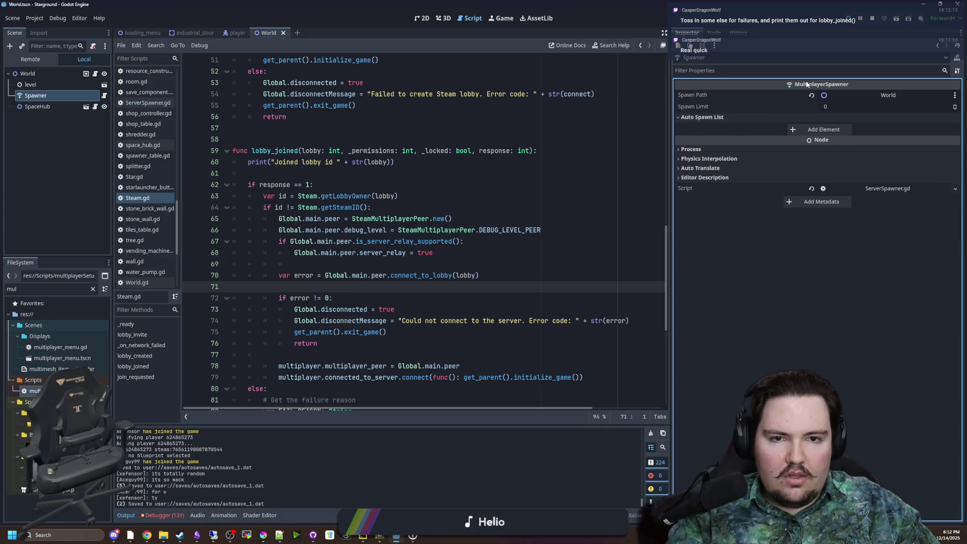
pyautogui.click(956, 58)
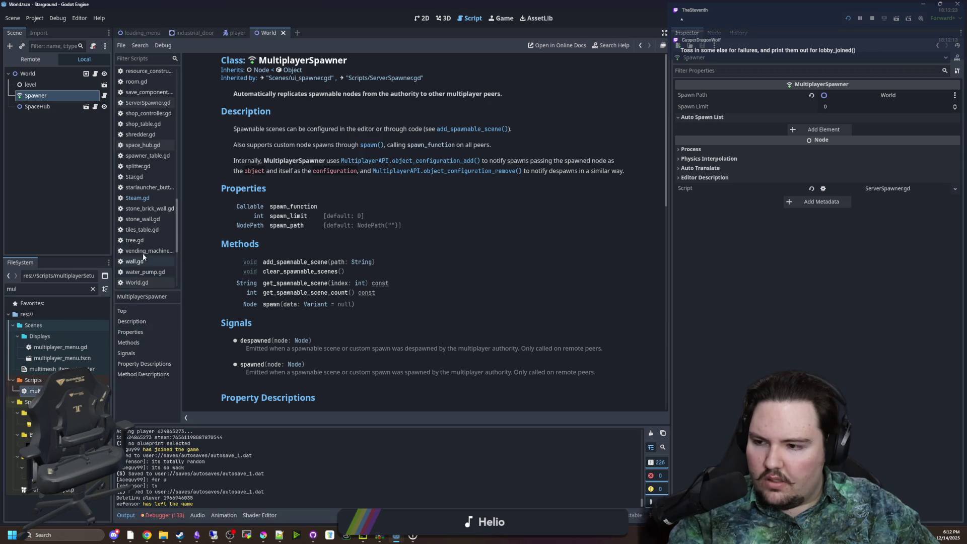
pyautogui.scroll(1, 149, 232)
pyautogui.click(149, 222)
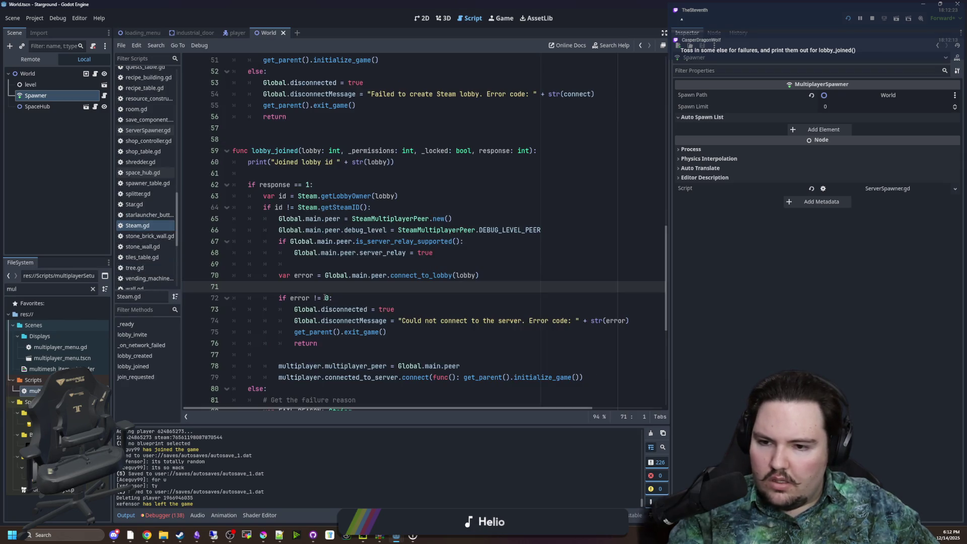
# Step: Select lines 62–77 of lobby_joined covering the response == 1 block
pyautogui.scroll(-4, 310, 292)
pyautogui.scroll(3, 290, 163)
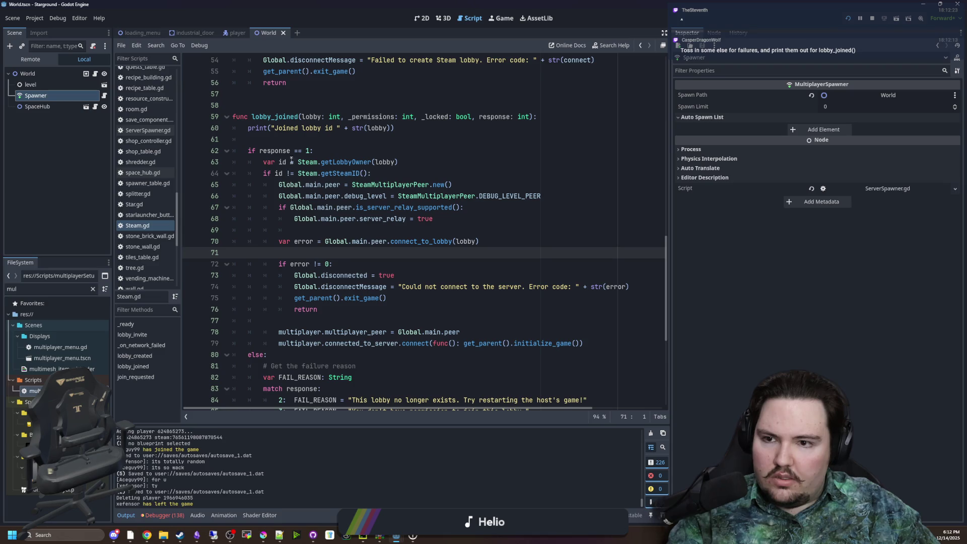
pyautogui.click(262, 321)
pyautogui.keyDown('shift'); pyautogui.click(233, 151); pyautogui.keyUp('shift')
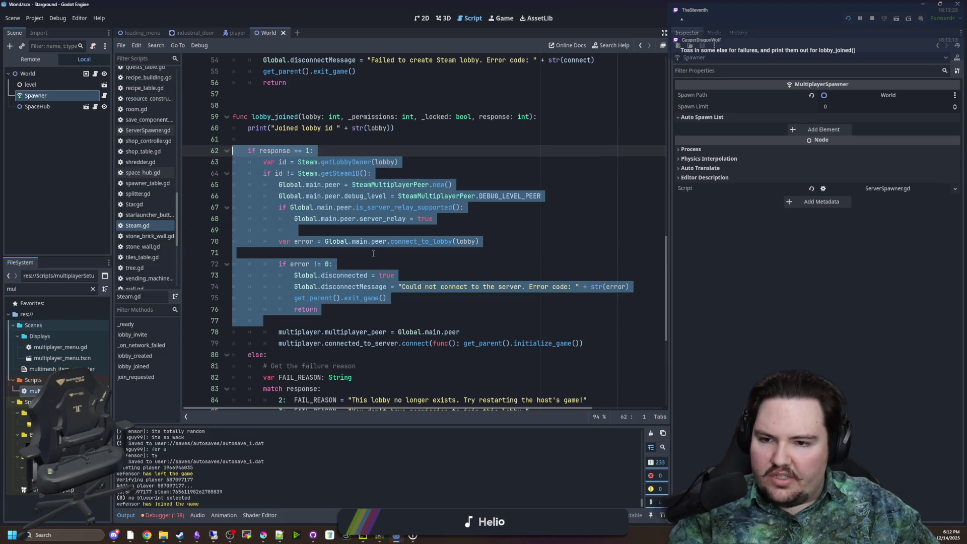
pyautogui.click(373, 253)
pyautogui.scroll(-1, 353, 237)
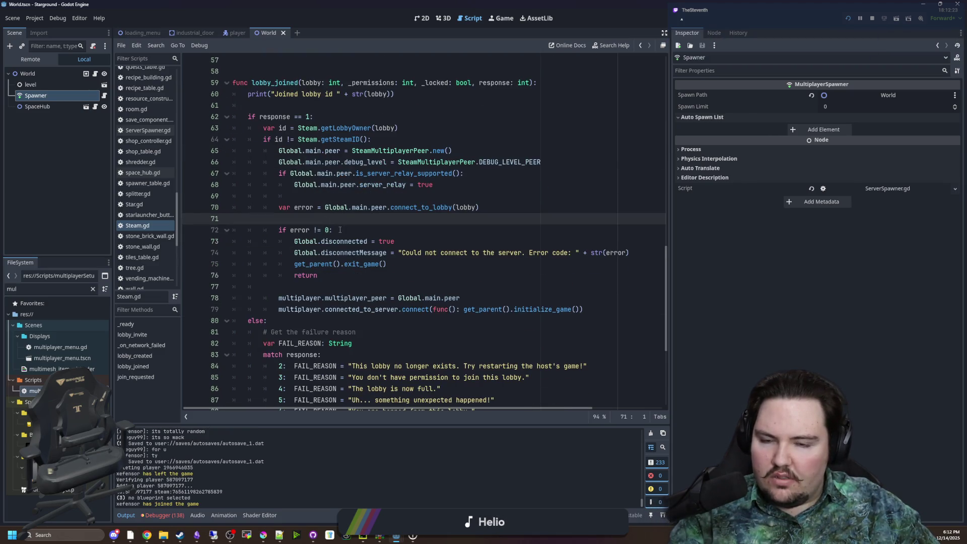
pyautogui.scroll(1, 342, 237)
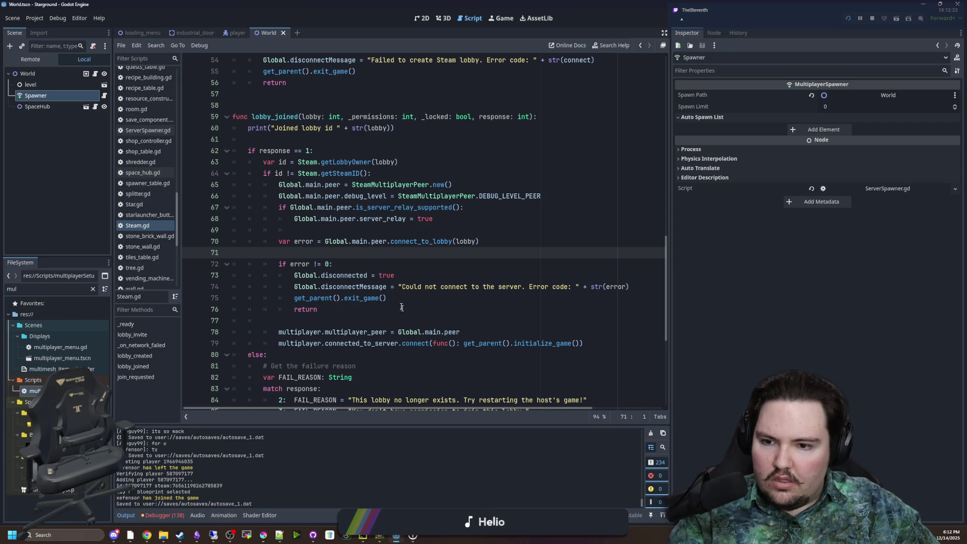
# Step: Highlight the connect_to_lobby call, the error != 0 check, and the failure message
pyautogui.moveTo(279, 241); pyautogui.dragTo(491, 242)
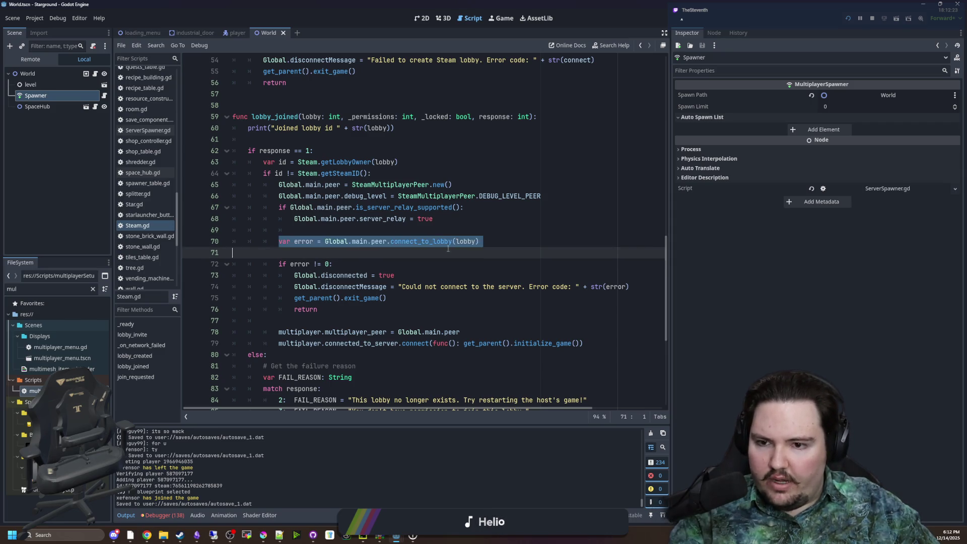
pyautogui.click(491, 242)
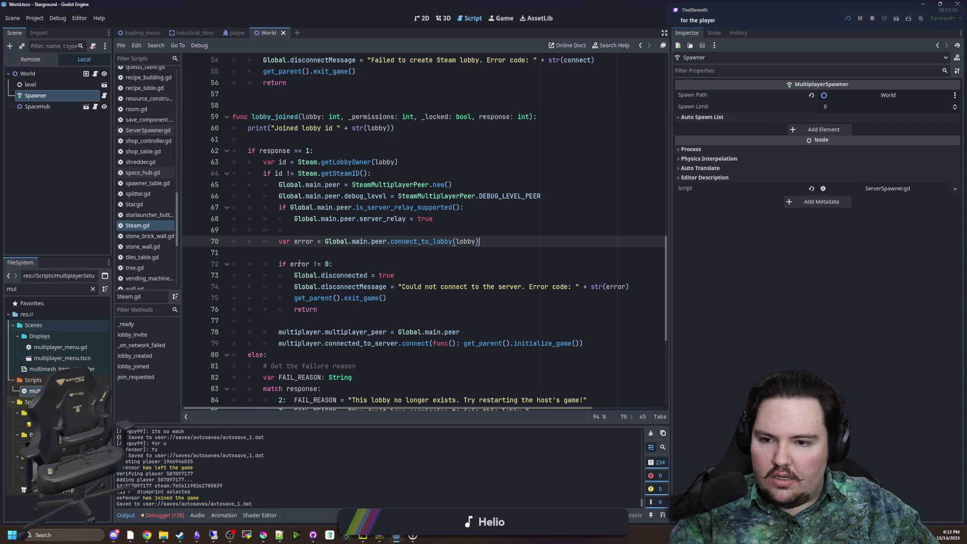
pyautogui.moveTo(276, 268)
pyautogui.mouseDown()
pyautogui.moveTo(358, 267)
pyautogui.moveTo(406, 286)
pyautogui.moveTo(633, 286)
pyautogui.mouseUp()
pyautogui.click(360, 267)
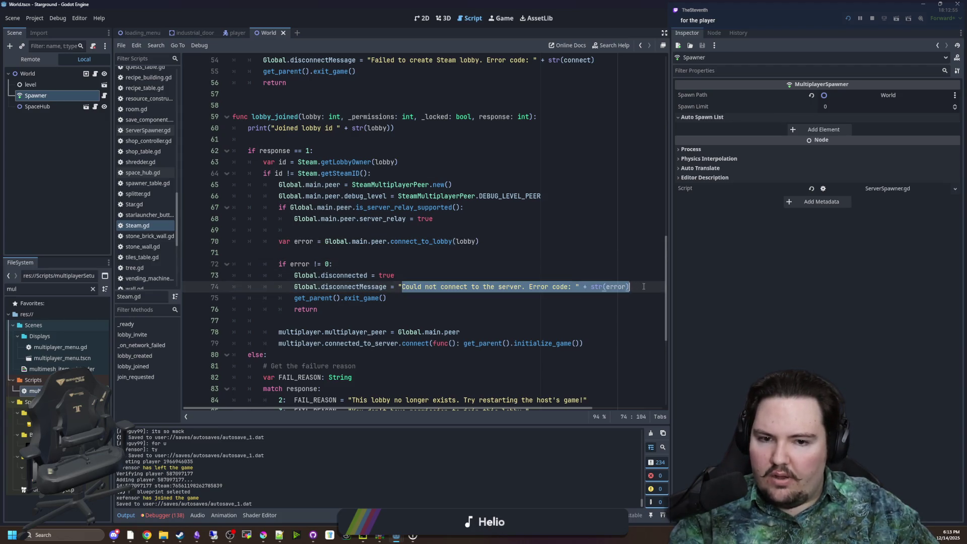
pyautogui.click(635, 287)
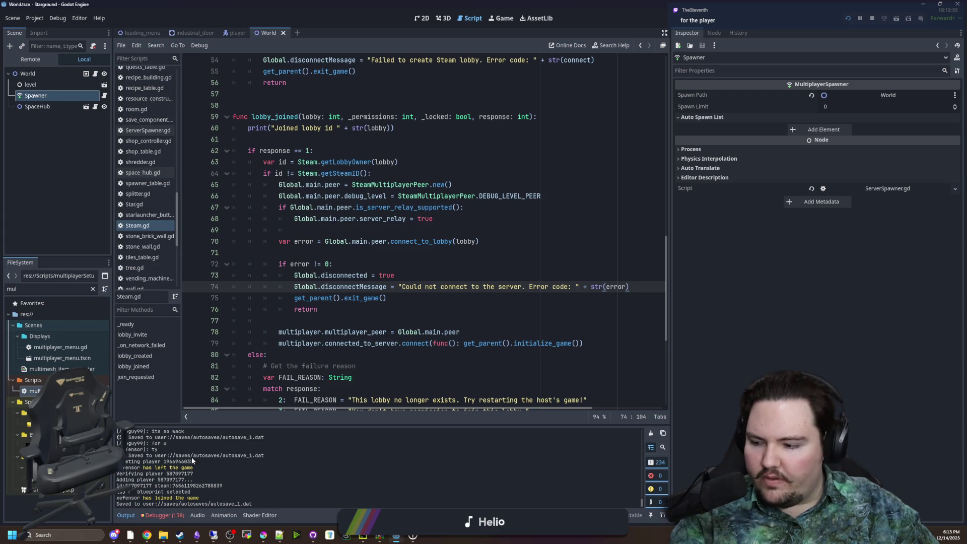
pyautogui.click(326, 317)
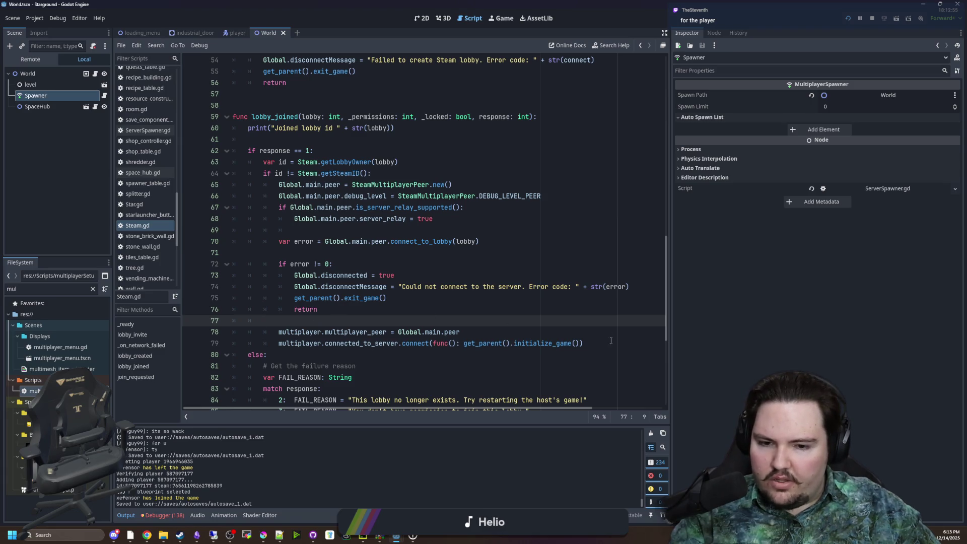
# Step: Review the response == 1 line, line 35 in lobby_created, and line 61 in lobby_joined
pyautogui.scroll(-6, 611, 338)
pyautogui.moveTo(359, 332); pyautogui.dragTo(345, 298)
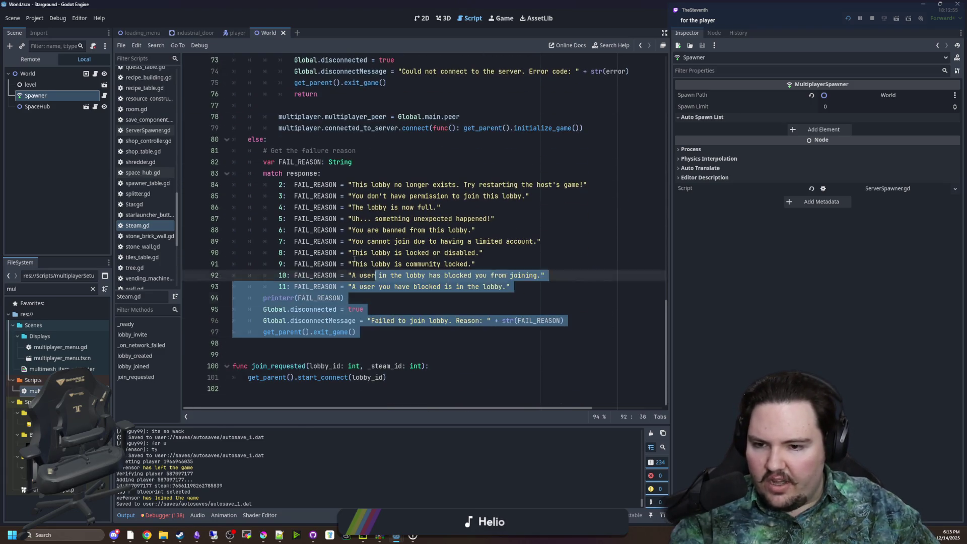
pyautogui.scroll(7, 378, 278)
pyautogui.click(366, 171)
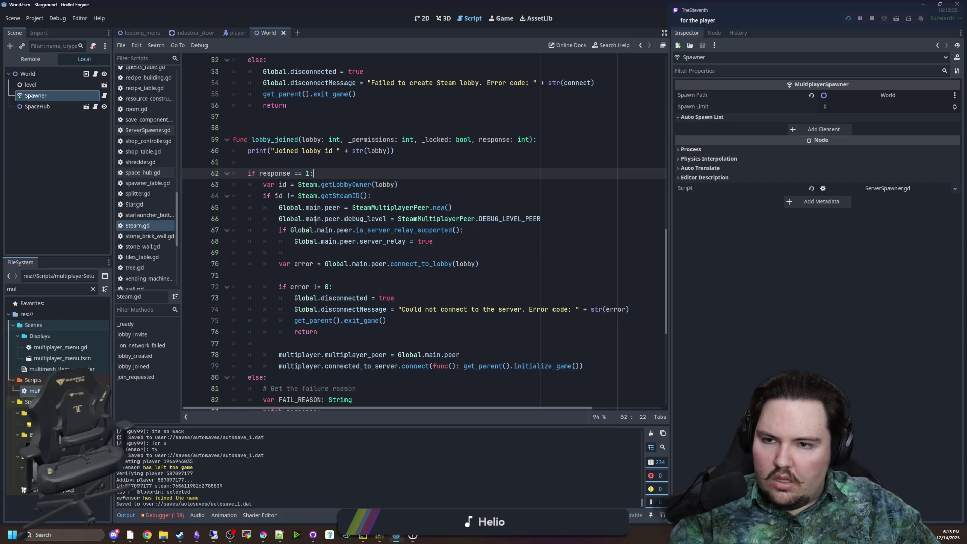
pyautogui.scroll(4, 316, 222)
pyautogui.scroll(4, 327, 223)
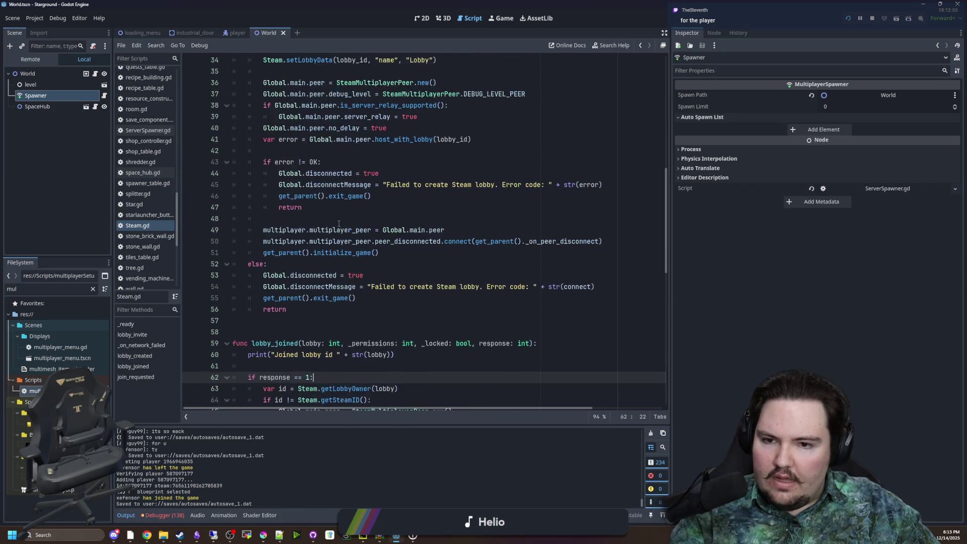
pyautogui.click(326, 137)
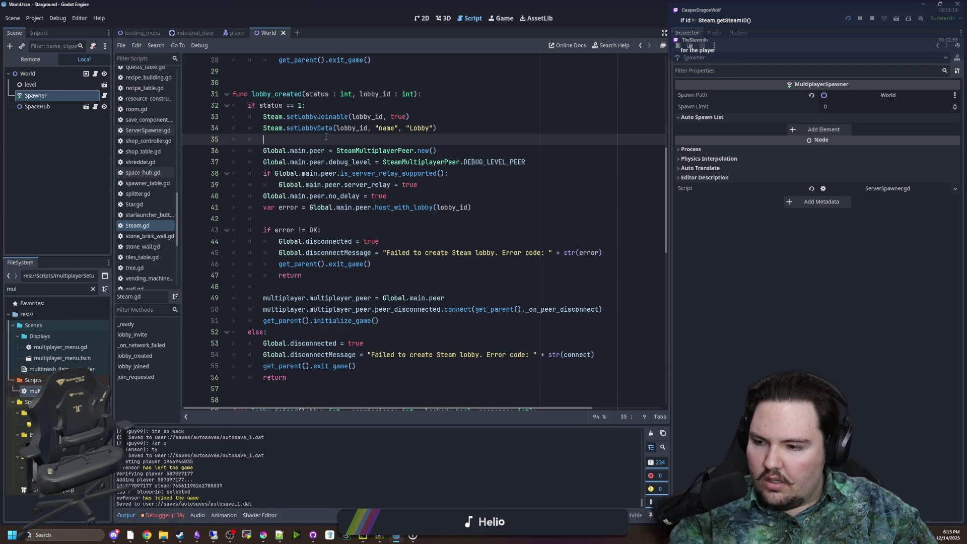
pyautogui.scroll(-7, 368, 212)
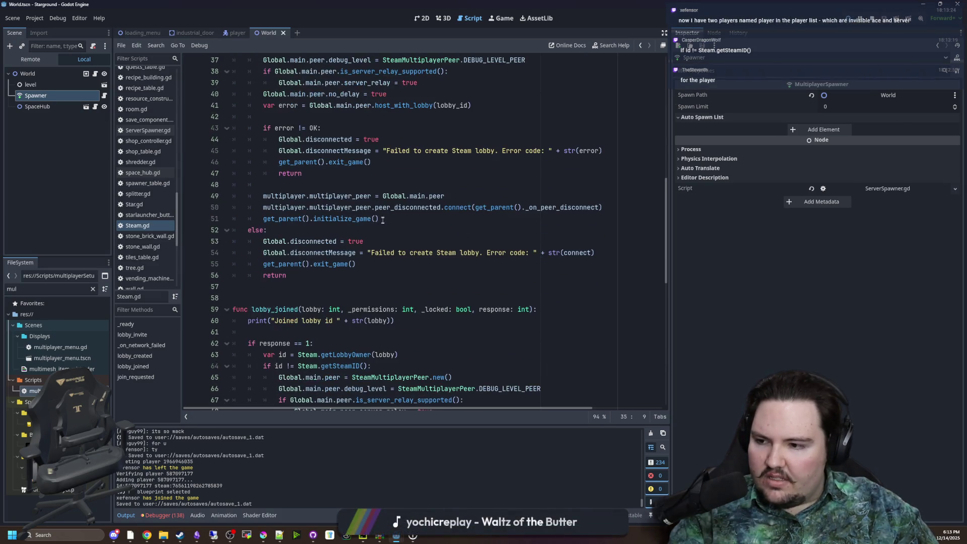
pyautogui.click(307, 196)
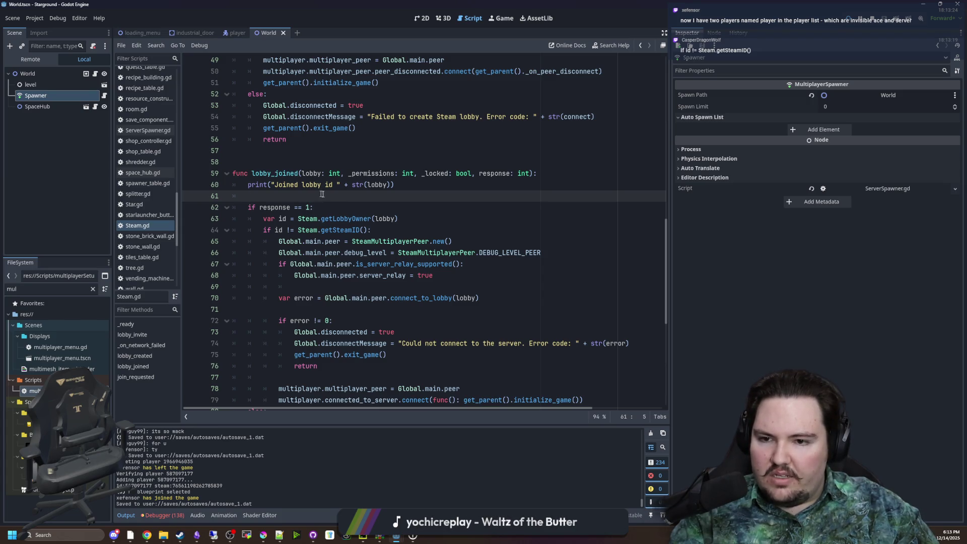
# Step: Show the documentation tooltip for connect_to_lobby on line 70
pyautogui.scroll(-2, 338, 229)
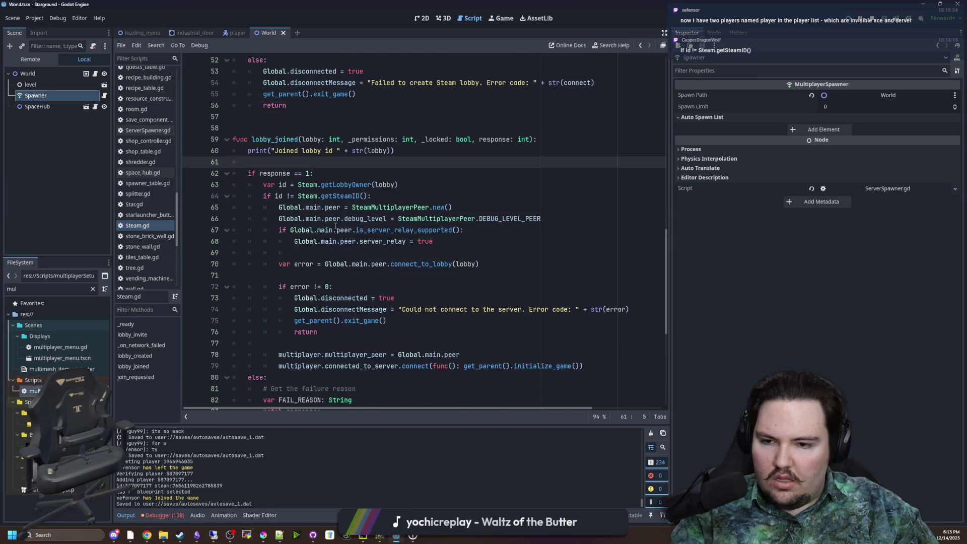
pyautogui.scroll(-6, 366, 236)
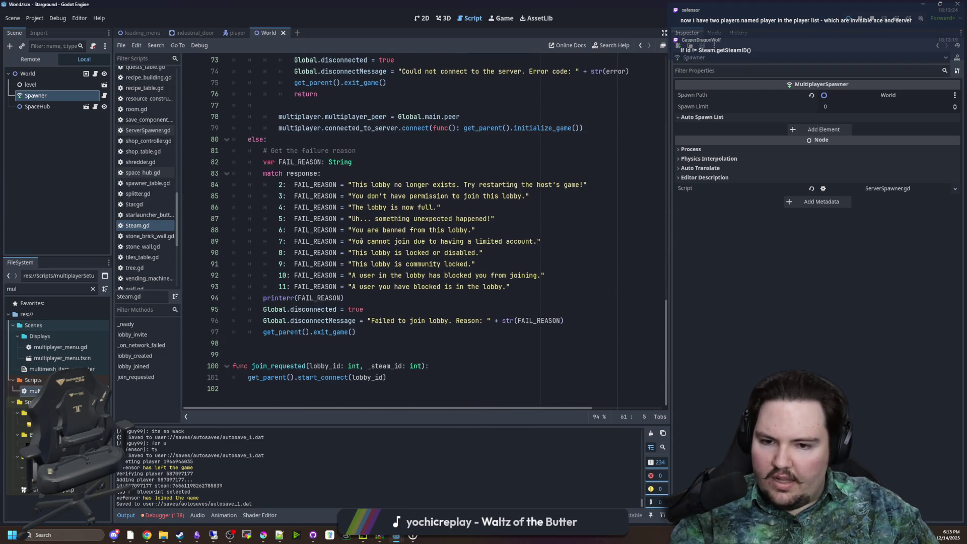
pyautogui.scroll(7, 361, 241)
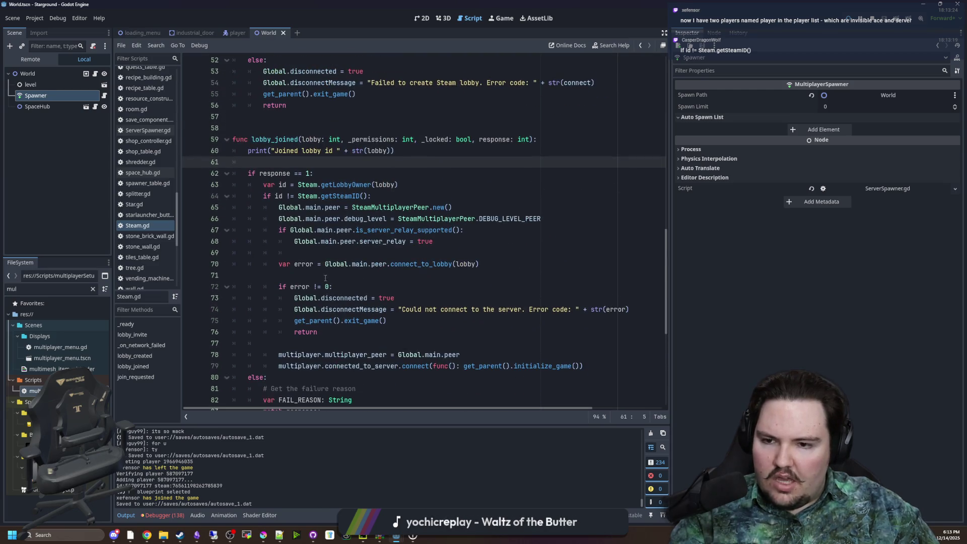
pyautogui.click(331, 275)
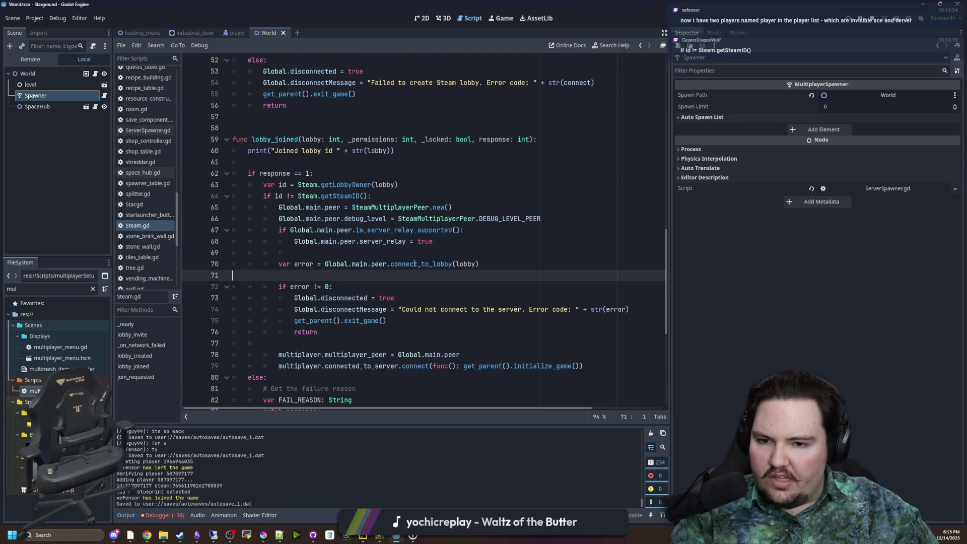
pyautogui.moveTo(414, 264)
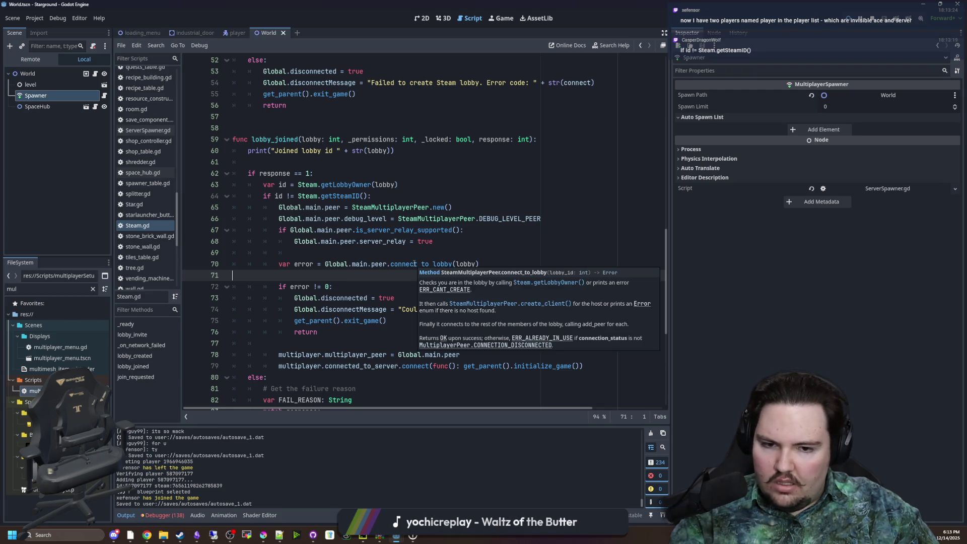